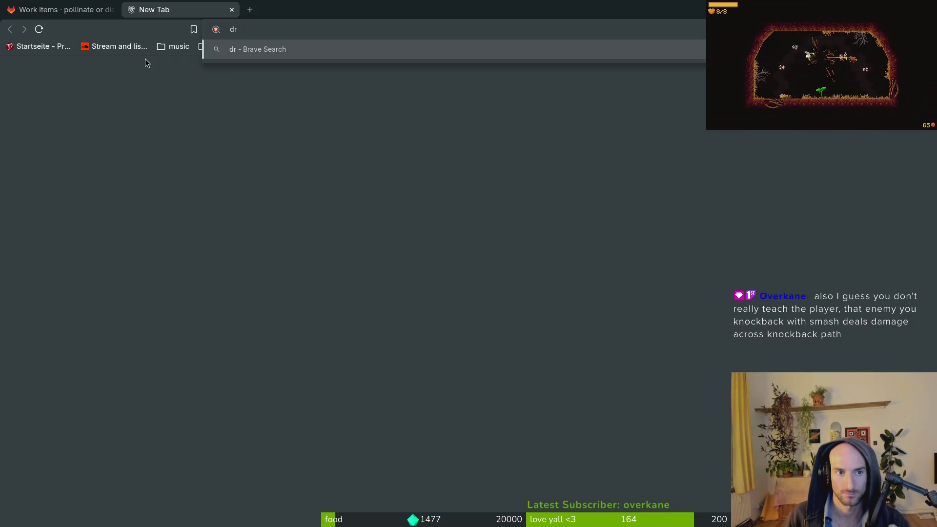
Open the gameLocale spreadsheet from Google Drive's pollinateOrDie > gameLocalization folder
key(Return)
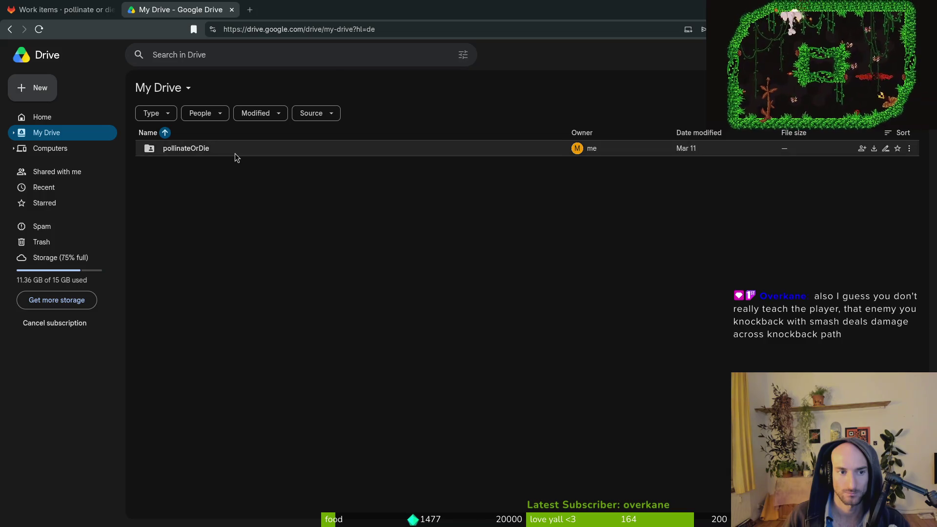
double_click(235, 154)
double_click(219, 165)
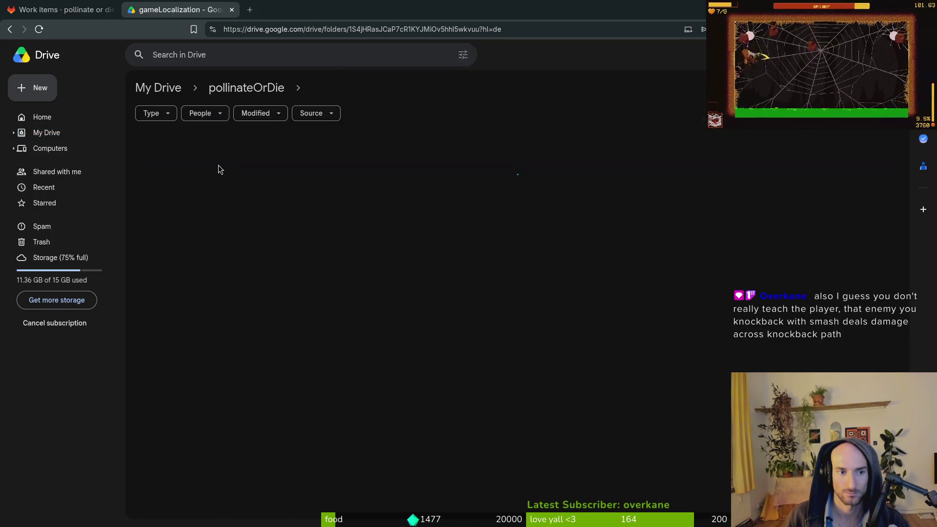
click(180, 150)
double_click(180, 150)
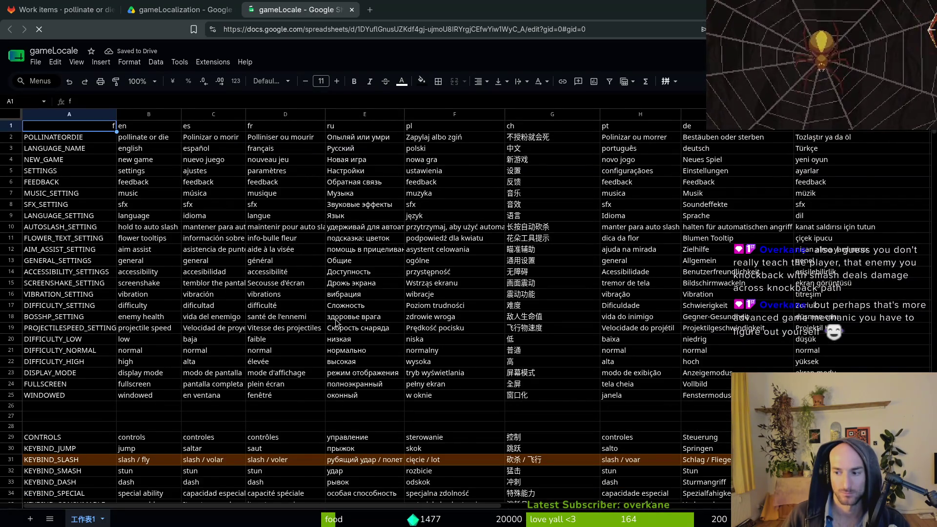
Scroll to row 191 and change the English knockback description in B191 from 25% to 50%
scroll(389, 325, down, 5)
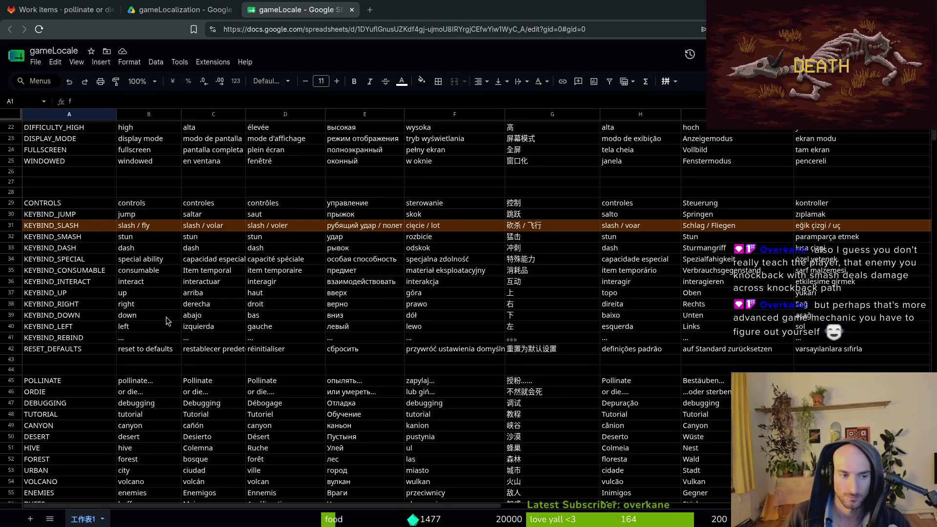
scroll(194, 269, down, 8)
scroll(200, 288, up, 15)
scroll(214, 322, down, 8)
scroll(156, 314, down, 20)
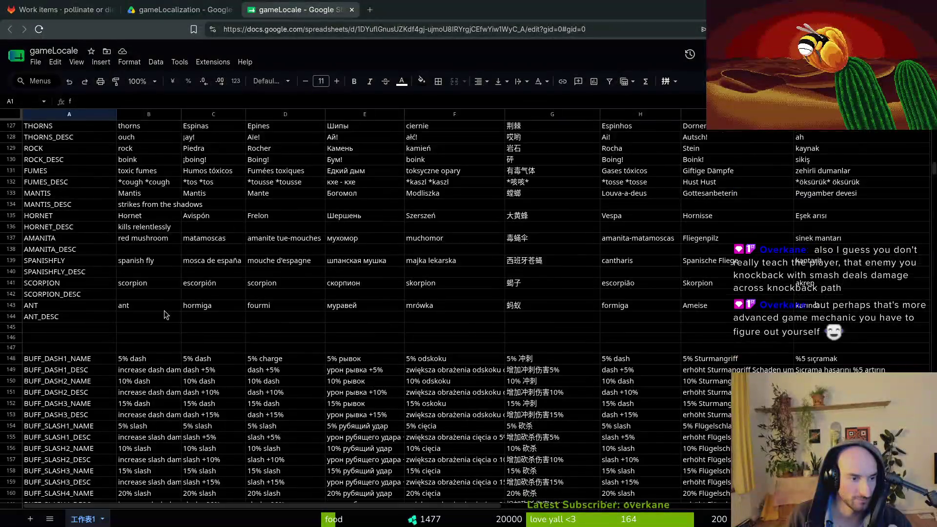
scroll(144, 369, down, 4)
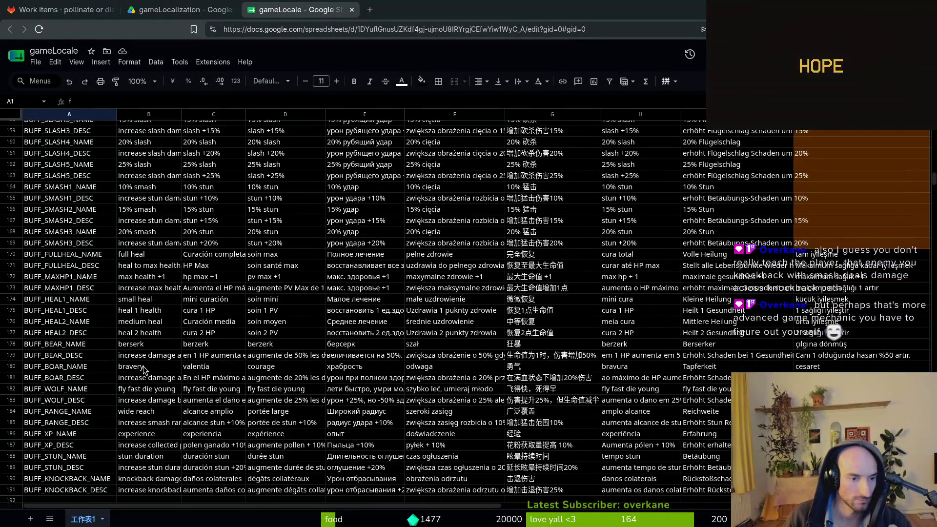
scroll(158, 325, down, 3)
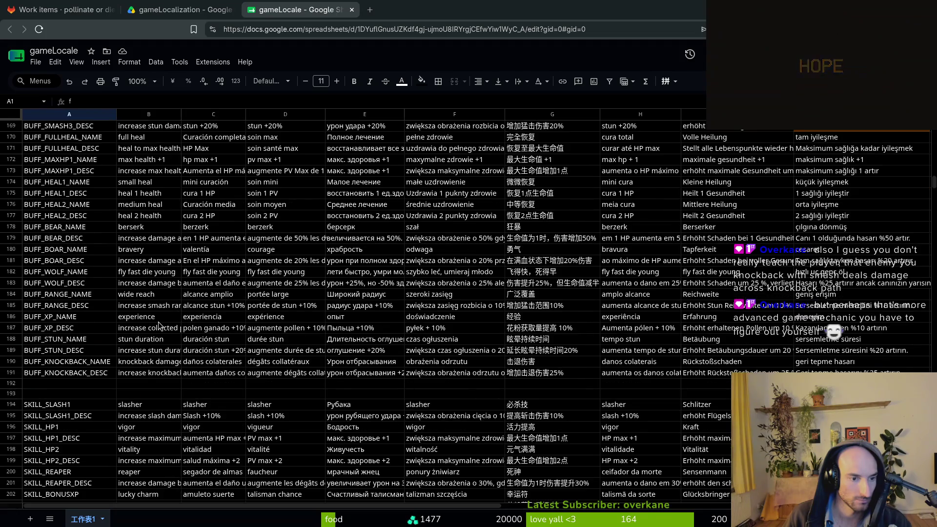
click(152, 363)
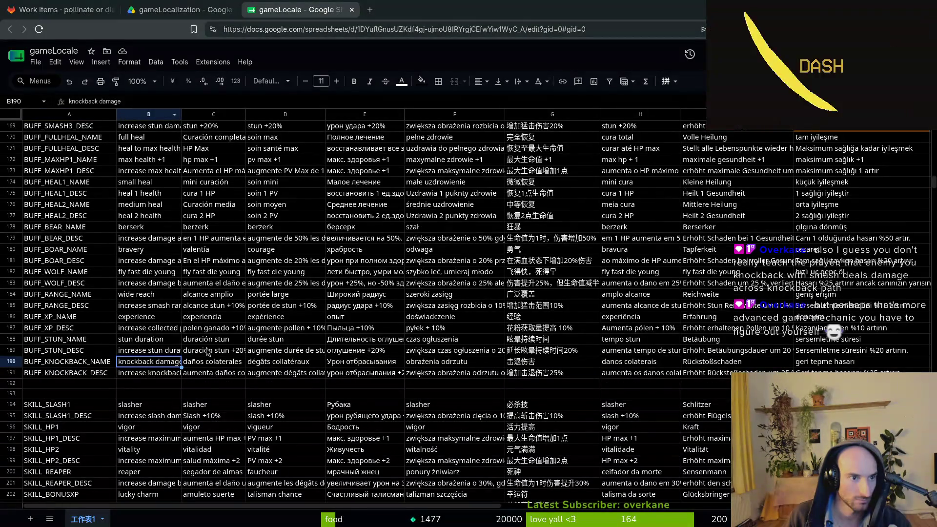
click(146, 375)
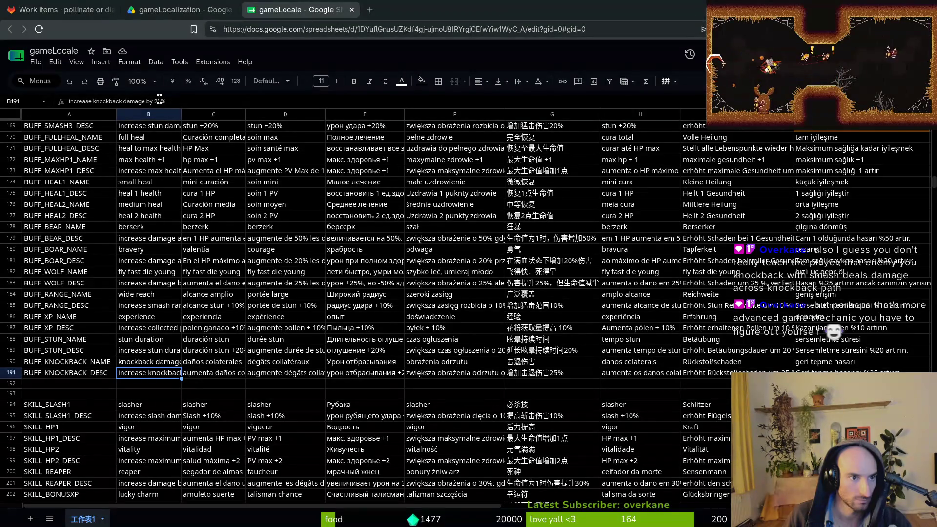
click(159, 99)
key(Return)
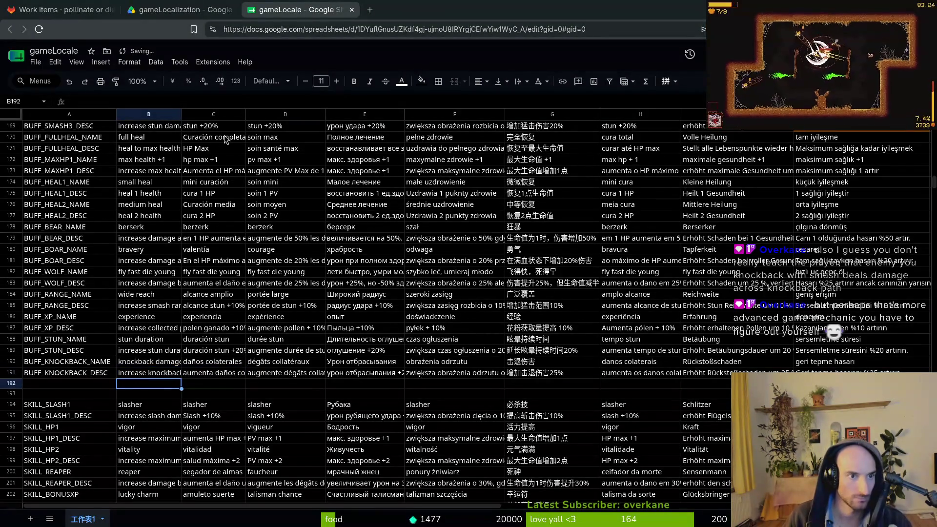
Change the Spanish, French and Russian knockback descriptions (C191–E191) to 50%
key(Right)
key(Up)
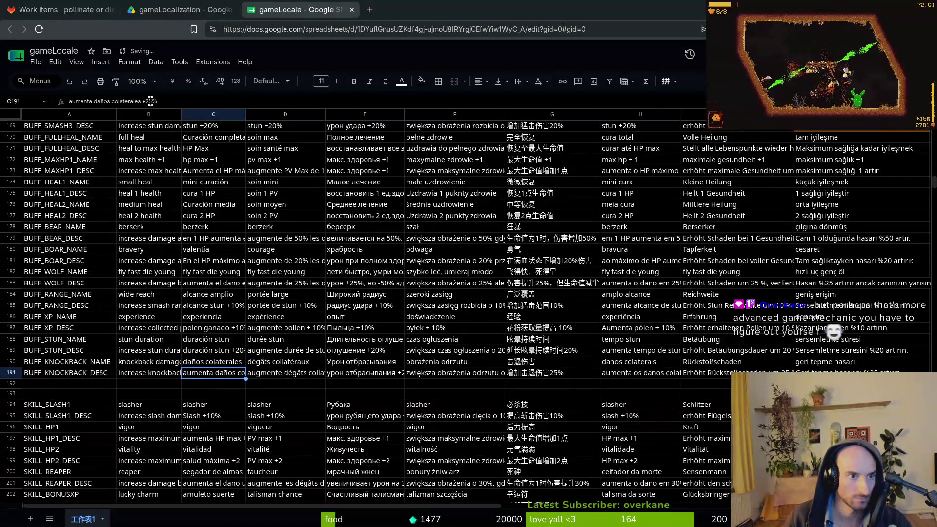
click(151, 101)
key(Return)
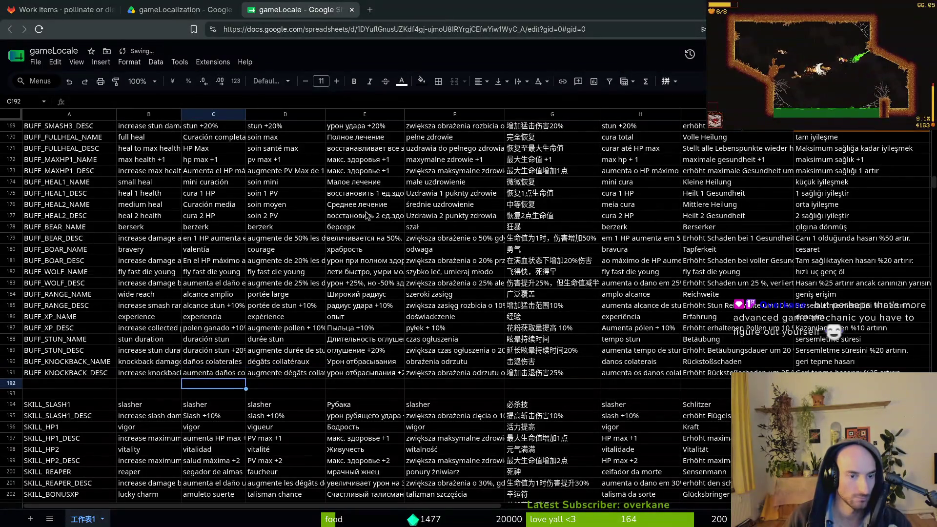
key(Up)
key(Right)
key(Return)
key(Left)
key(Left)
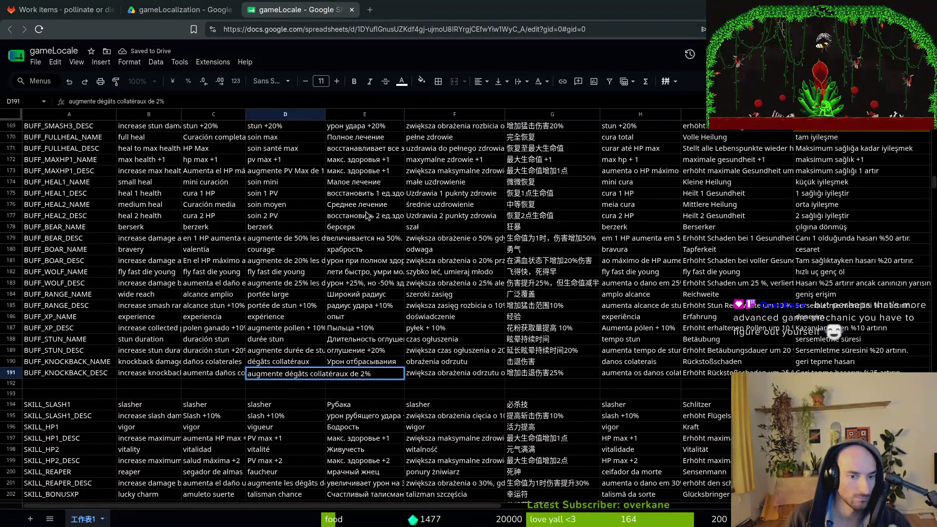
key(Return)
key(Up)
key(Right)
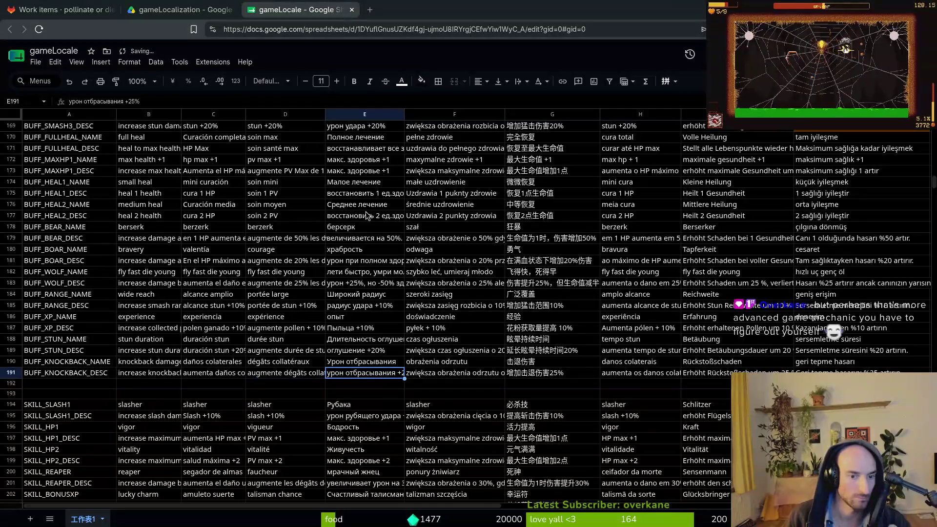
key(Return)
key(Left)
key(BackSpace)
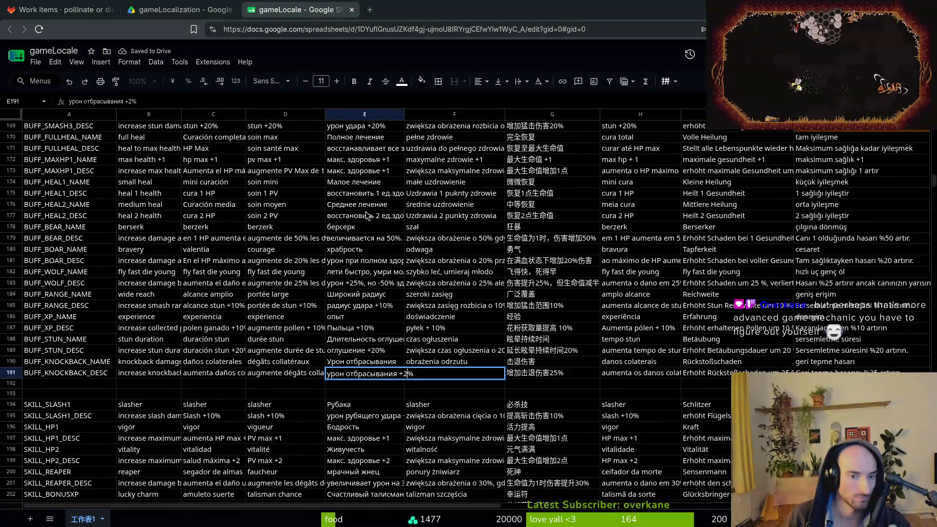
key(Return)
Change the Polish and Chinese descriptions (F191, G191) to 50%, undoing an accidental Chinese overwrite
key(Up)
key(Right)
key(Return)
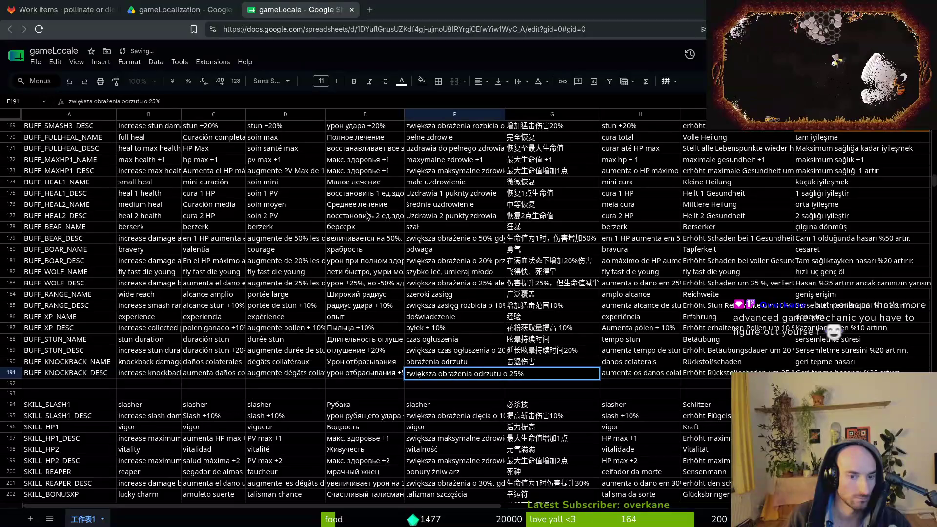
key(Left)
key(BackSpace)
key(BackSpace)
text(50)
key(Return)
key(Up)
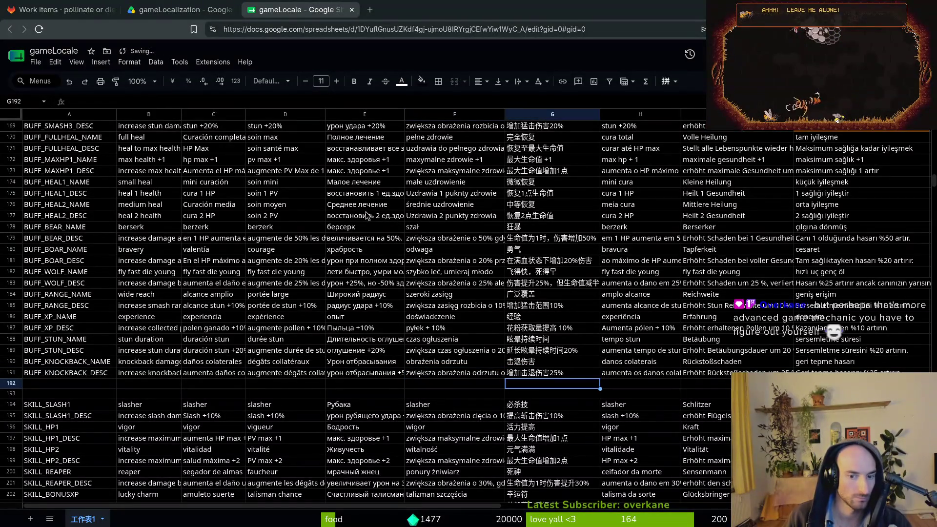
key(Right)
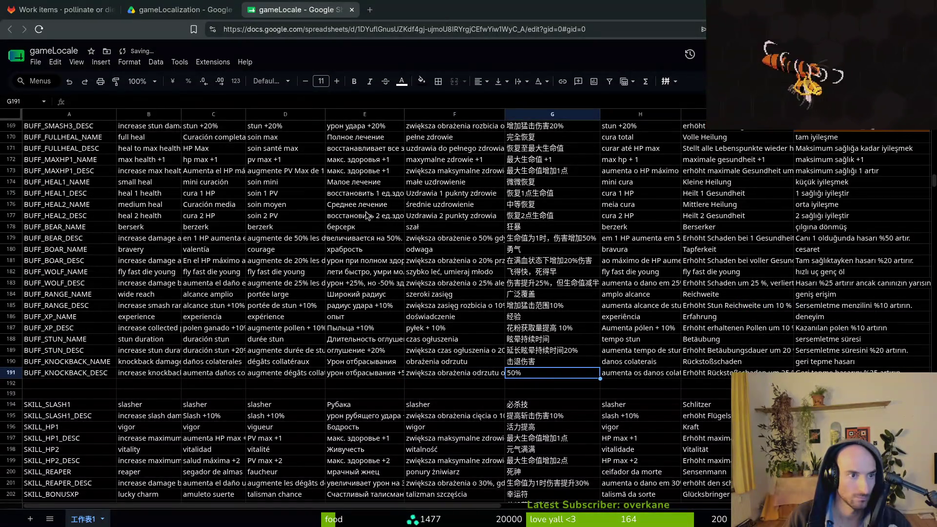
key(Return)
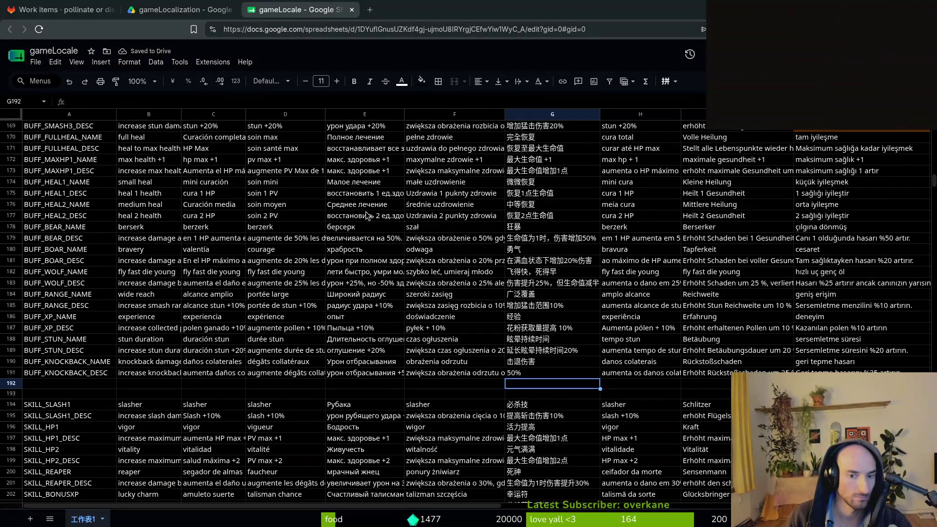
key(ctrl+z)
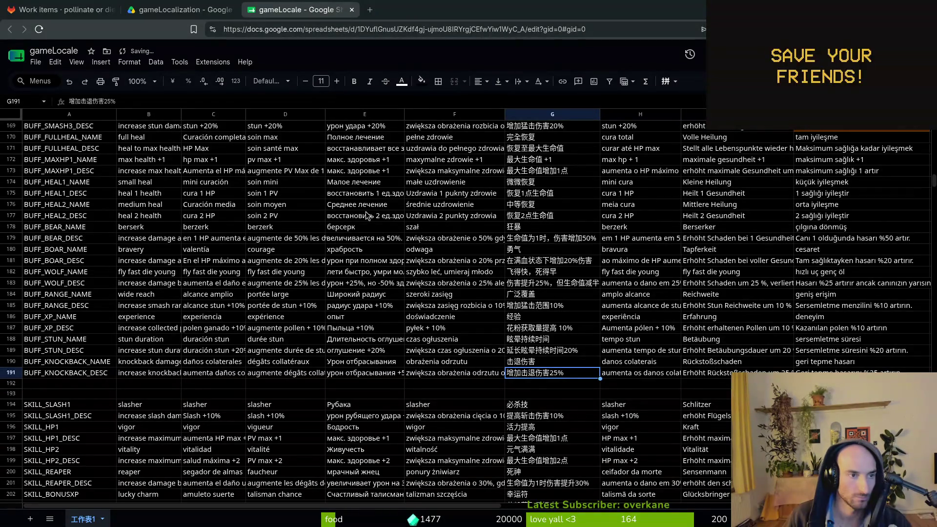
key(F2)
text(0)
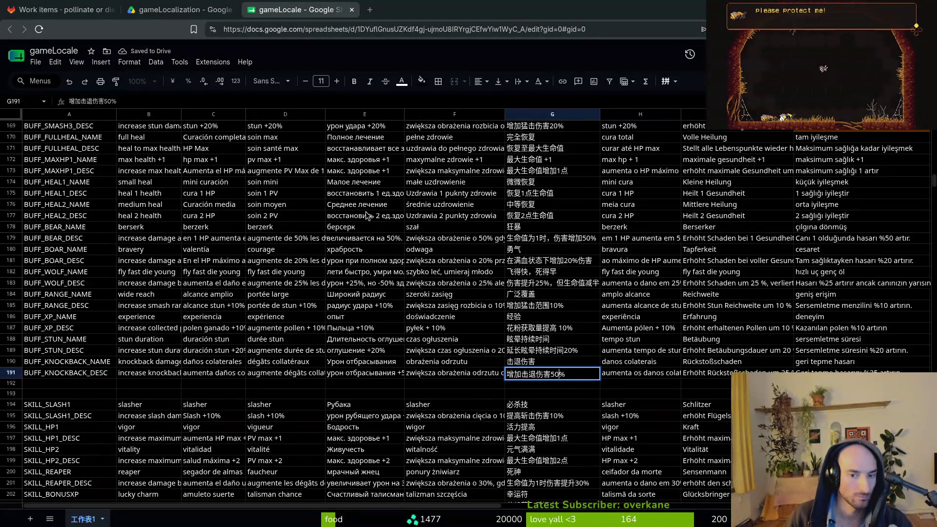
key(shift+Tab)
Change the Portuguese, German and Turkish descriptions (H191–J191) from 25 to 50%
key(Tab)
key(Tab)
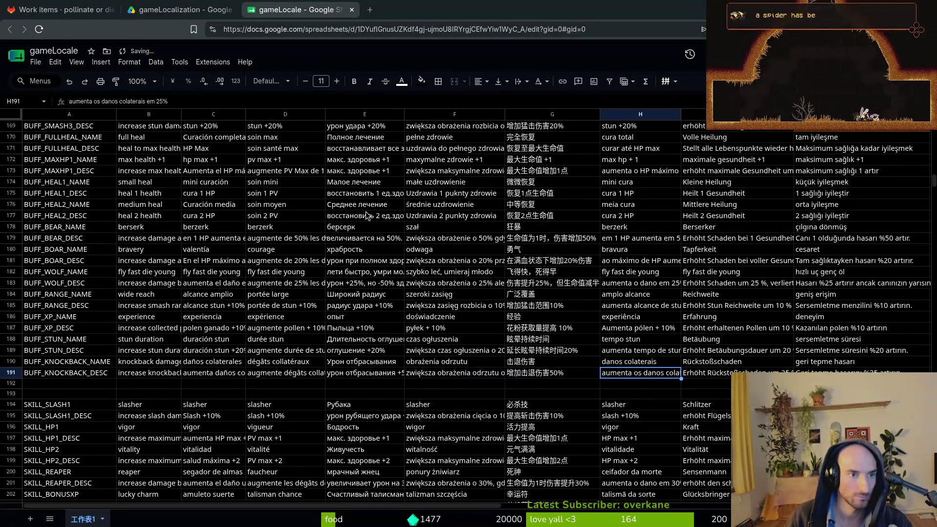
key(F2)
key(Left)
key(BackSpace)
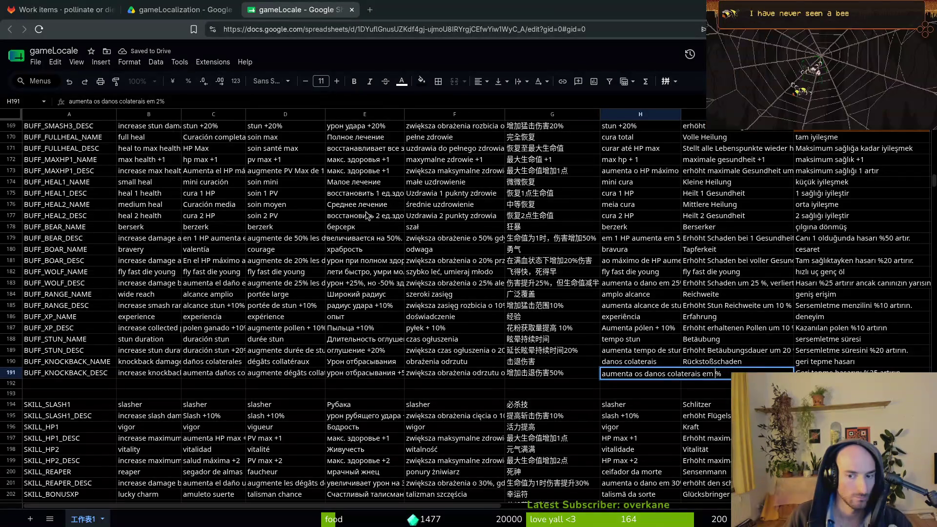
key(Tab)
key(F2)
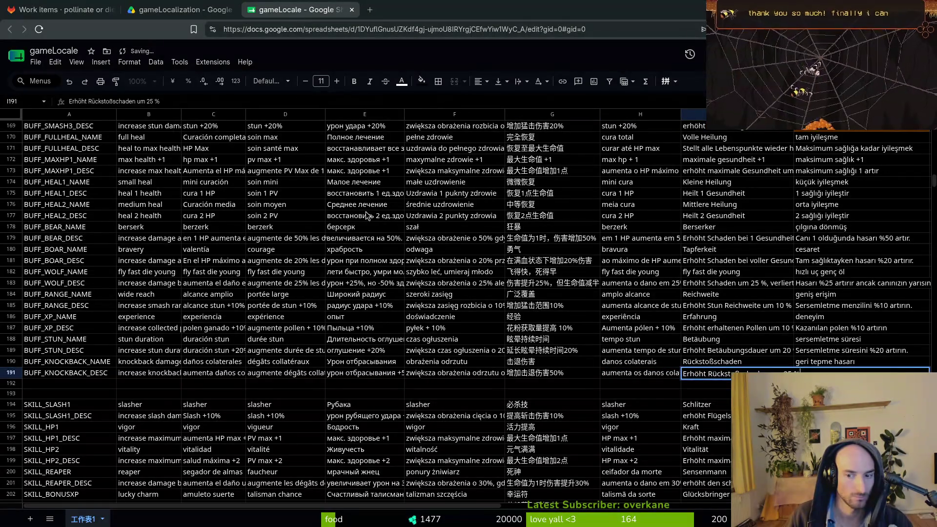
key(Left)
key(Left)
key(BackSpace)
key(BackSpace)
text(50)
key(ctrl+Return)
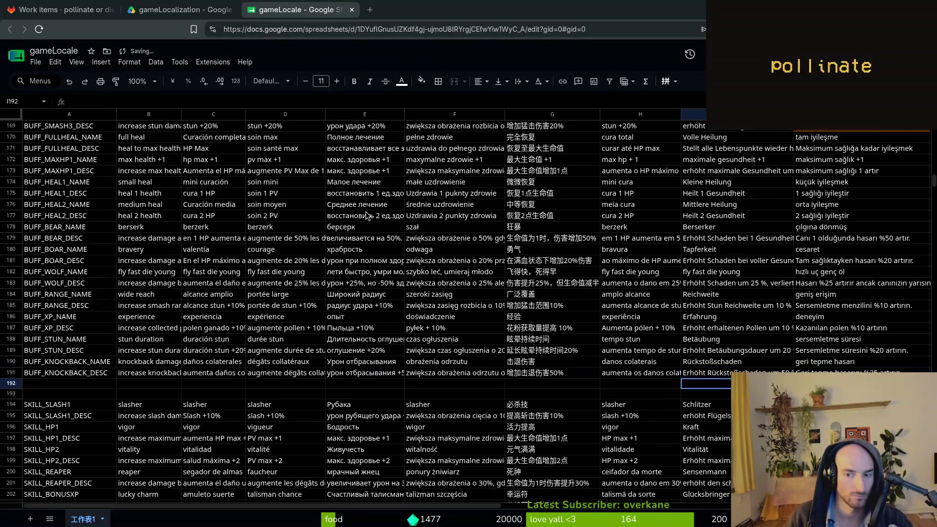
key(Tab)
key(F2)
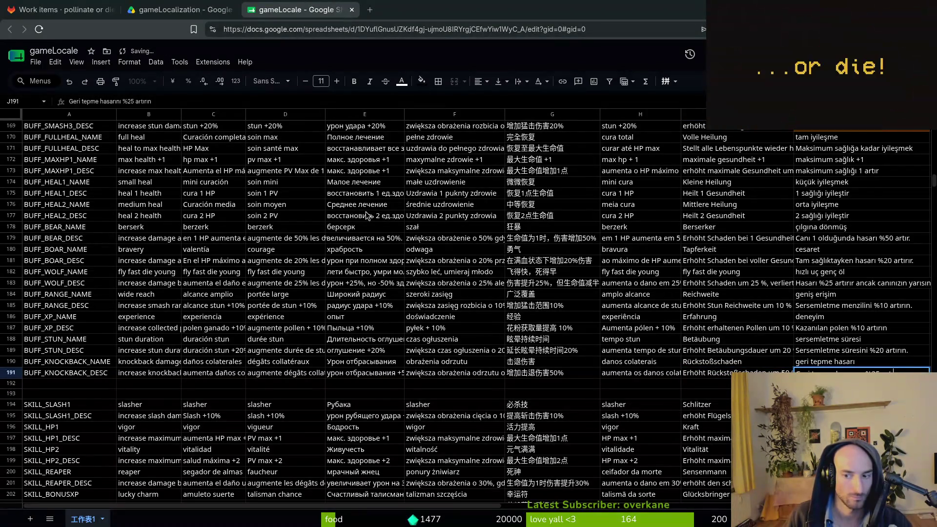
key(ctrl+Left)
key(Left)
key(BackSpace)
key(BackSpace)
text(50)
key(Return)
Download the gameLocale sheet as a comma-separated values file
click(35, 62)
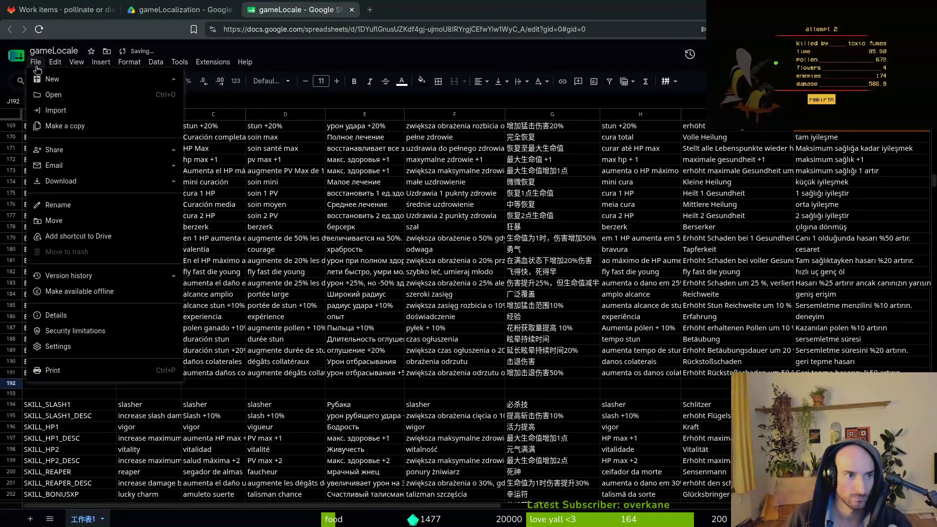
mouse_move(117, 188)
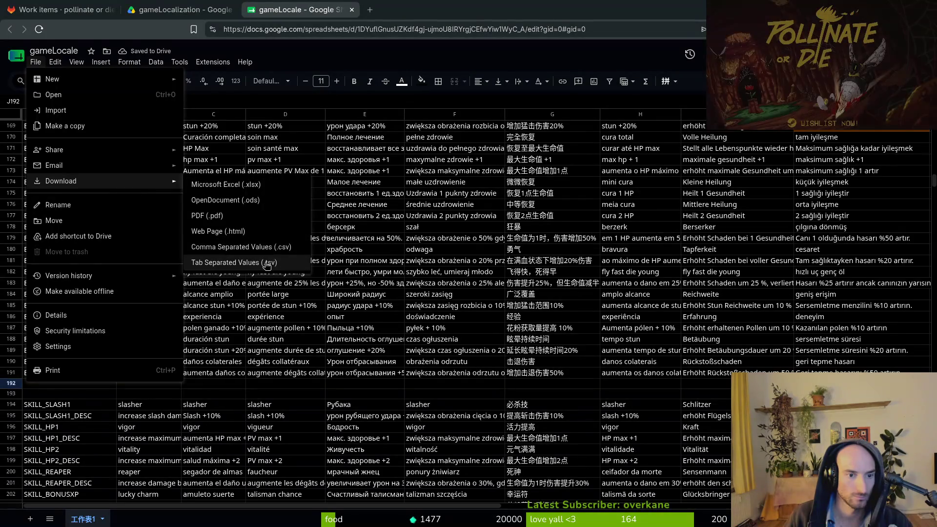
click(235, 247)
click(153, 374)
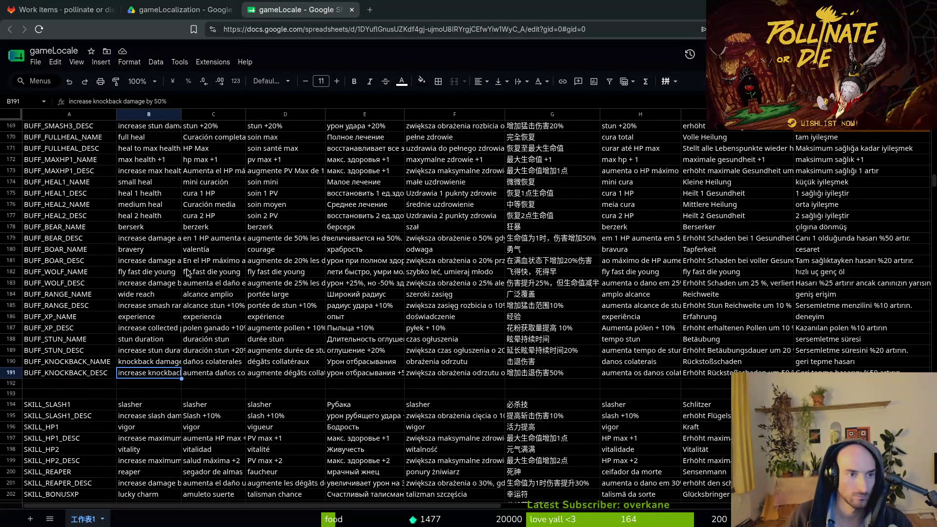
Download the sheet again over translations.csv in docs, then close the sheet and Drive tabs
click(35, 62)
mouse_move(107, 181)
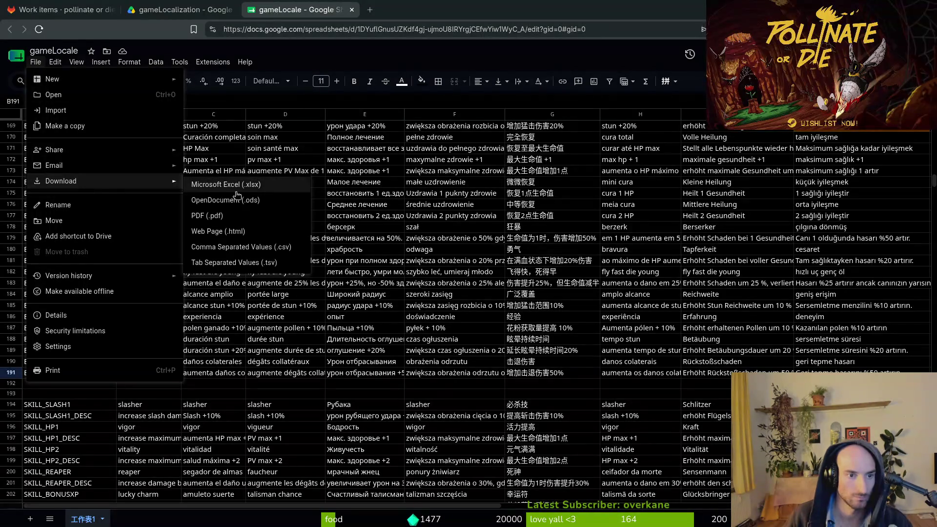
click(276, 262)
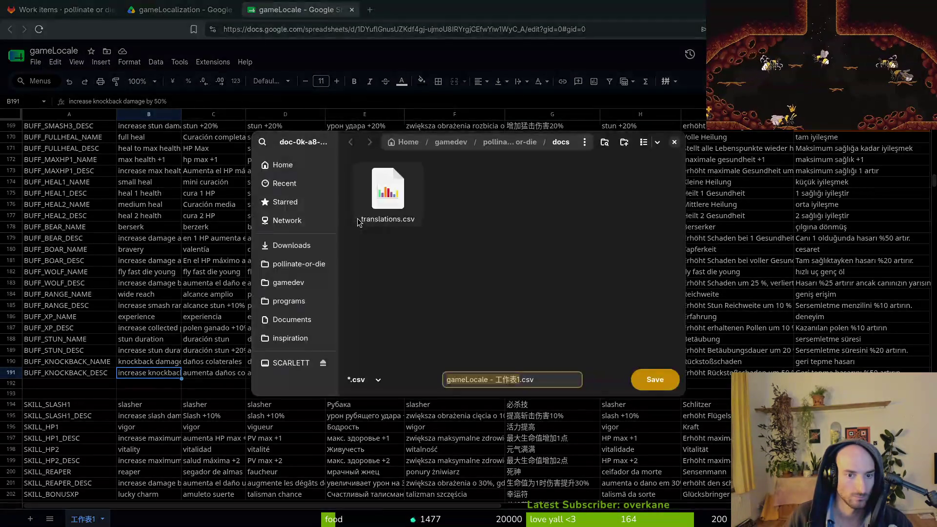
double_click(410, 187)
click(505, 295)
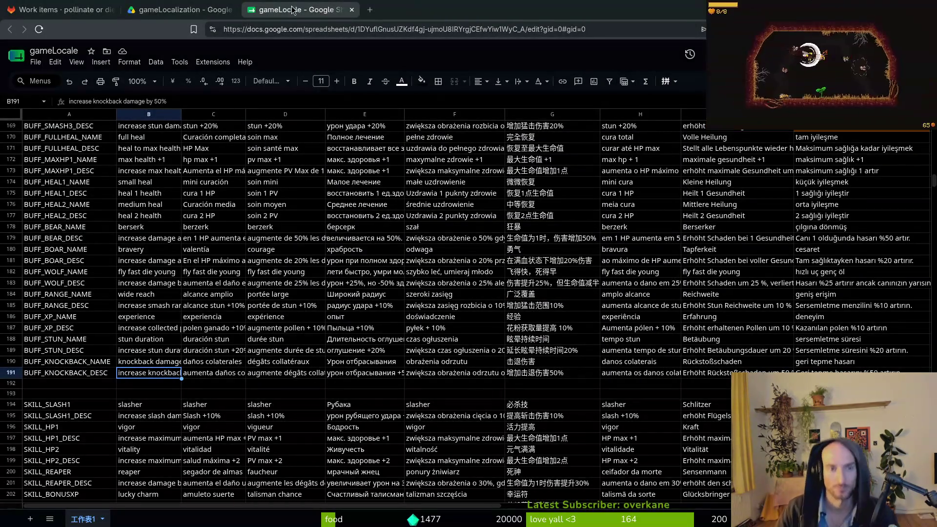
click(352, 9)
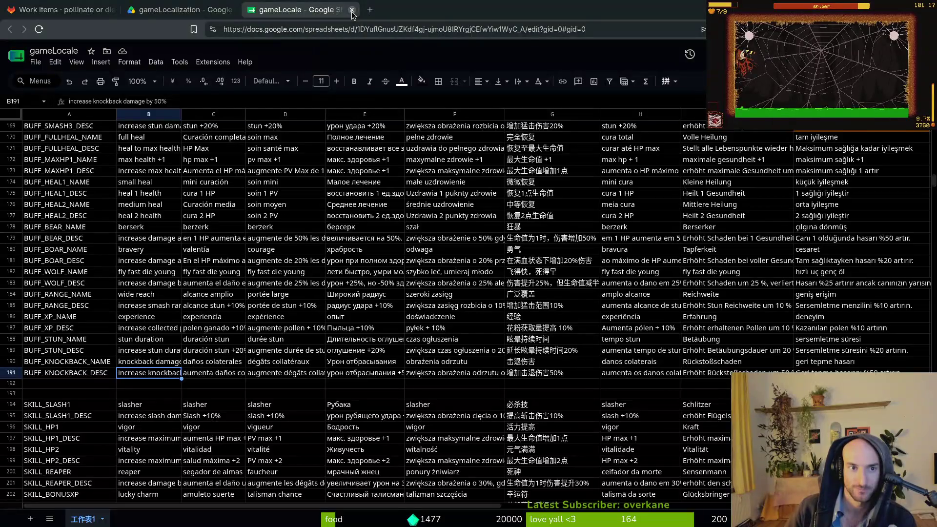
click(232, 10)
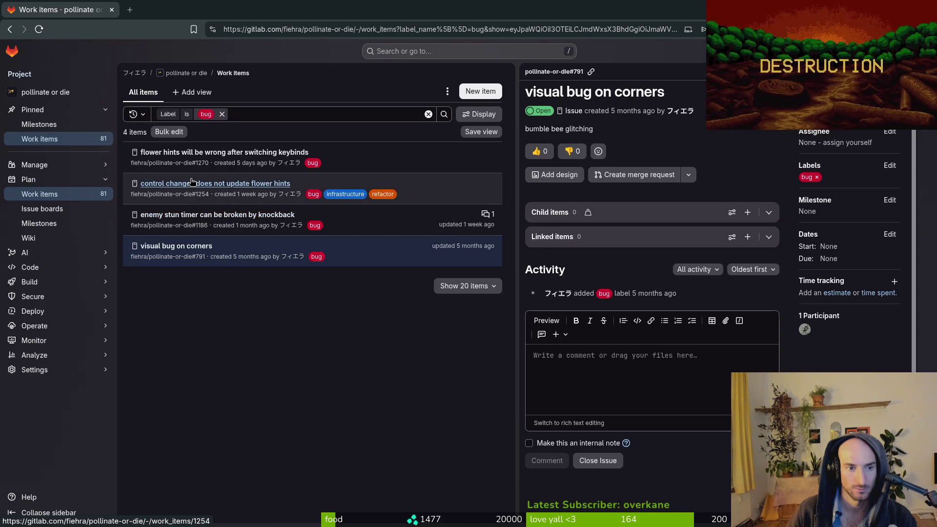
click(176, 247)
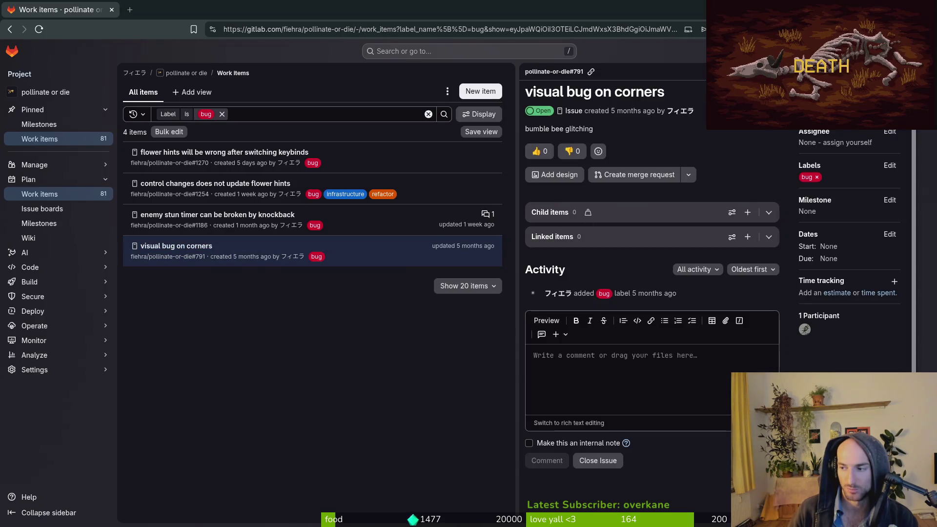
key(alt+Tab)
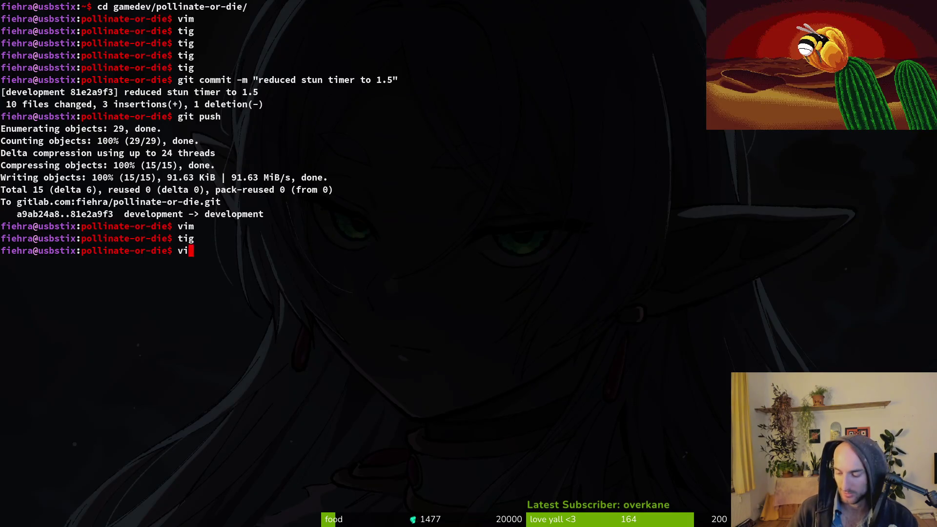
Launch Vim in the project folder and open crawling.gd through the file finder
text(m)
key(Return)
key(ctrl+p)
text(craw)
key(Return)
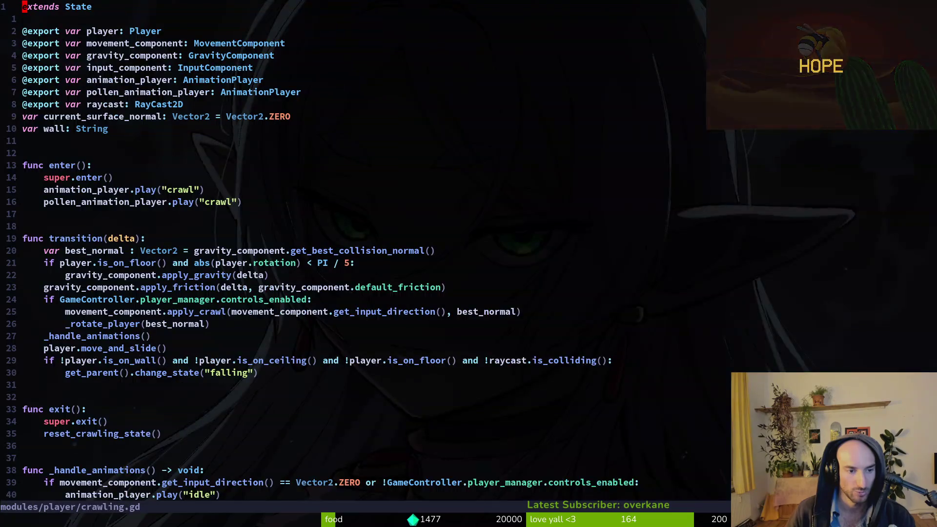
Insert print_debug(surface_normal) below the surface normal assignment in _rotate_player and save with :w
key(j)
key(j)
key(j)
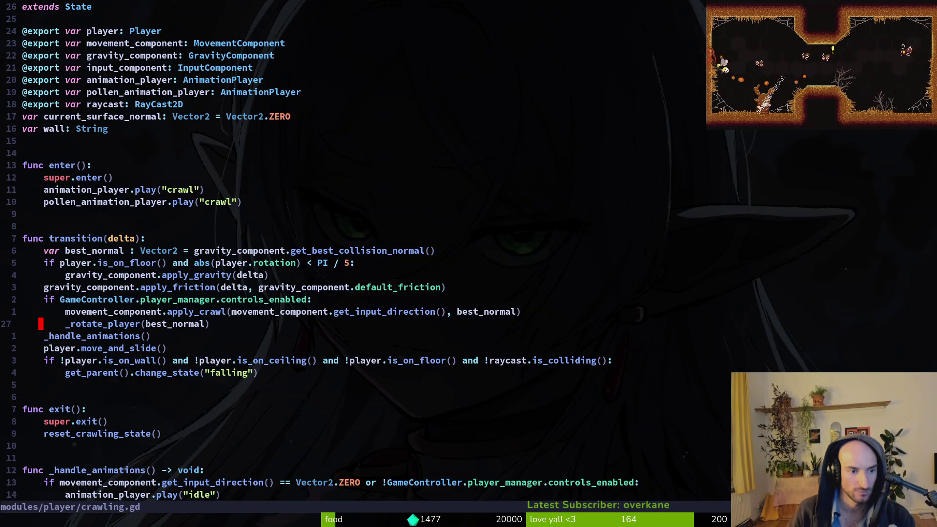
key(j)
key(j)
key(j)
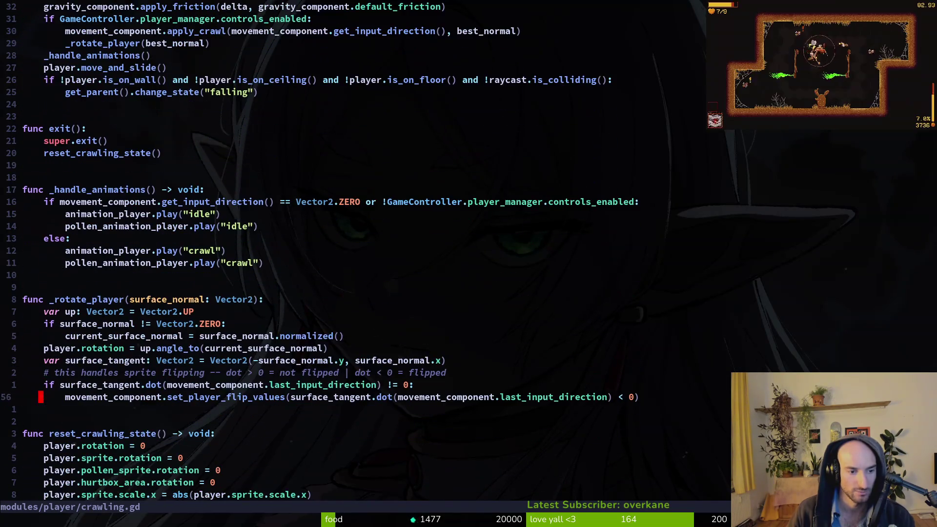
key(k)
key(k)
key(k)
key(shift+o)
text(print_debug()
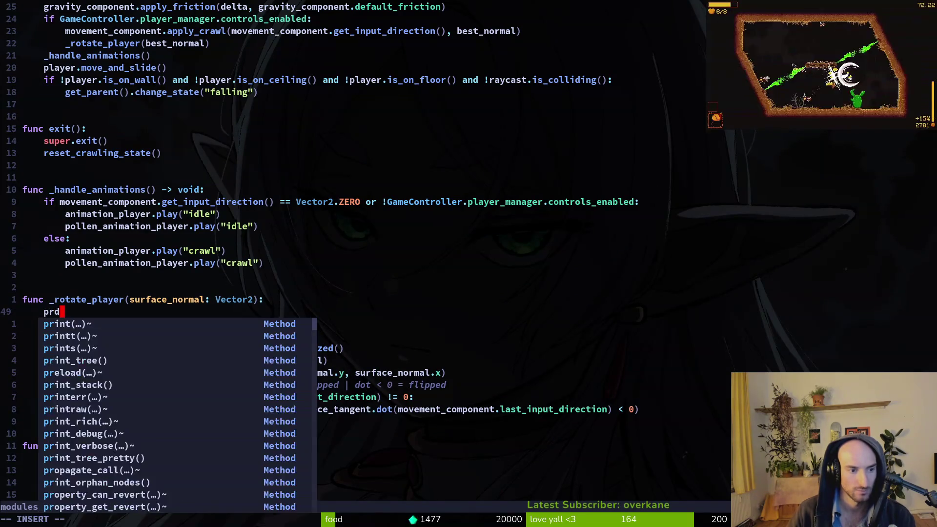
key(Escape)
key(d)
key(d)
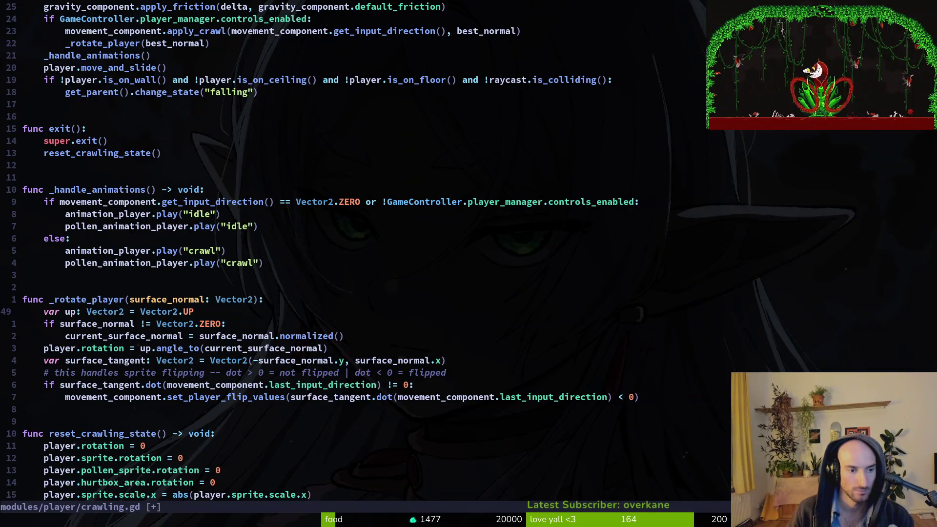
key(j)
key(j)
text(o)
text(print_debug(surface_normal))
key(Escape)
text(:w)
key(Return)
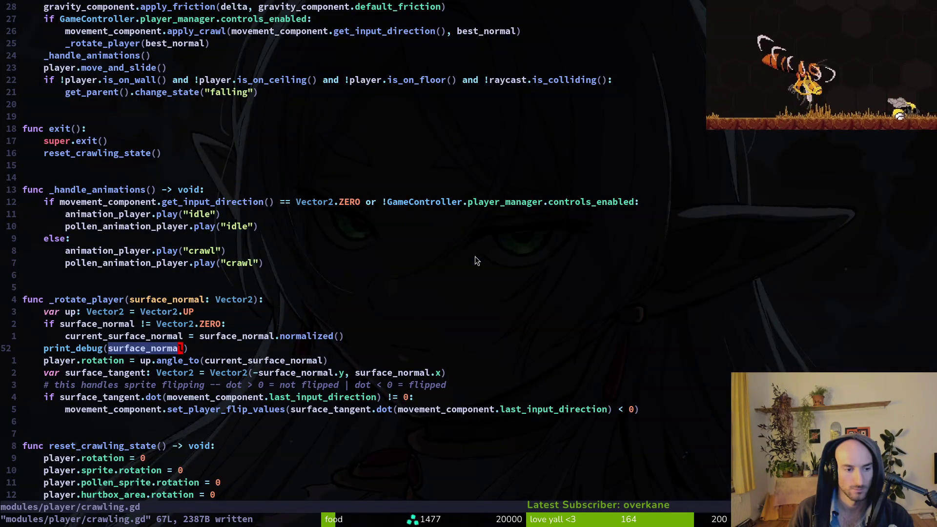
key(alt+Tab)
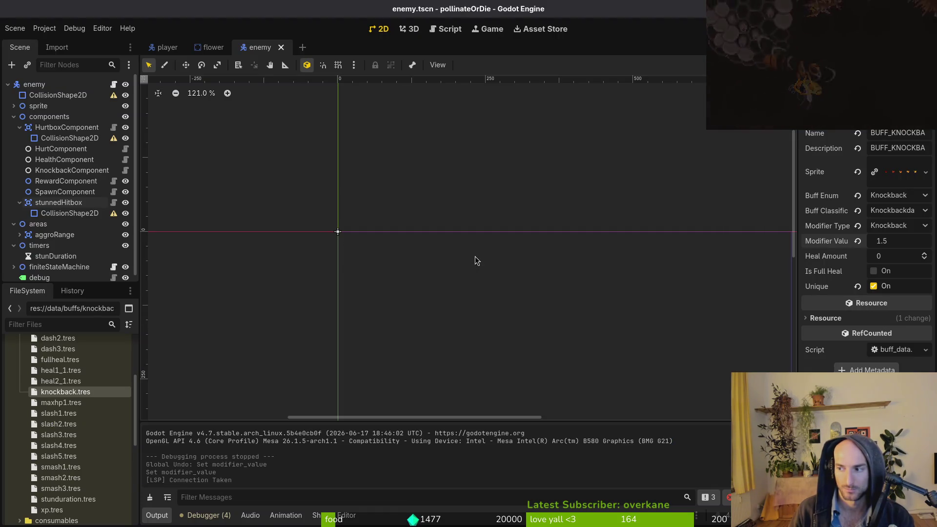
Run the game with F5, continue from its main menu, and play while the debug window runs
key(F5)
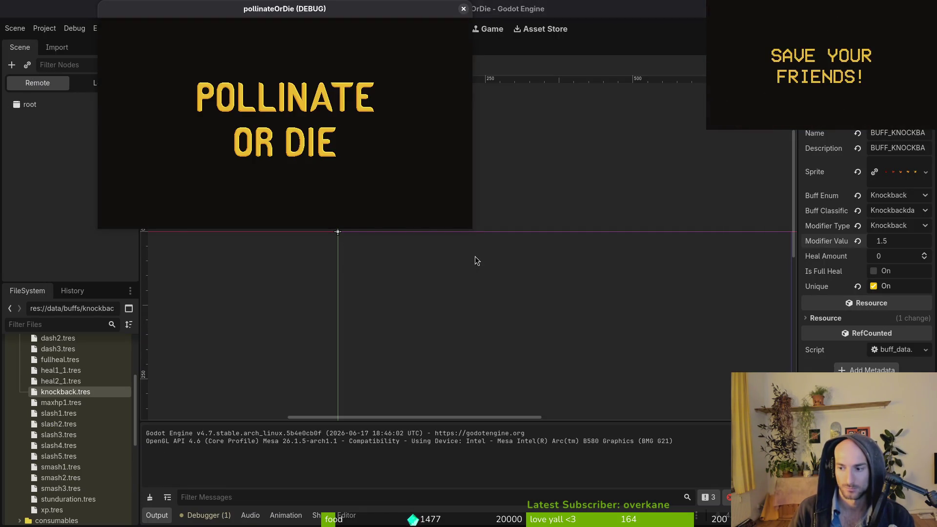
key(Return)
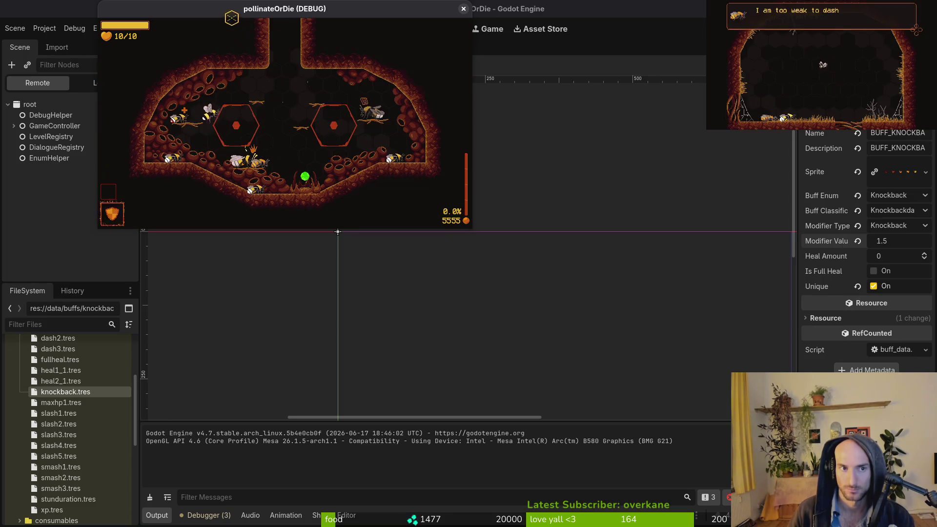
double_click(229, 14)
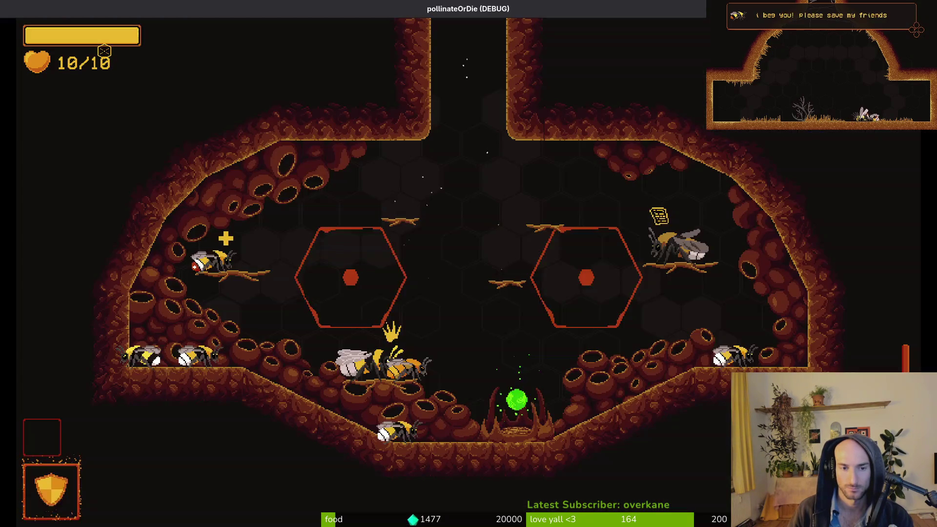
double_click(159, 13)
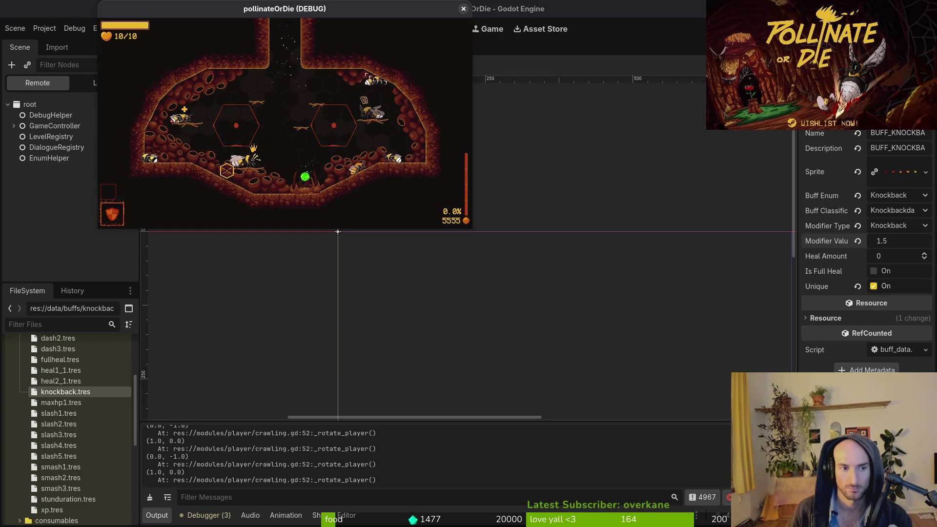
key(alt+Tab)
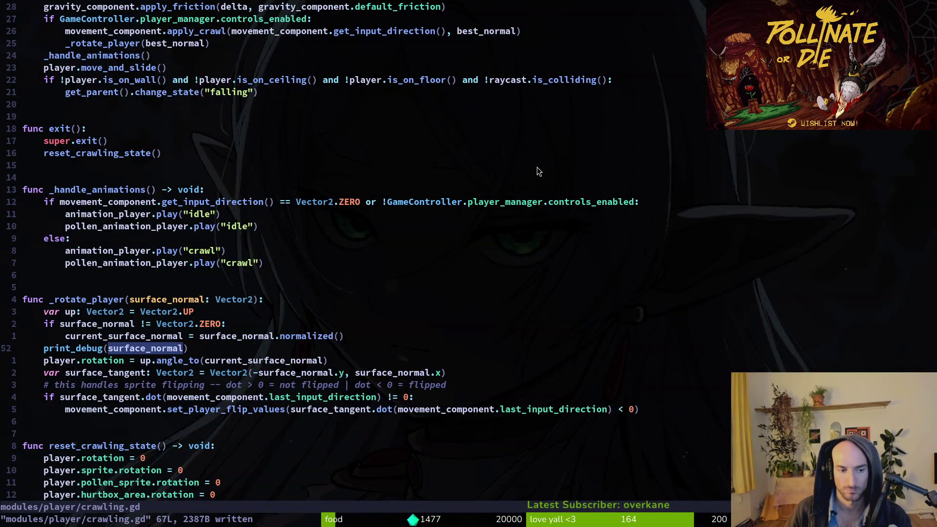
Yank all of crawling.gd with gg yG, save it, and select the latest surface-normal output lines
key(g)
key(g)
key(y)
key(shift+g)
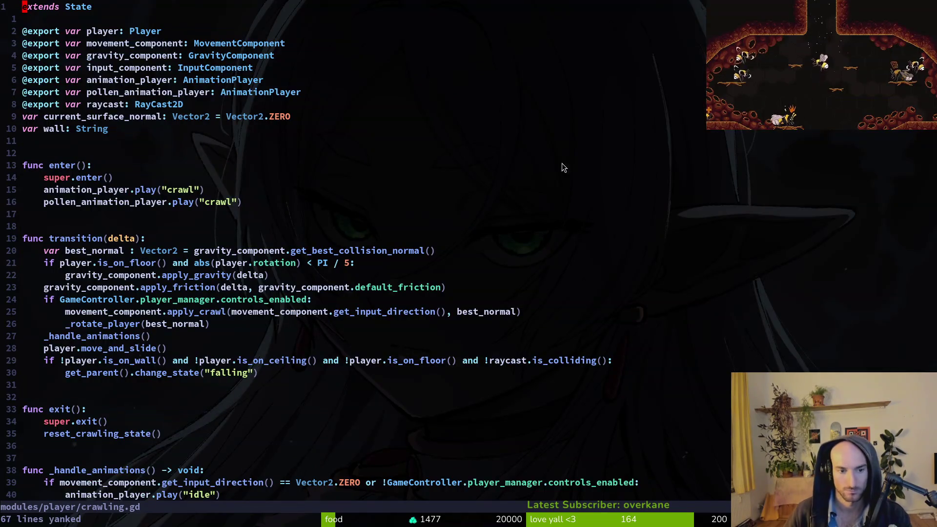
text(:w)
key(Return)
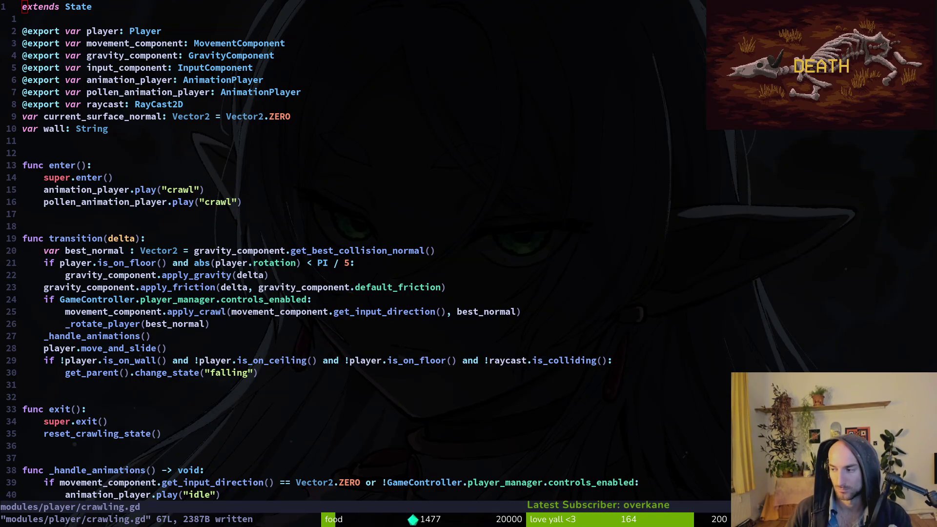
key(alt+Tab)
mouse_move(396, 472)
mouse_down()
mouse_move(224, 465)
mouse_move(110, 423)
mouse_up()
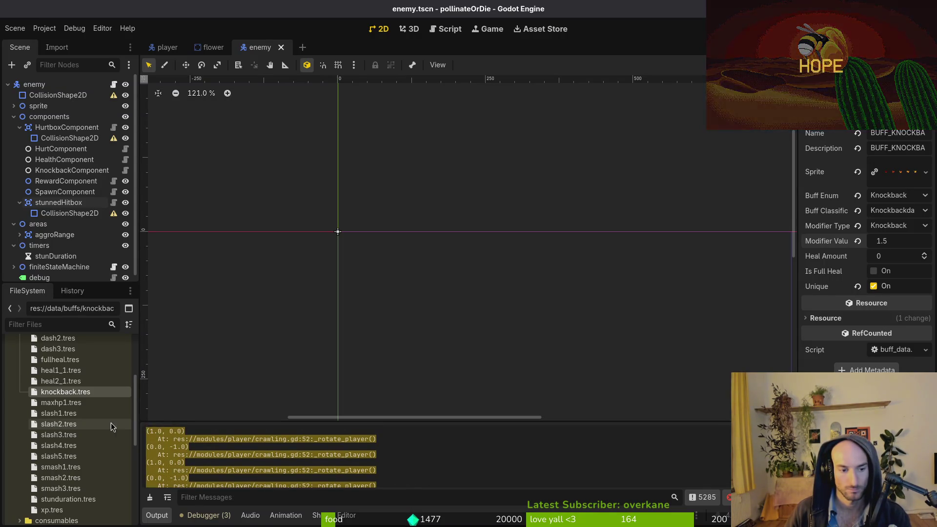
Clear the output selection, collapse HurtboxComponent, and close the enemy and flower scene tabs
key(alt+Tab)
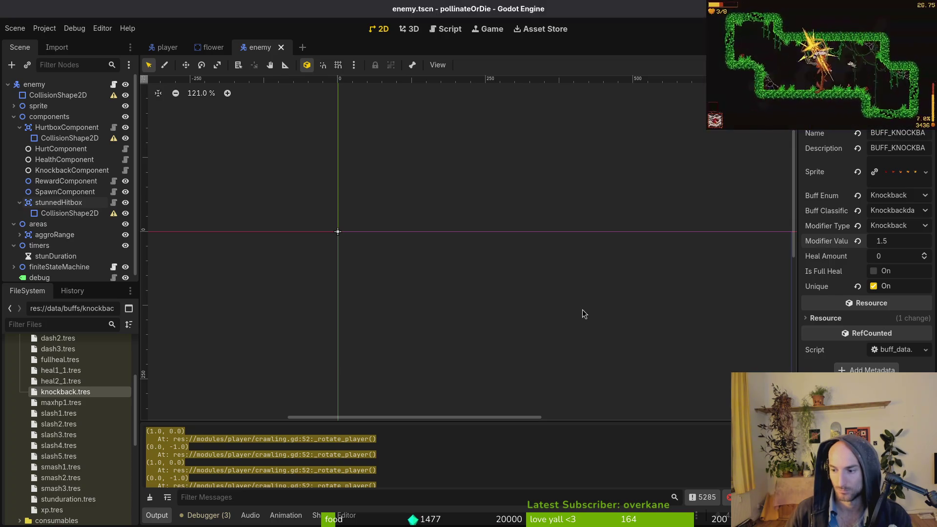
click(307, 460)
click(19, 127)
click(281, 47)
click(233, 47)
key(alt+Tab)
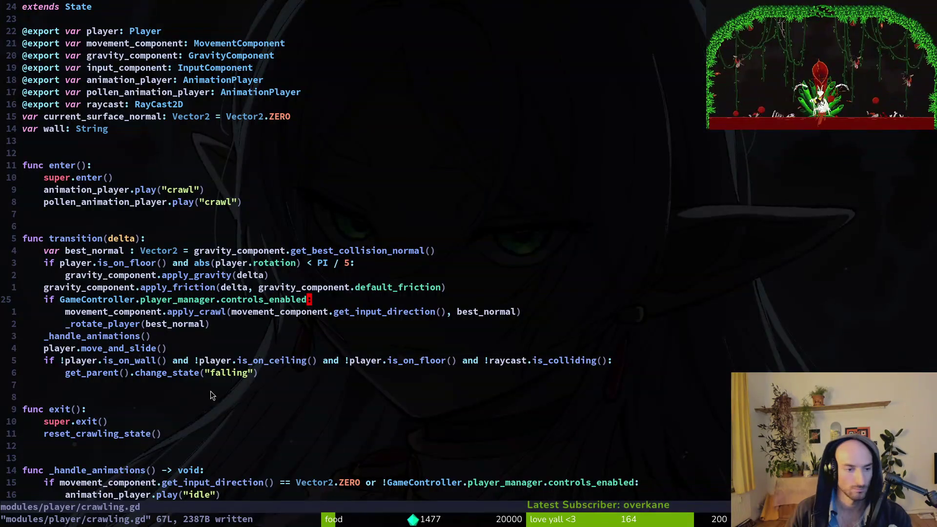
Scroll through the transition and _rotate_player code, then return to the GitLab issue
scroll(185, 371, down, 6)
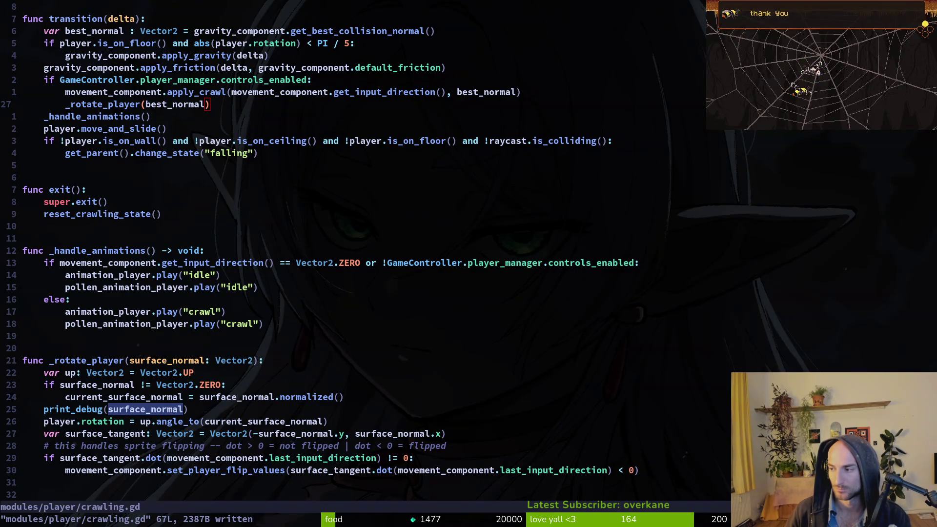
key(alt+Tab)
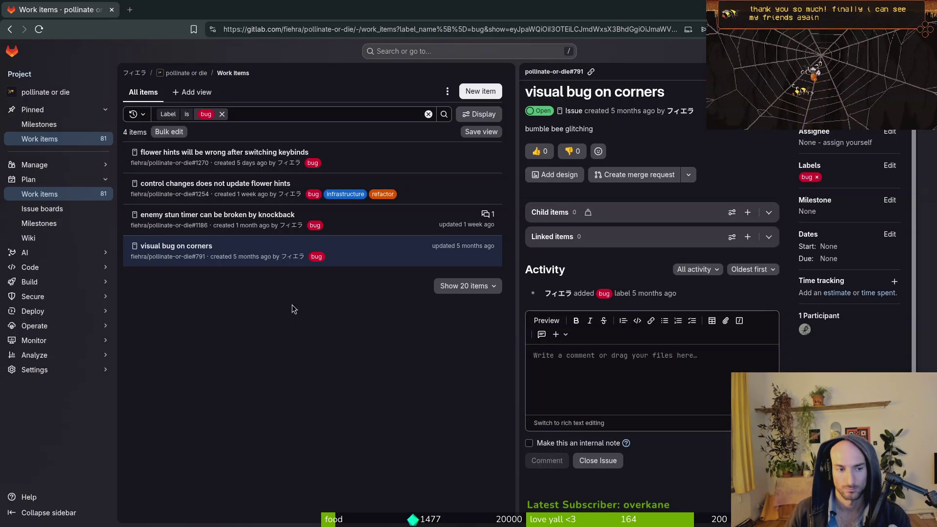
Review the 'visual bug on corners' issue, then go back to crawling.gd in Vim
key(alt+Tab)
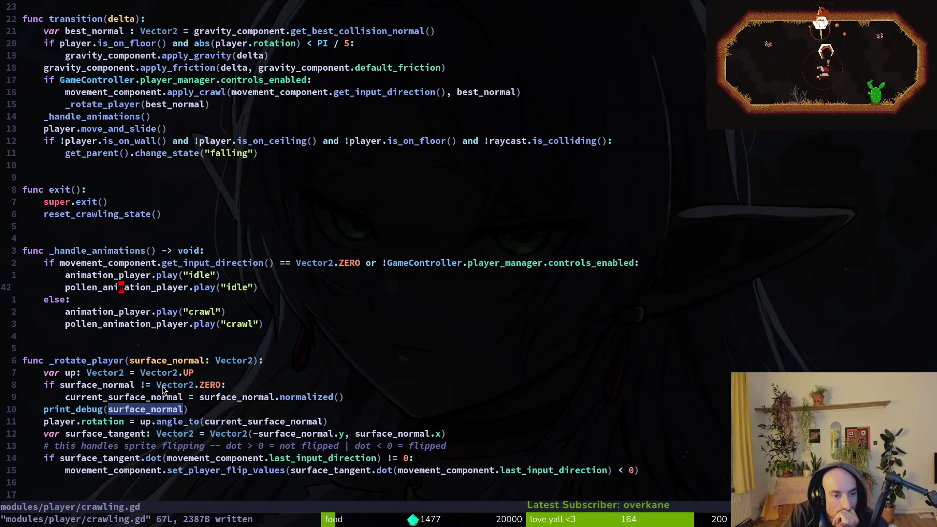
Study crawling.gd, then bring up the forum thread on strange lines near 2D sprite edges
key(alt+Tab)
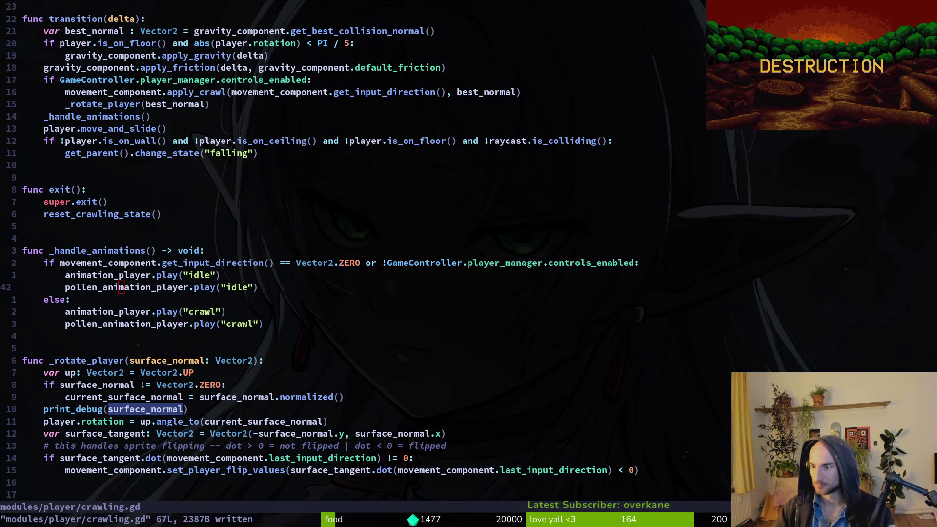
key(alt+Tab)
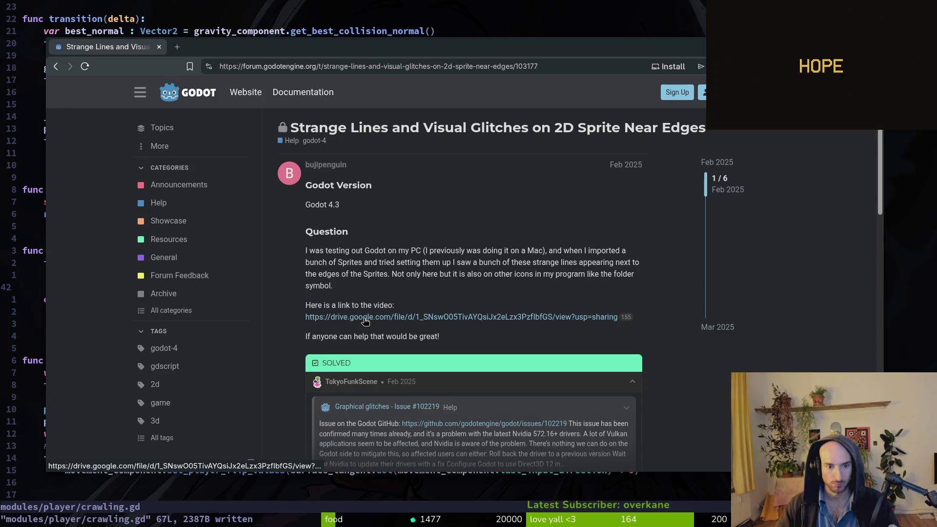
Read the Godot Forum glitch thread down to its solved Nvidia driver answer, then return to the search results
scroll(307, 384, down, 3)
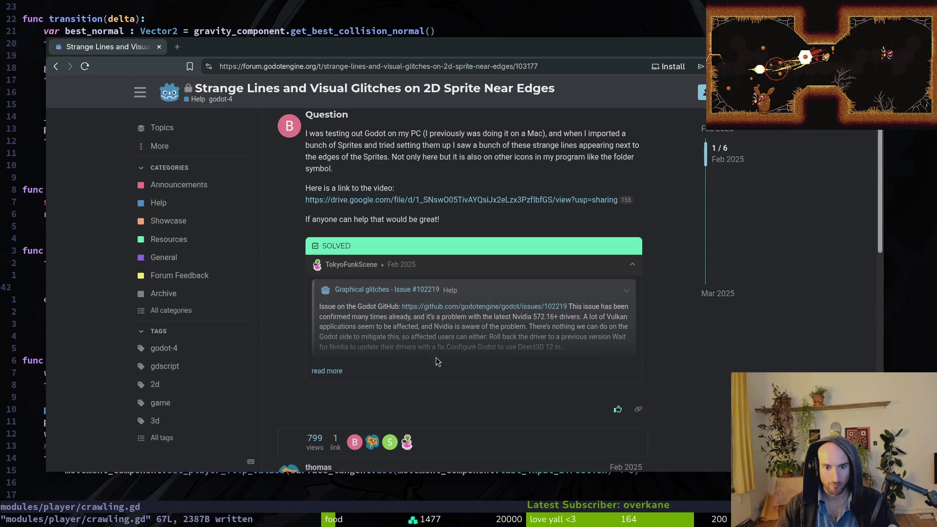
scroll(464, 361, down, 5)
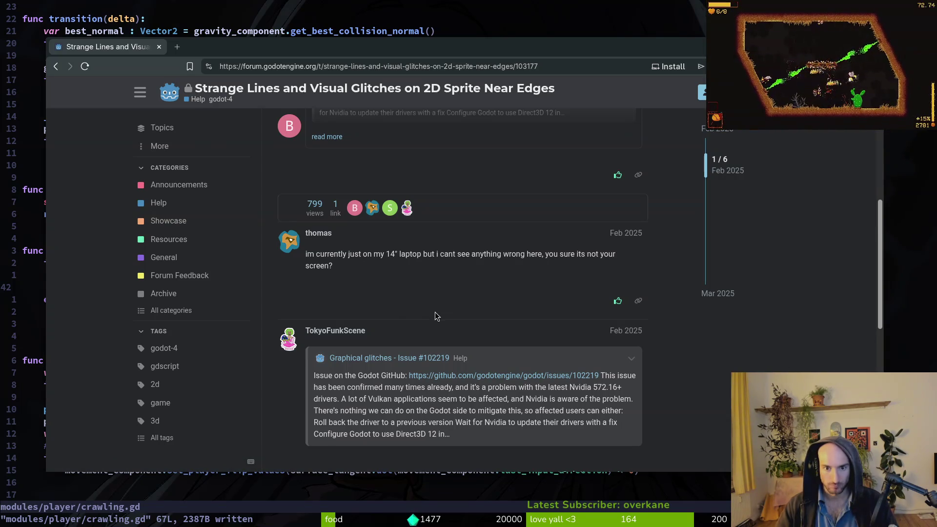
scroll(483, 313, down, 3)
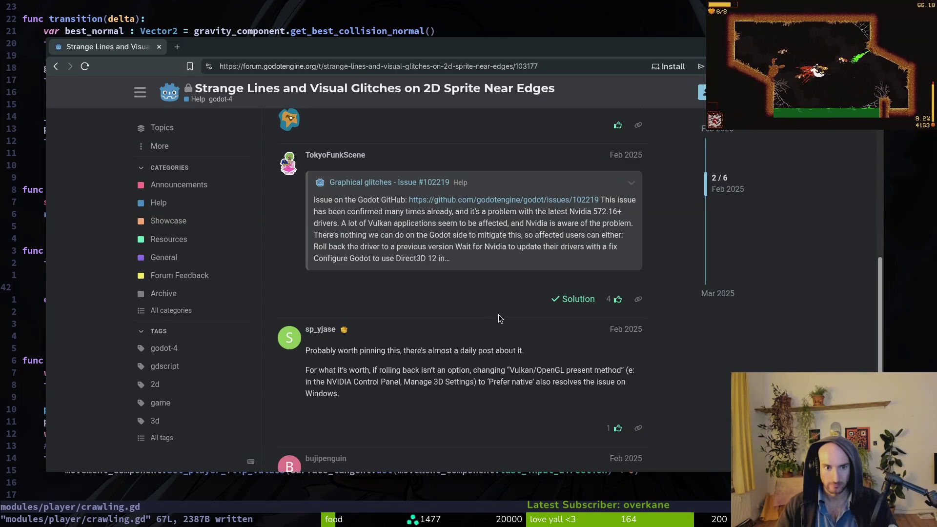
scroll(487, 311, down, 2)
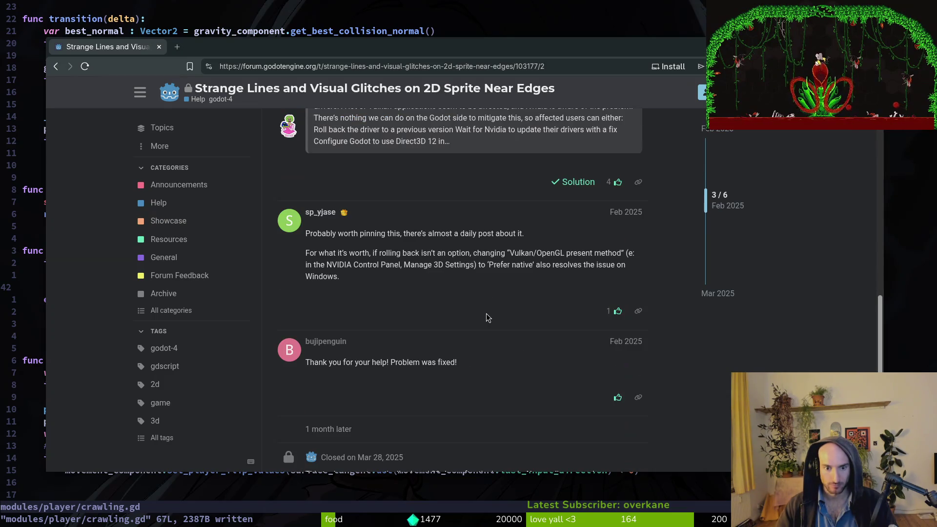
scroll(488, 316, down, 2)
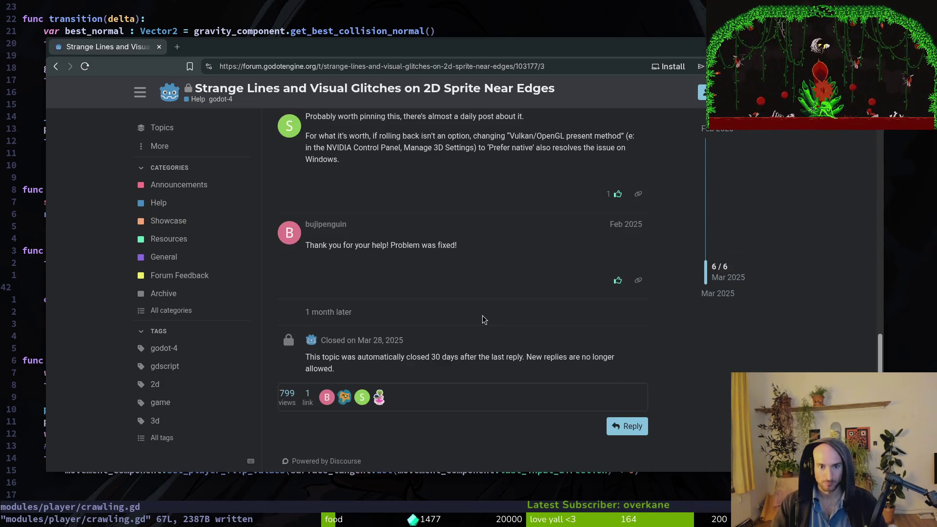
key(alt+Left)
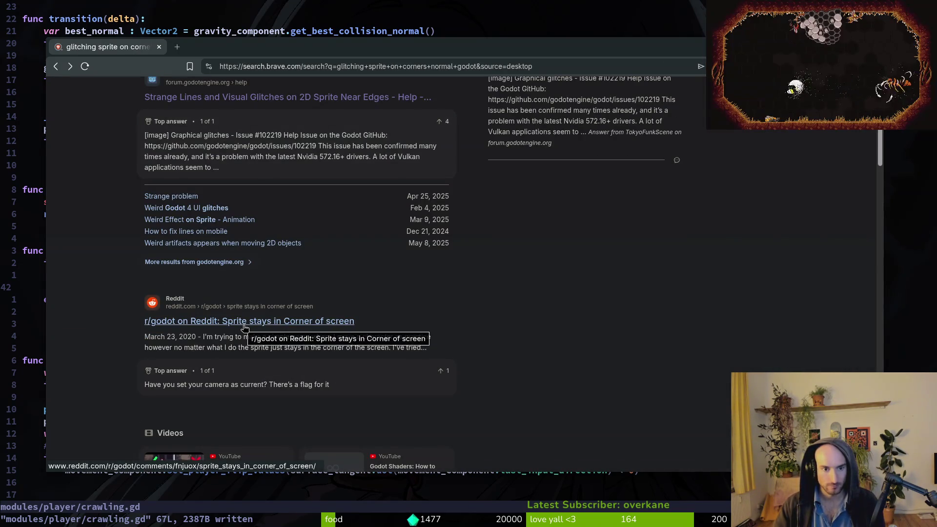
Read the Reddit thread 'Quick question: Jittering sprites', then return to the Brave results
scroll(247, 332, down, 7)
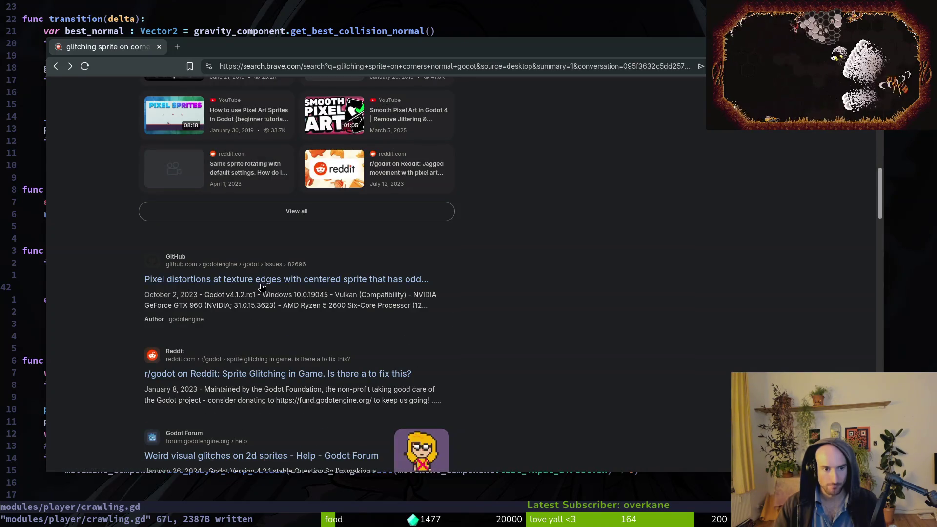
scroll(244, 378, down, 3)
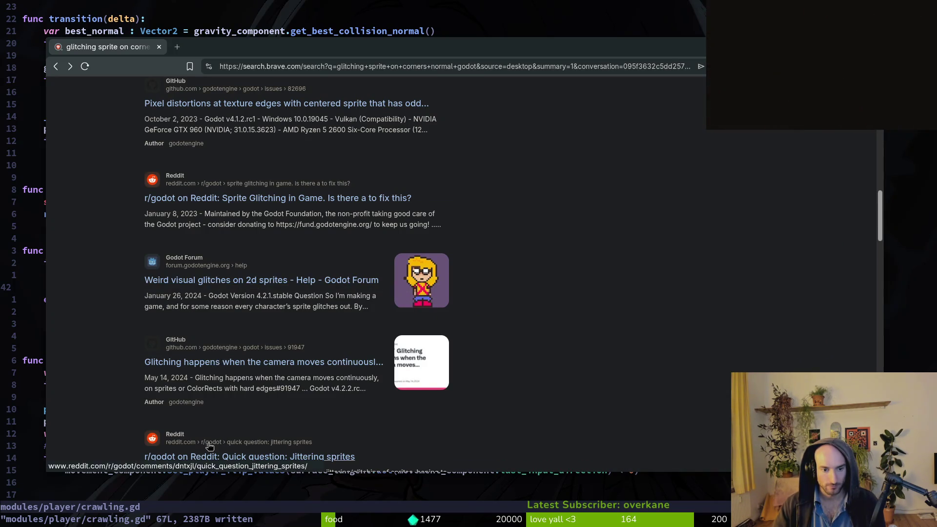
click(235, 455)
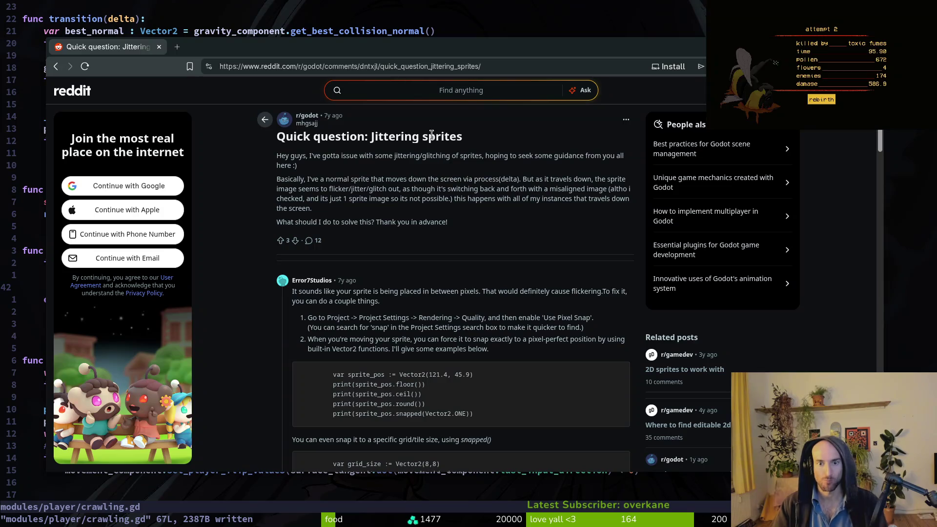
key(alt+Left)
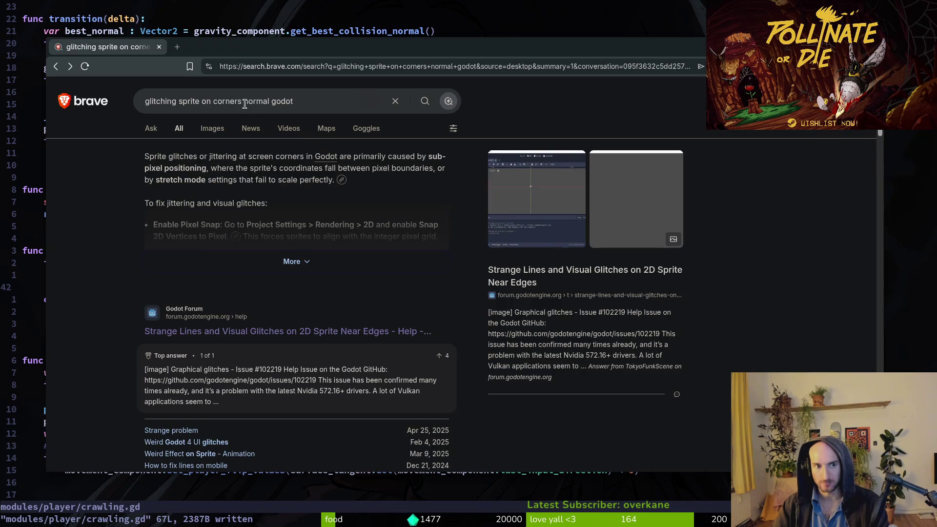
Search 'glitching sprite on corners collision normal godot' and background-open 'Sprite Jitters on wall and ceiling'
click(246, 104)
text(collision)
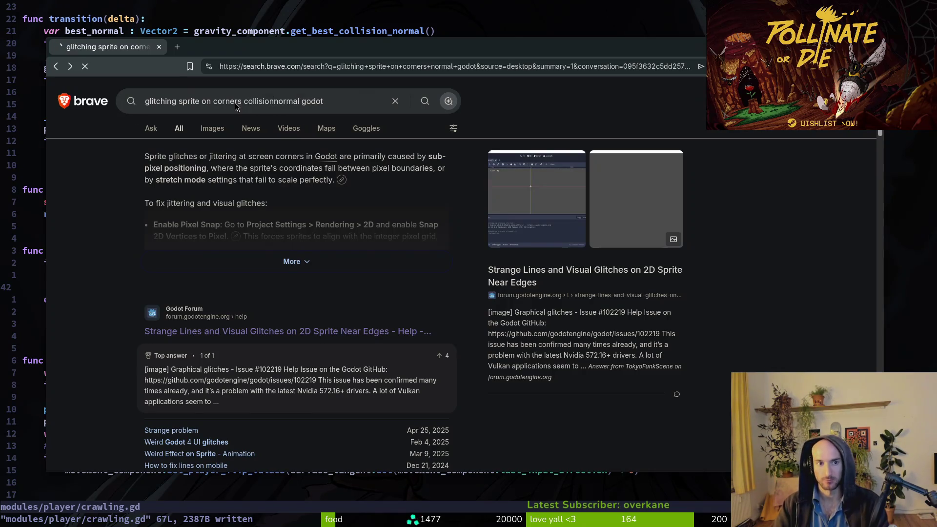
key(Return)
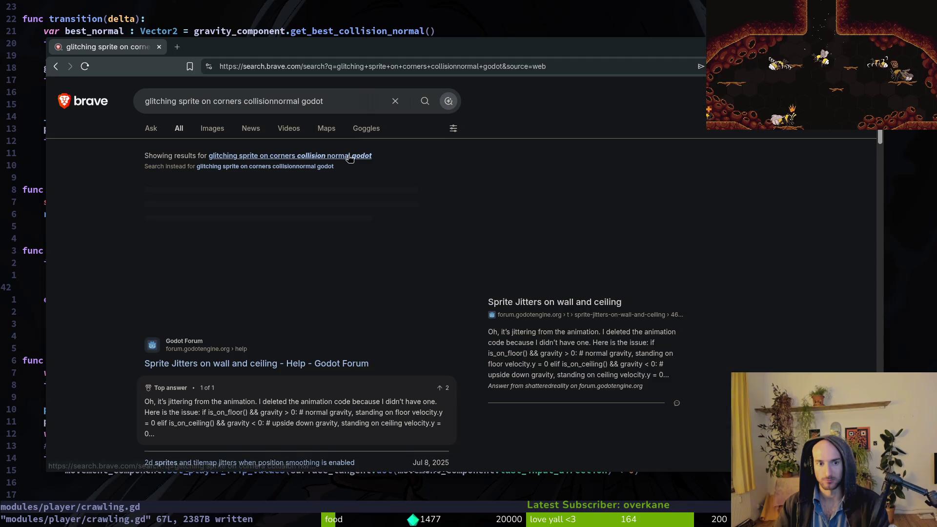
click(349, 156)
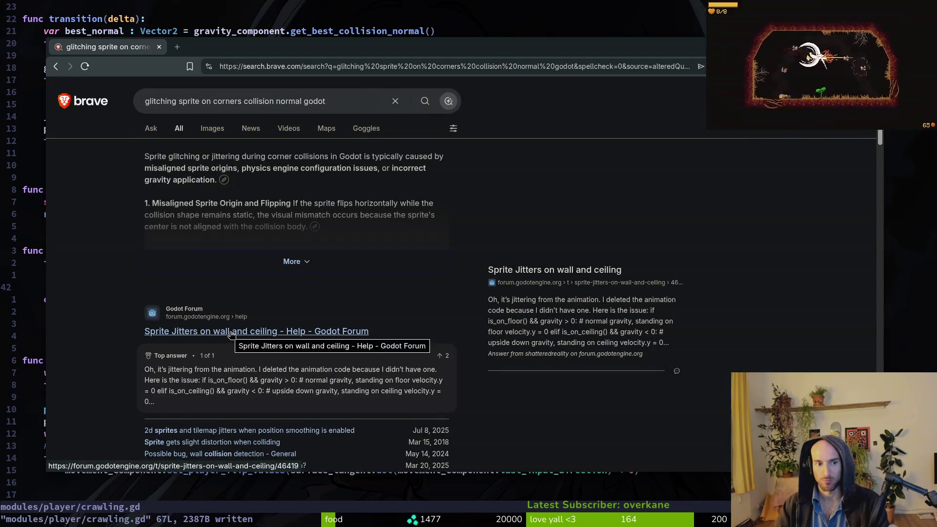
middle_click(231, 333)
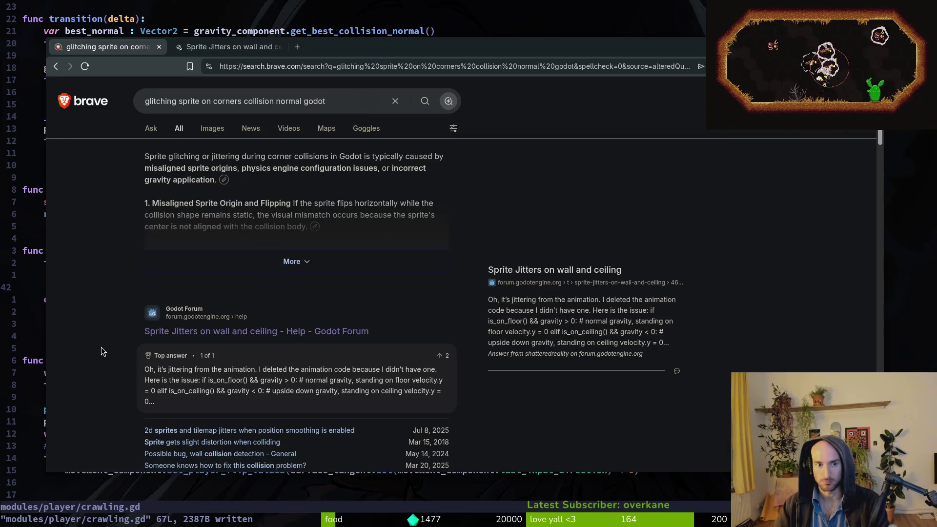
scroll(243, 252, down, 3)
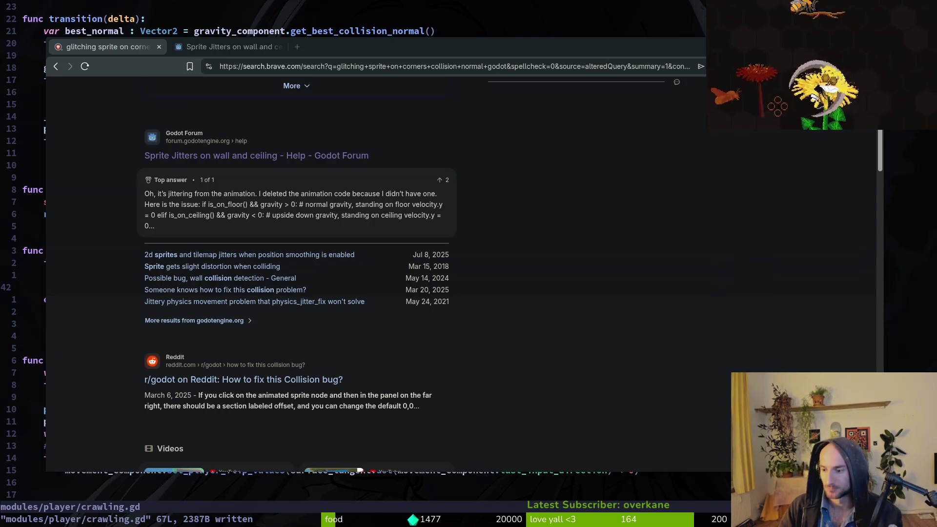
Load gitlab.com/fiehra in a new tab and close the Sprite Jitters forum thread
click(230, 46)
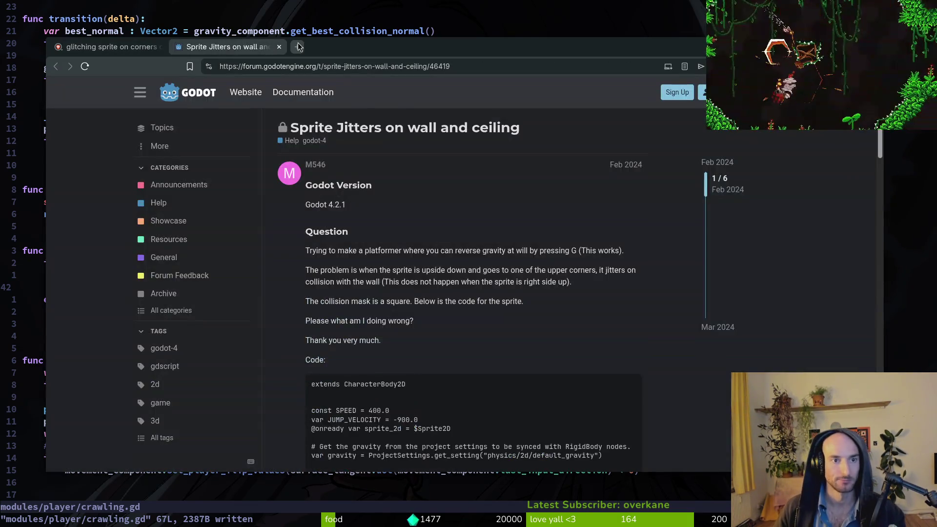
click(297, 46)
text(gitlab.com/fiehra/)
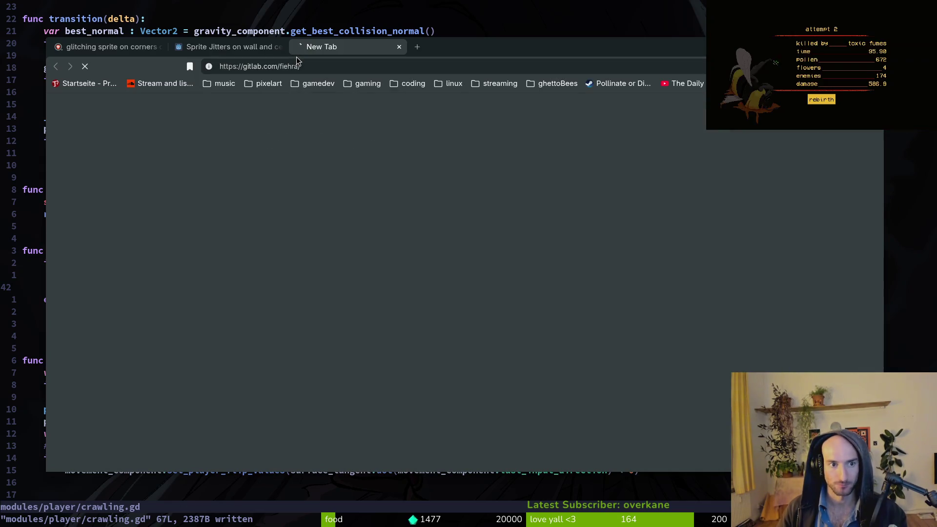
key(Return)
click(240, 51)
key(ctrl+w)
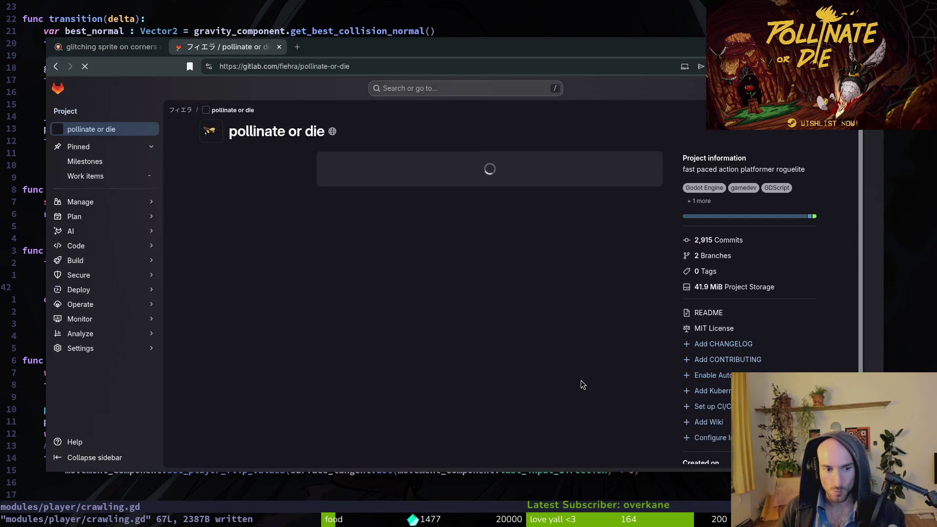
Look over the project's open work items list, then close that GitLab tab
click(98, 176)
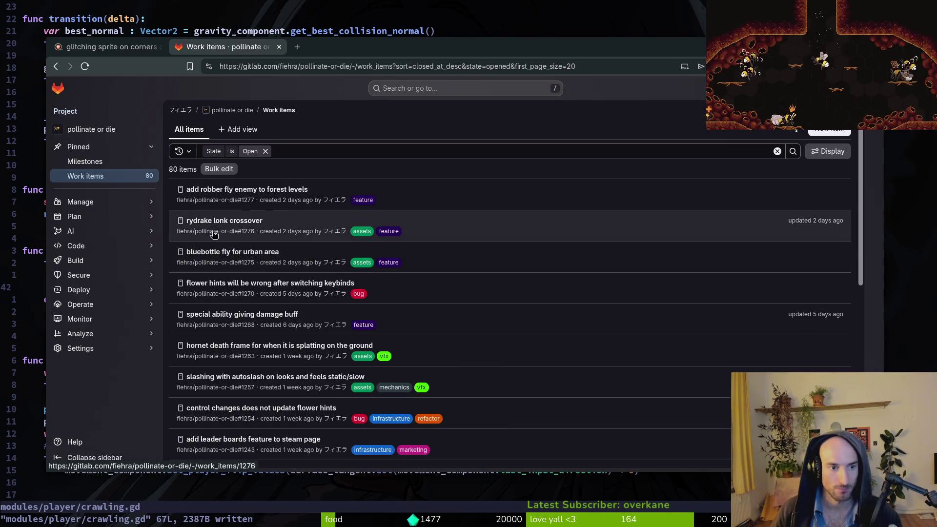
scroll(410, 305, down, 4)
scroll(410, 306, up, 4)
click(279, 47)
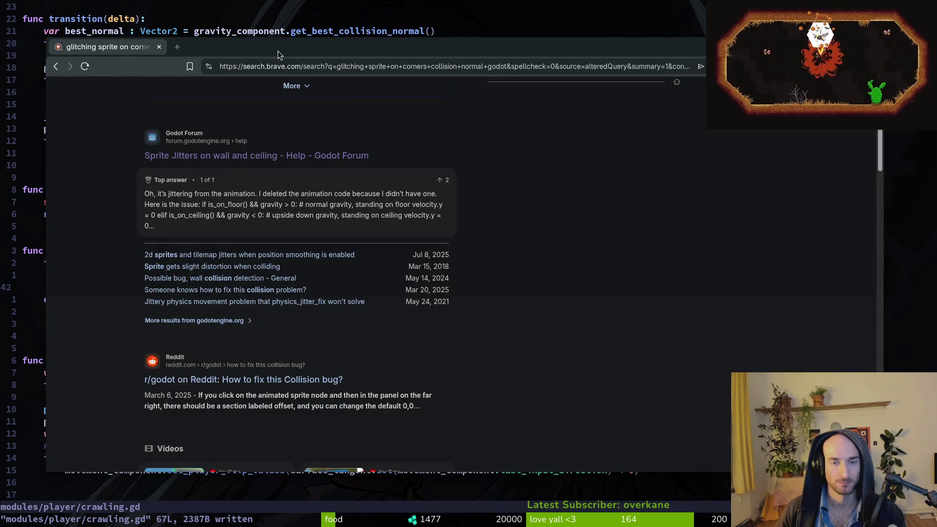
Hide the Brave window and focus Vim showing crawling.gd
key(super+minus)
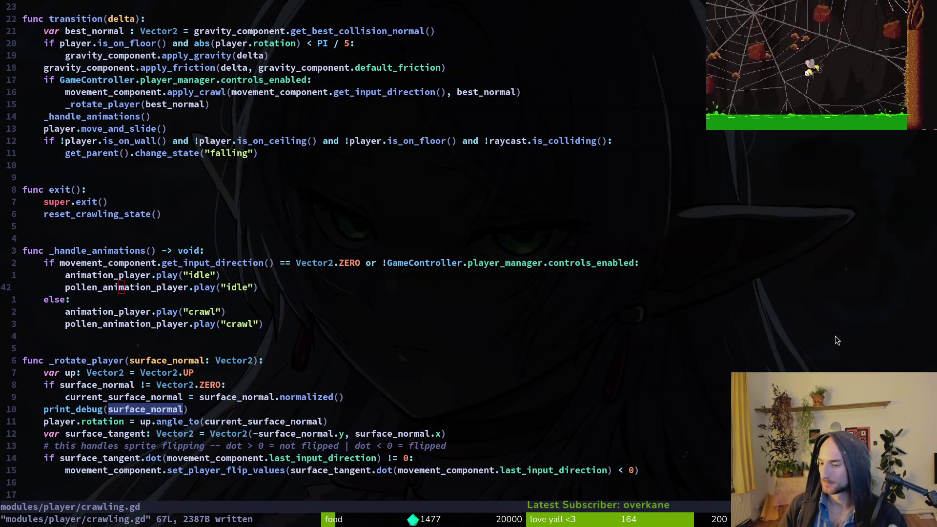
click(370, 279)
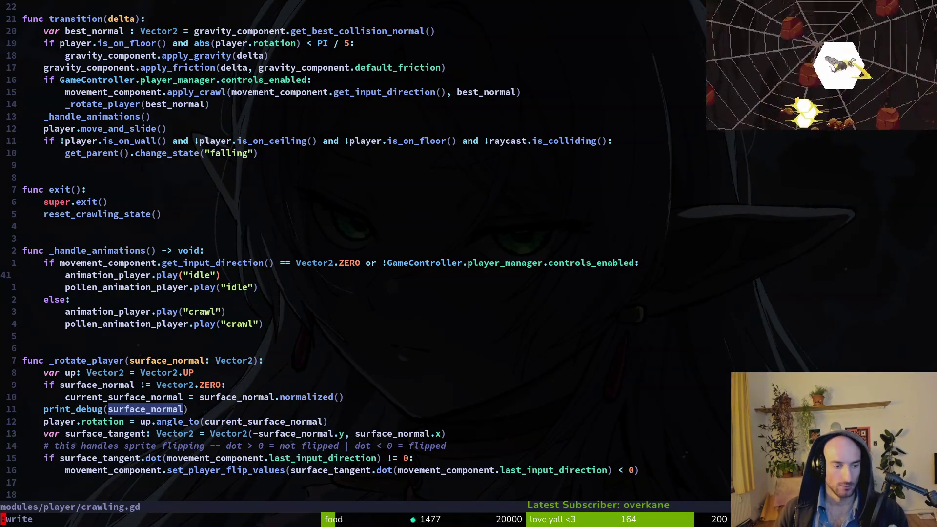
Quit crawling.gd in Vim and switch to the window holding stunned.state.gd
text(:q)
key(Return)
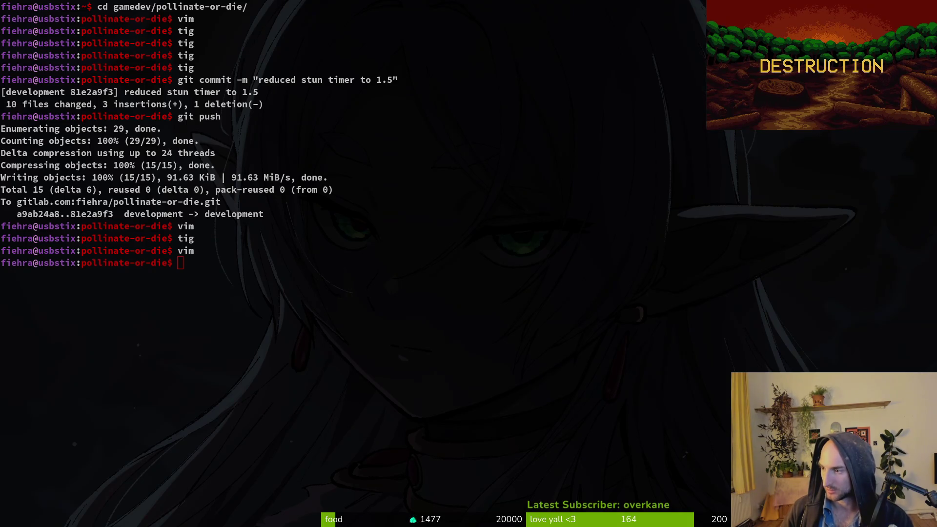
key(alt+Tab)
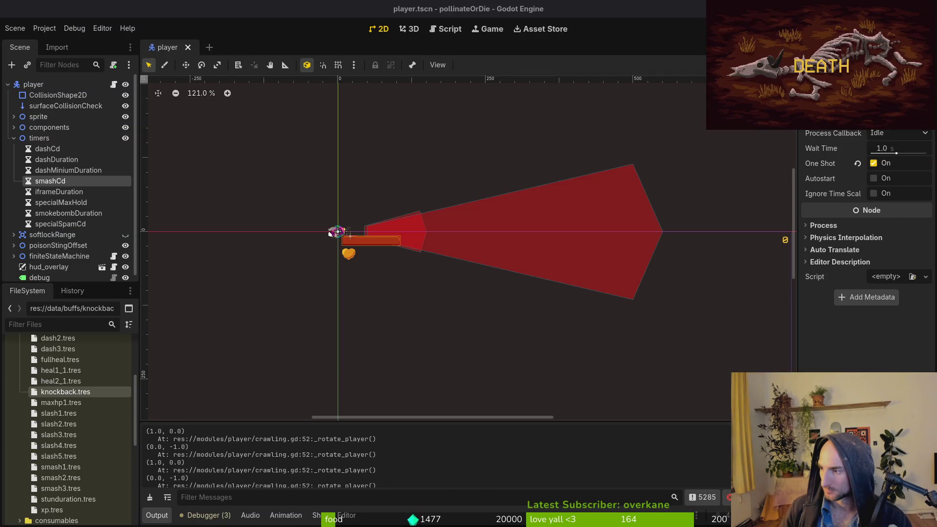
key(alt+Tab)
Save and quit stunned.state.gd, then launch tig's status view of unstaged changes
text(:w)
key(Return)
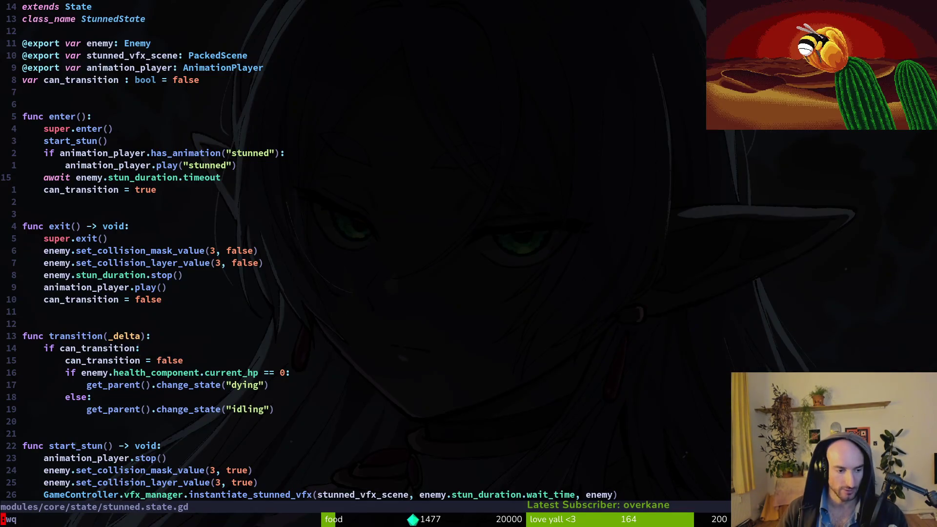
text(:q)
key(Return)
key(Return)
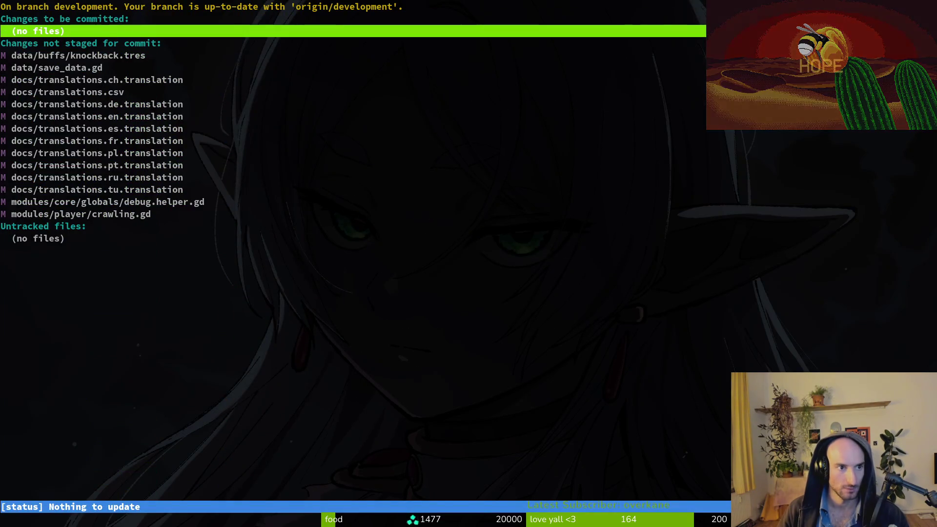
Stage translations.csv and the first translation file in tig
key(Down)
key(Down)
key(Down)
key(Return)
key(Down)
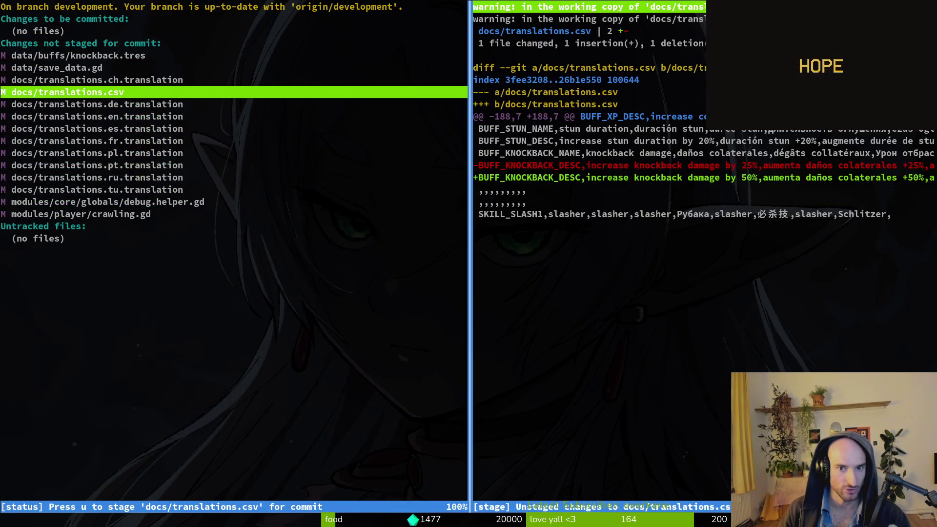
key(u)
key(u)
key(Up)
key(u)
key(Up)
key(u)
key(Up)
key(Up)
key(Up)
key(Up)
key(Up)
Stage the ru, fr, tu, en and es translation files, then quit tig and begin 'git commit -a'
key(u)
key(Down)
key(Down)
key(Down)
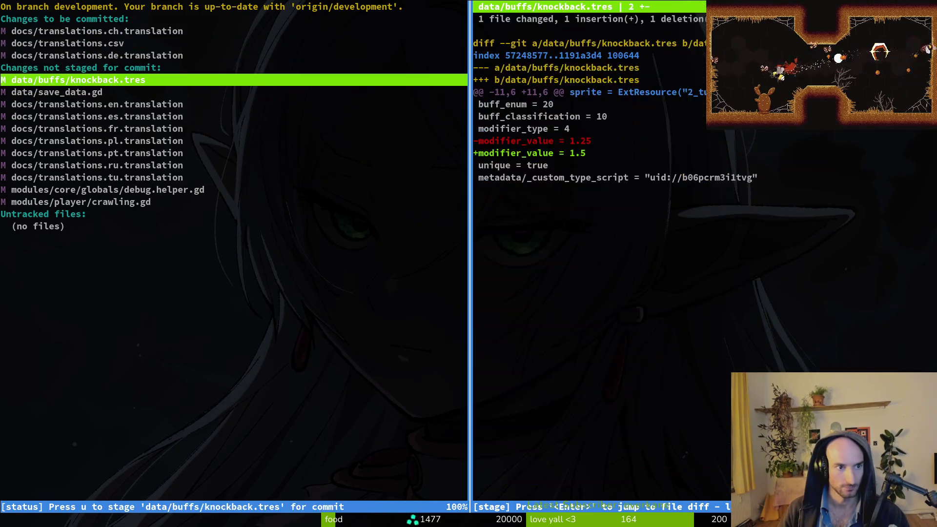
key(Down)
key(Down)
key(Down)
key(Down)
key(Down)
key(Down)
key(Down)
key(u)
key(u)
key(u)
key(u)
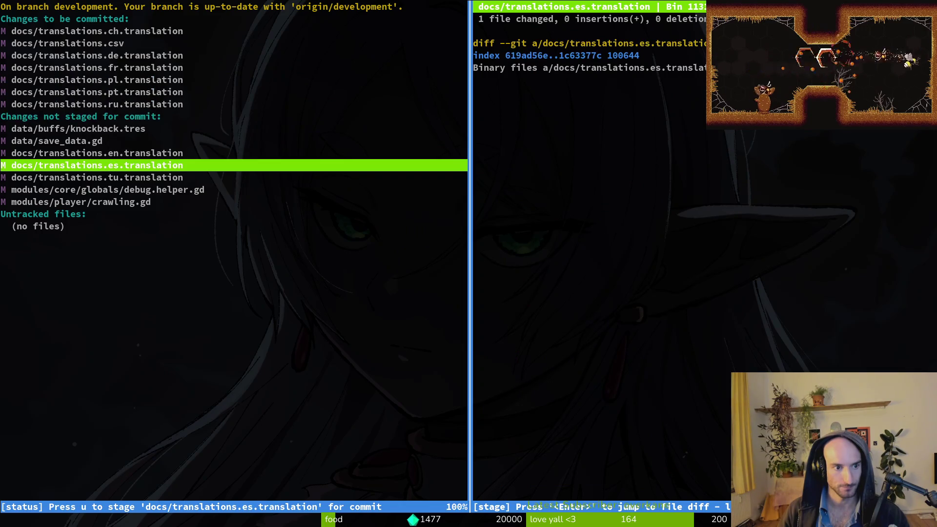
key(u)
key(Down)
key(u)
key(u)
key(Up)
key(Down)
key(Down)
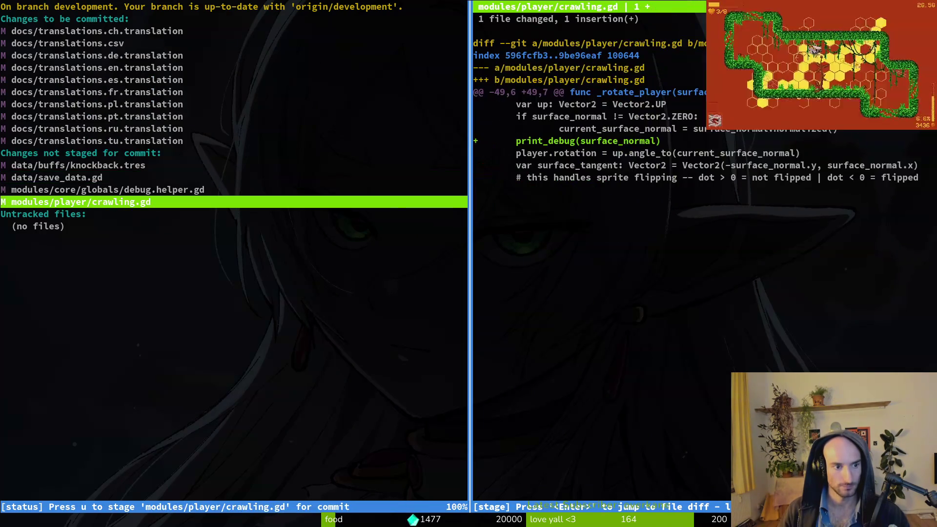
key(Up)
key(Up)
key(Up)
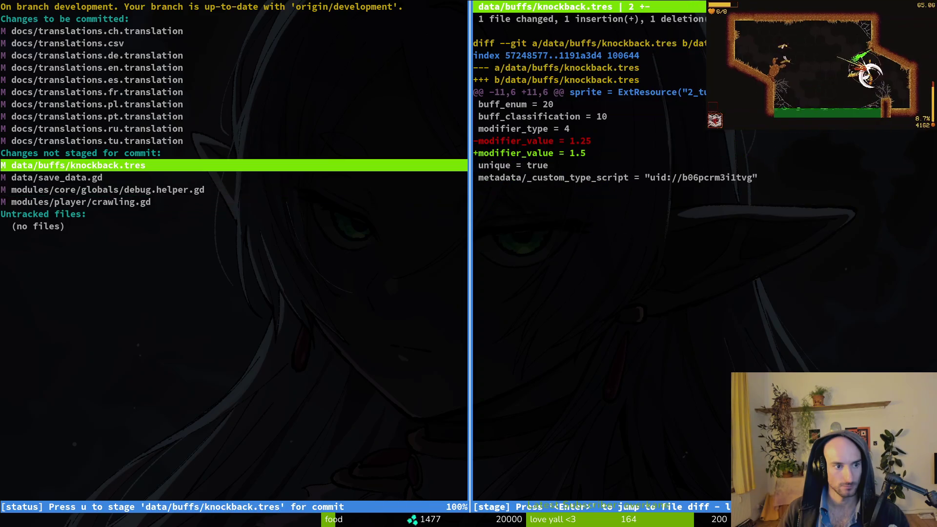
text(uqgit commi)
text(t -a)
Commit with the message 'set knockback buff to 50% more' and start the git push
text(set knockback b)
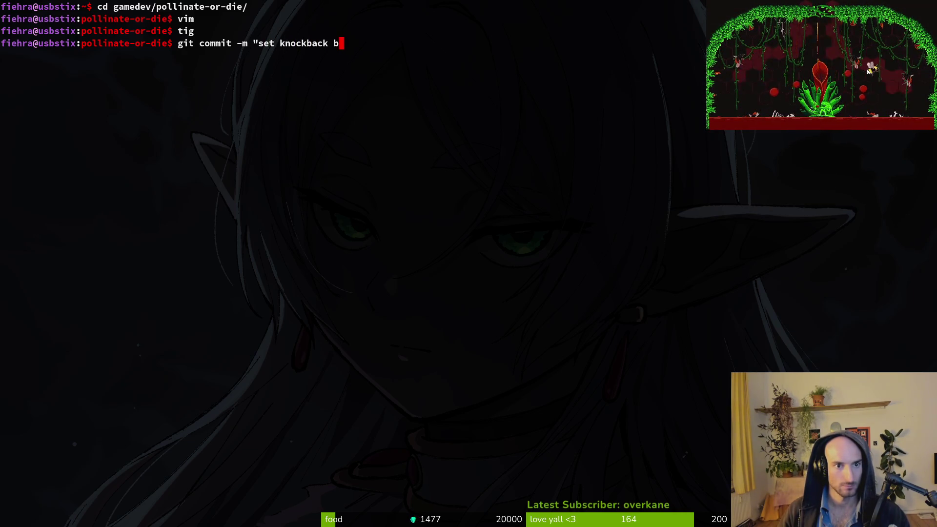
text(to 2)
key(BackSpace)
text(50)
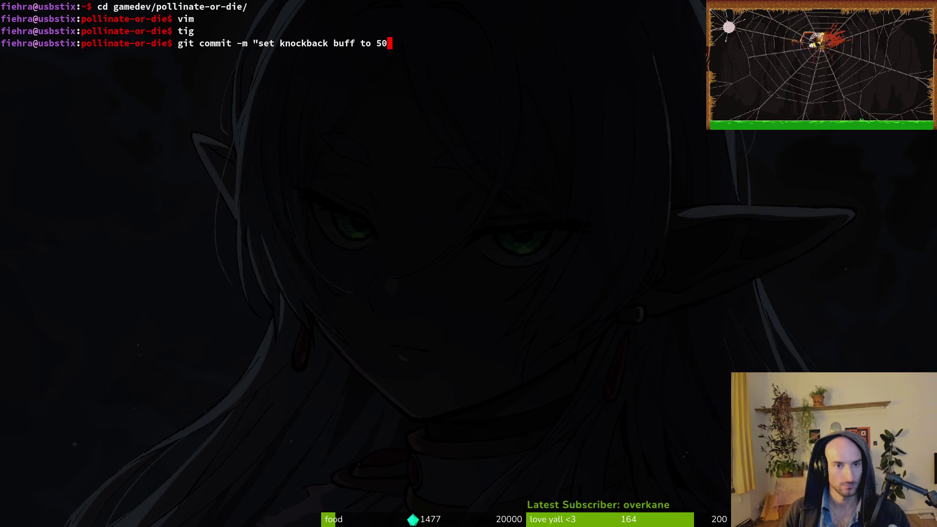
text(% more")
key(Return)
text(git push)
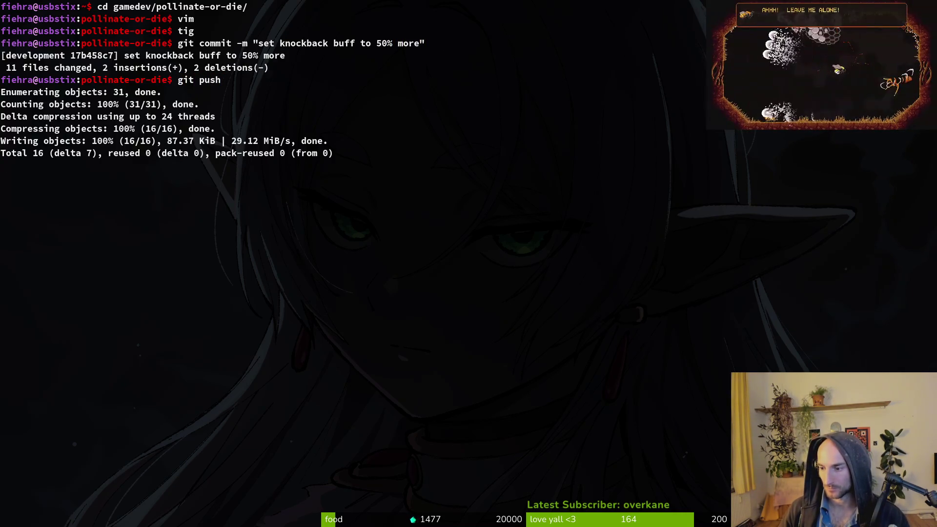
key(alt+Tab)
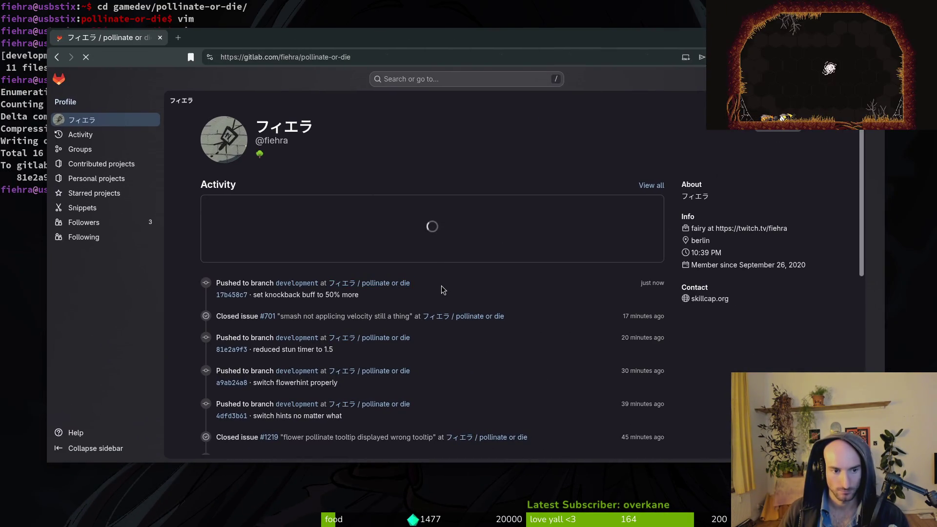
Open the pollinate or die project and page through its open work items
click(390, 283)
mouse_move(98, 192)
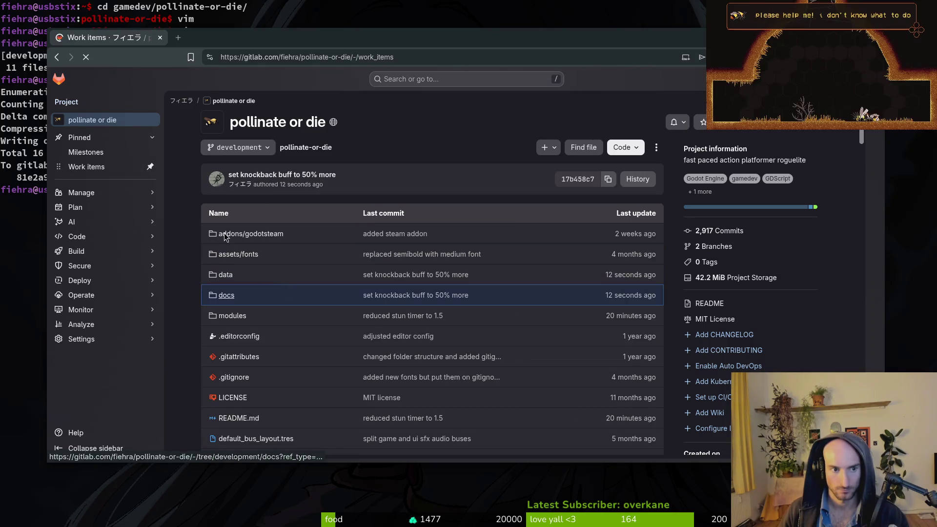
scroll(342, 316, down, 10)
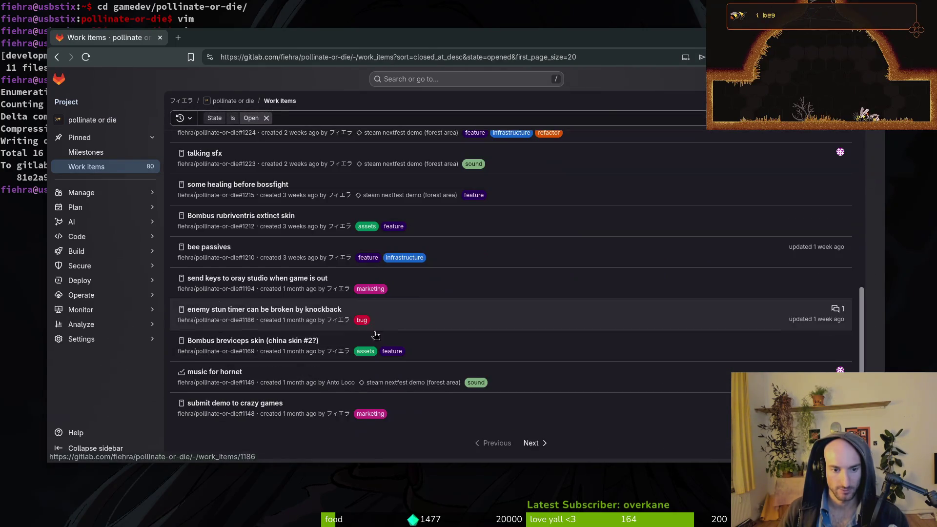
click(539, 449)
scroll(470, 270, down, 10)
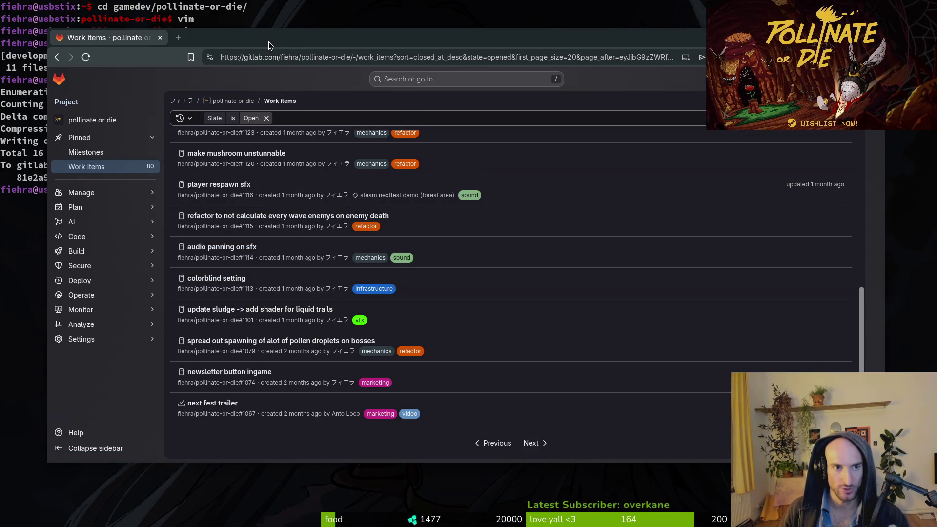
Open a blank tab, glance back at the work items list, then hide the browser
key(ctrl+t)
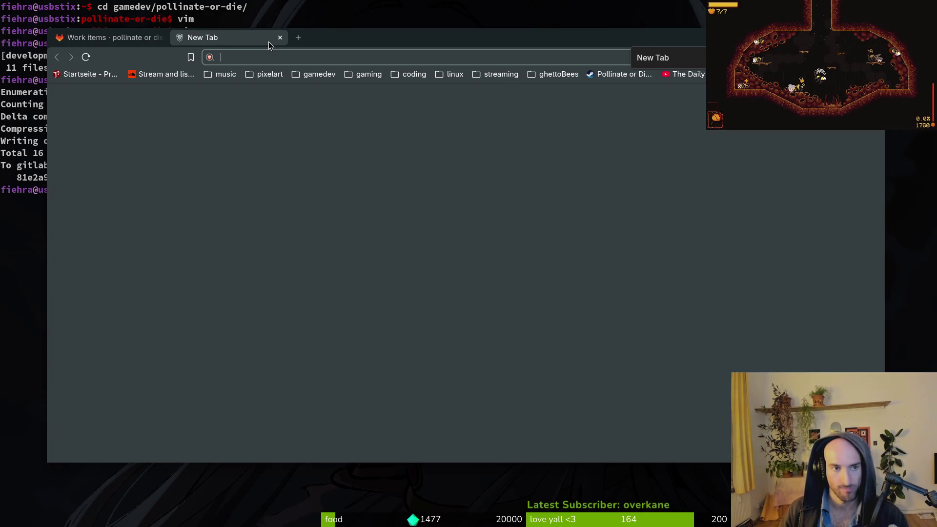
click(122, 37)
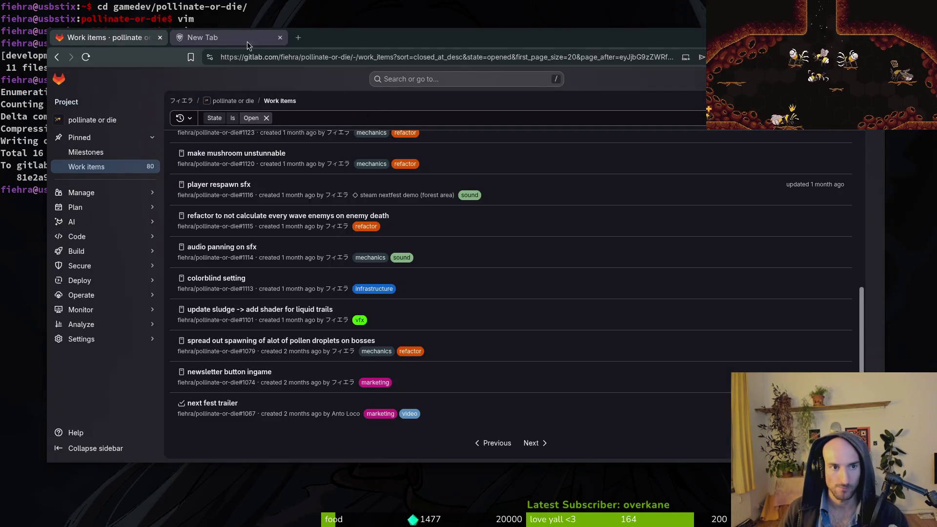
click(269, 43)
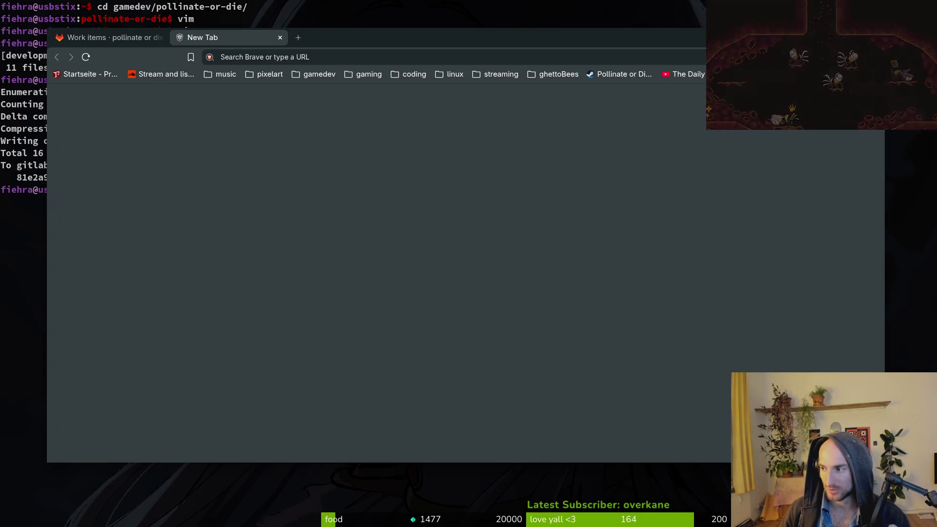
key(ctrl+shift+w)
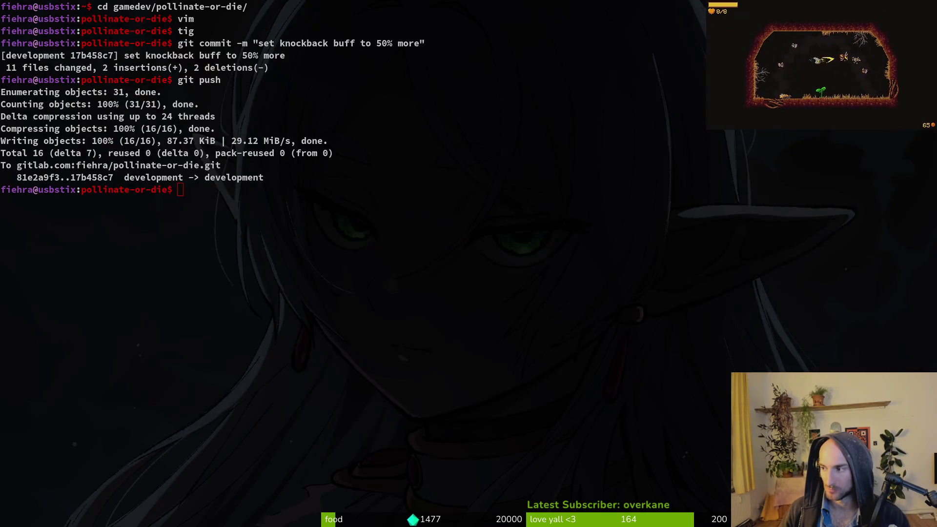
Open home.tscn in Godot and duplicate its linkButton node
key(alt+Tab)
key(ctrl+shift+o)
text(home)
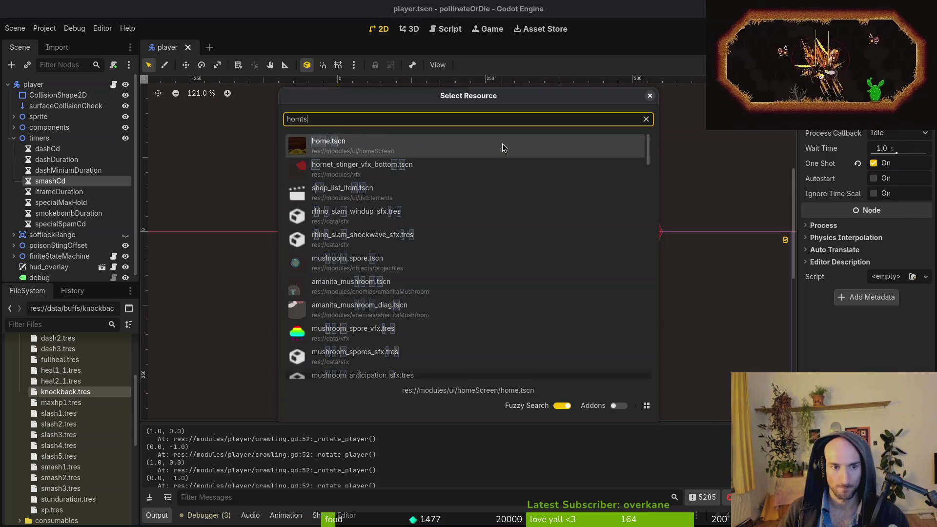
key(Return)
click(42, 160)
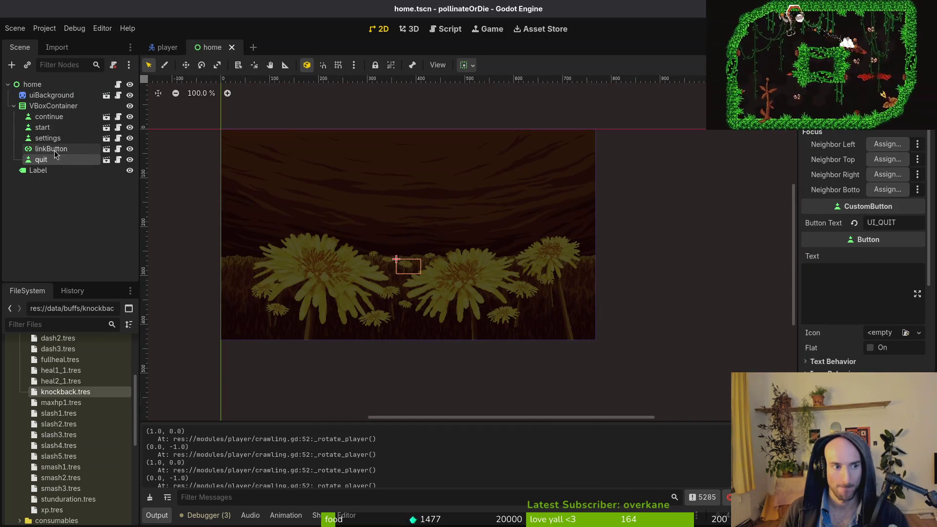
click(51, 149)
click(56, 109)
click(51, 149)
key(ctrl+d)
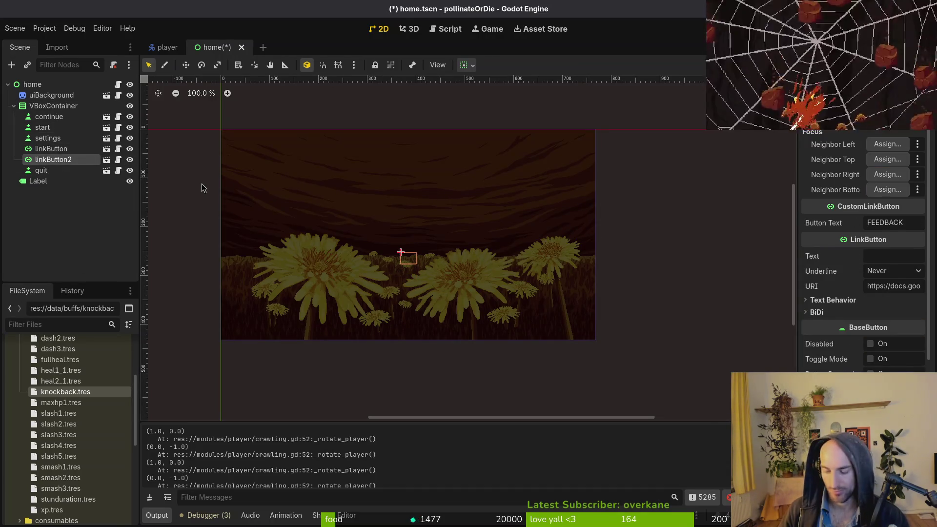
Set the copy's Button Text to WISHLIST and bring up the Pollinate or Die Steam store page
click(907, 224)
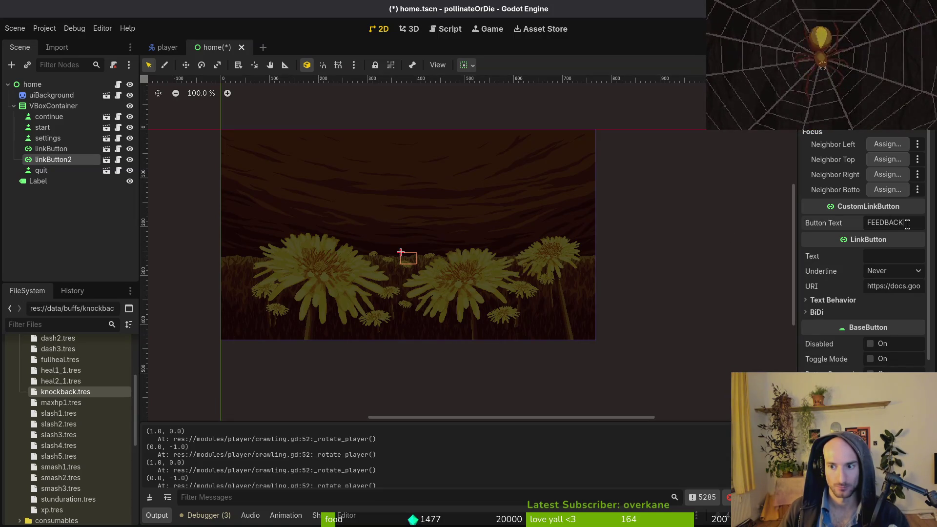
text(WISHLIST)
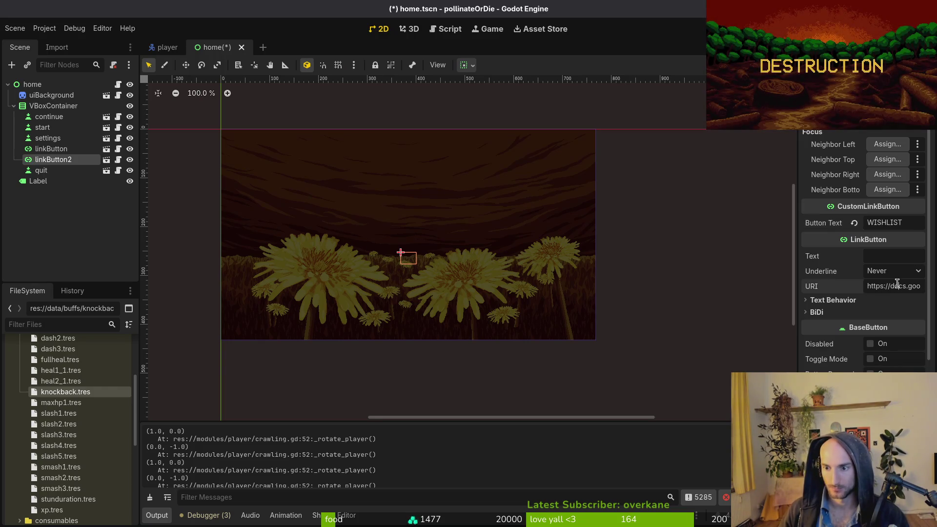
key(ctrl+shift+v)
text(pollinate)
key(Down)
key(Down)
key(Return)
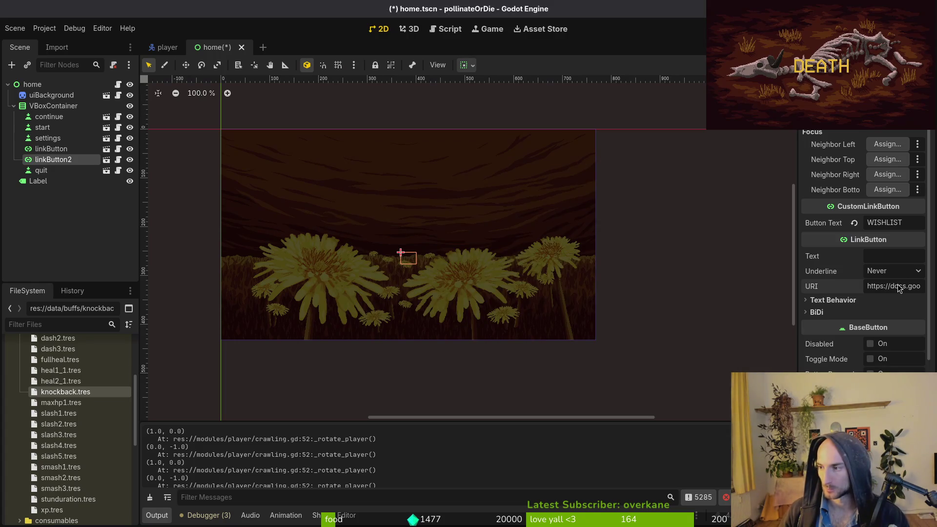
text(poll)
key(Return)
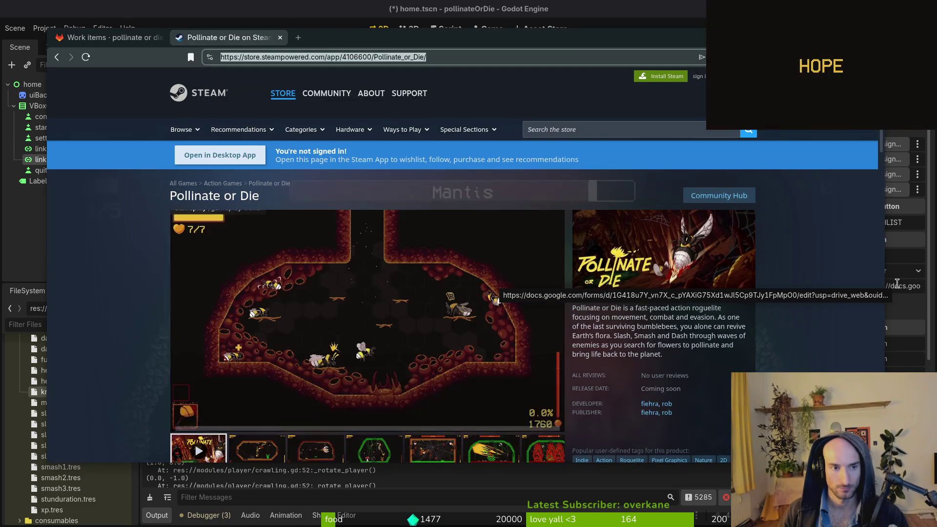
Try adding Pollinate or Die to the Steam wishlist and dismiss the sign-in prompt
scroll(519, 286, down, 6)
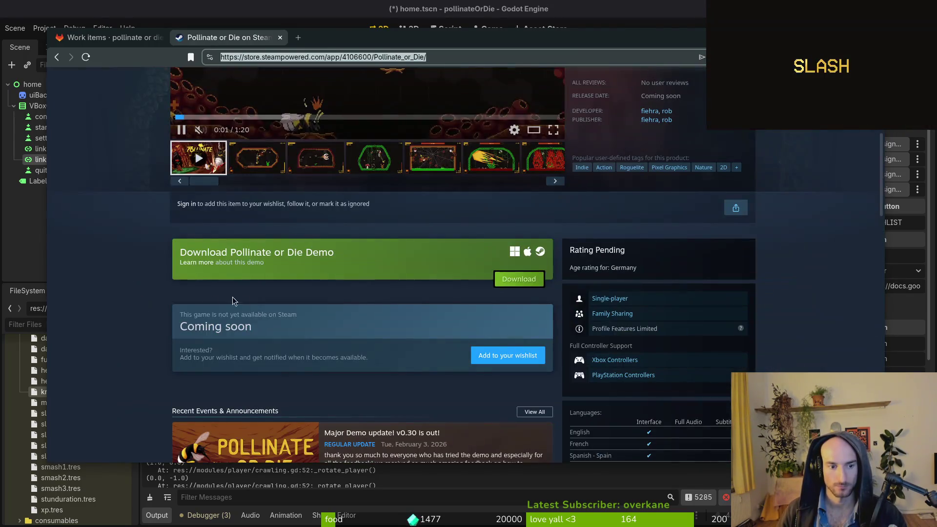
scroll(226, 317, down, 8)
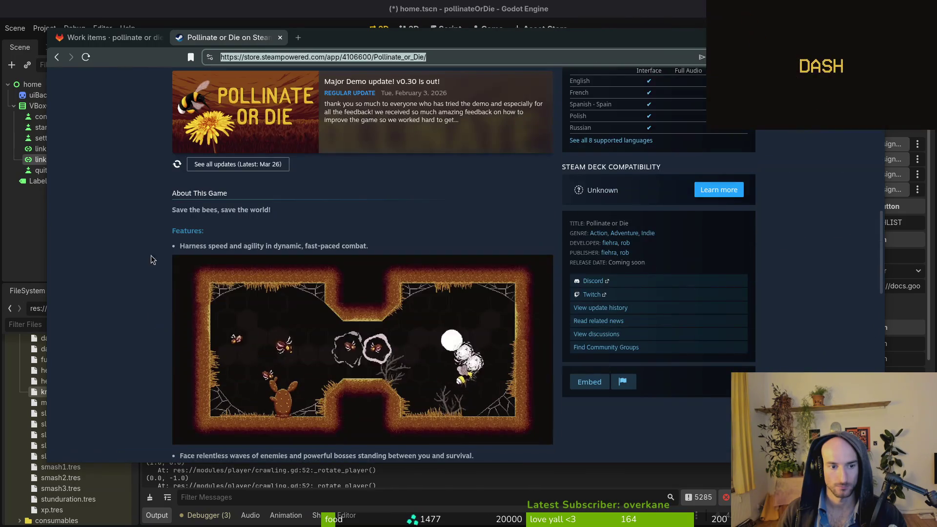
scroll(146, 264, up, 7)
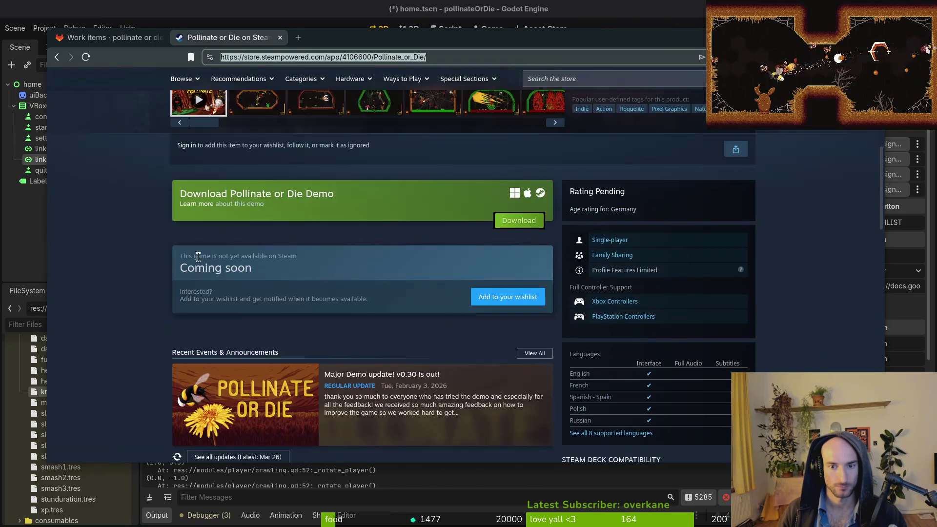
click(494, 305)
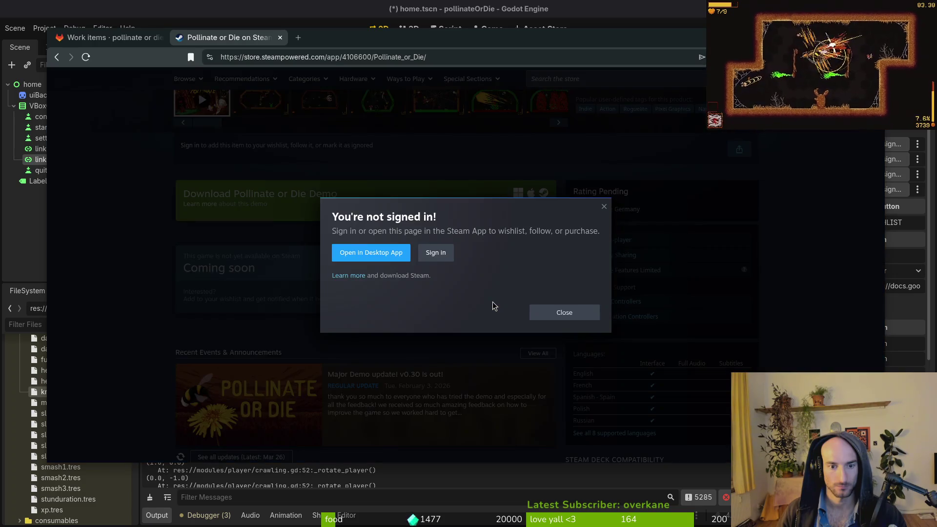
click(605, 207)
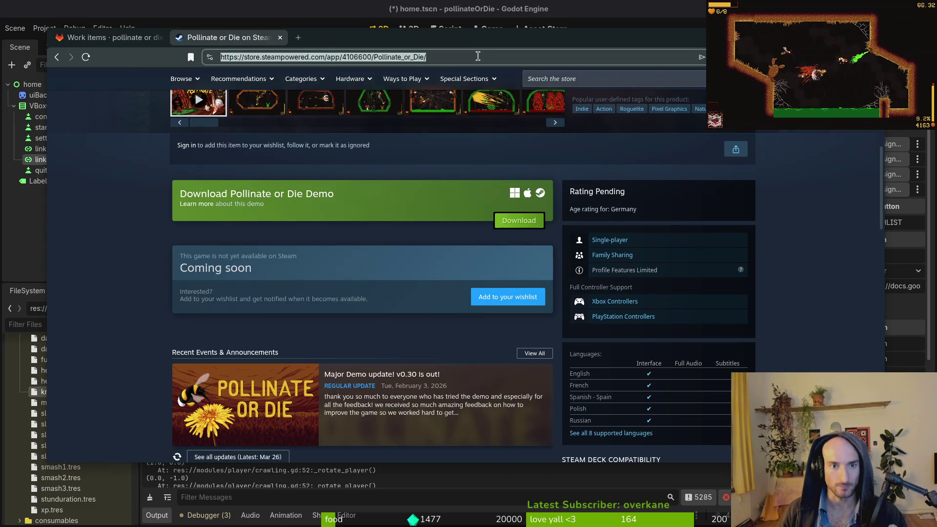
Paste the Pollinate or Die Steam store URL into linkButton2's URI field
key(ctrl+w)
key(ctrl+w)
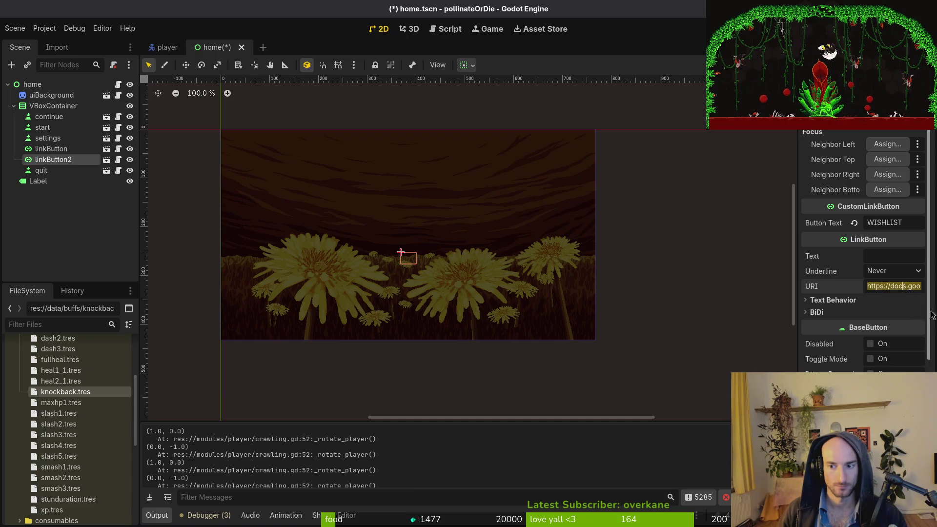
click(893, 223)
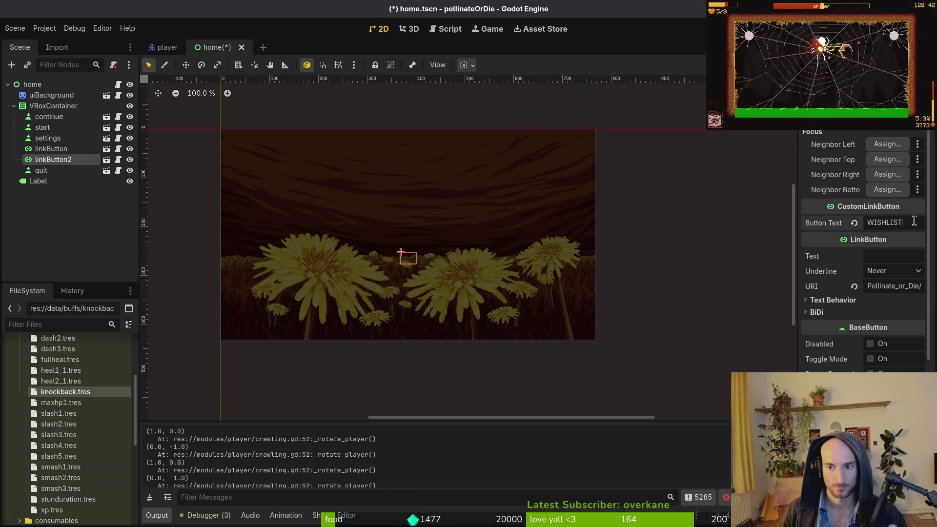
key(alt+Tab)
key(ctrl+t)
Load Google Drive's My Drive page in the browser and close the leftover search tab
text(driv3)
key(Return)
key(ctrl+t)
text(dri)
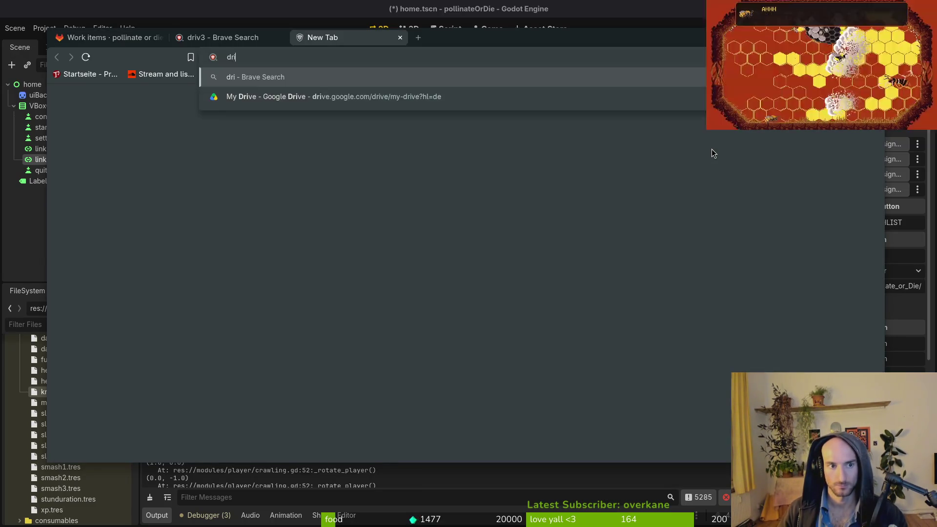
key(Down)
key(Return)
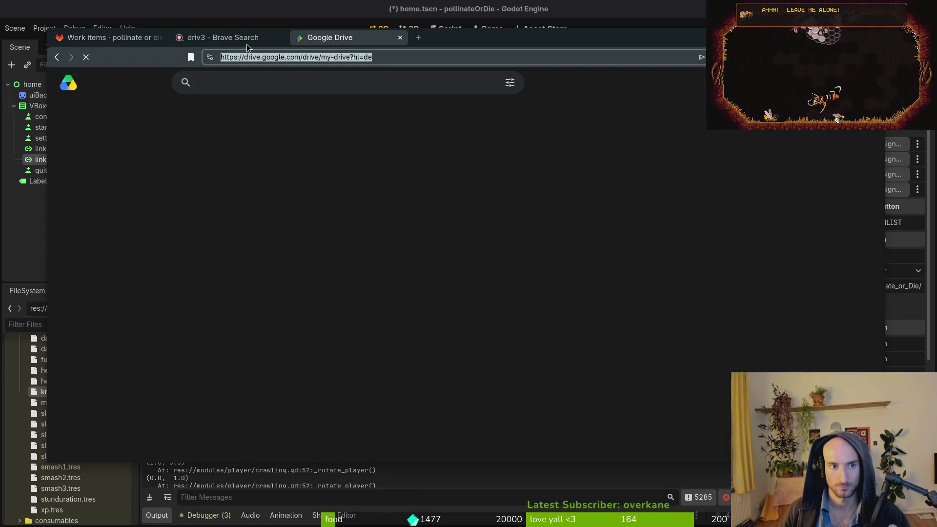
middle_click(247, 44)
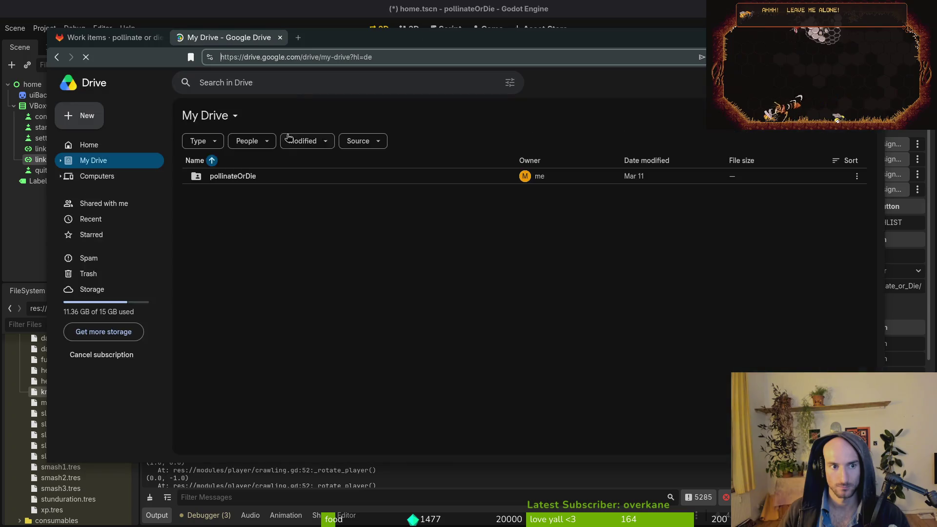
Open pollinateOrDie > gameLocalization > gameLocale and review keys like AUTOSLASH_SETTING before returning to Godot
double_click(249, 176)
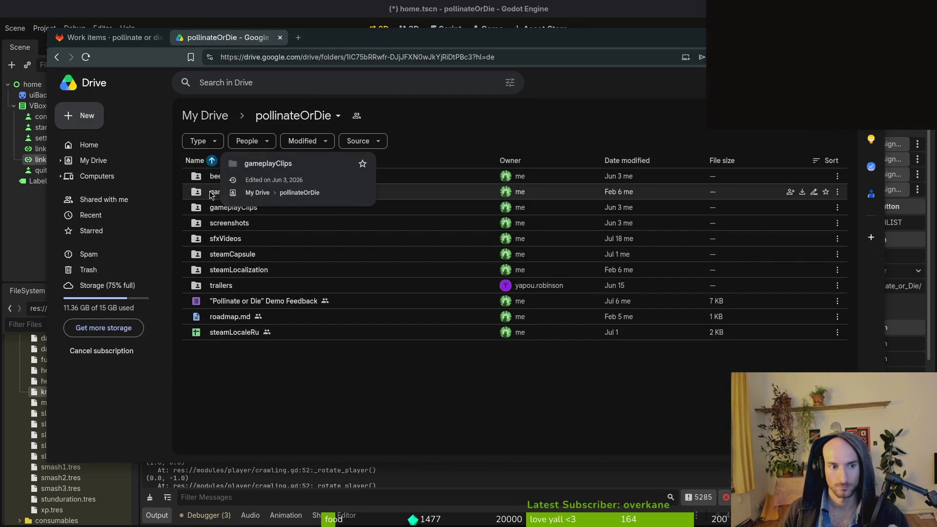
double_click(212, 193)
click(230, 176)
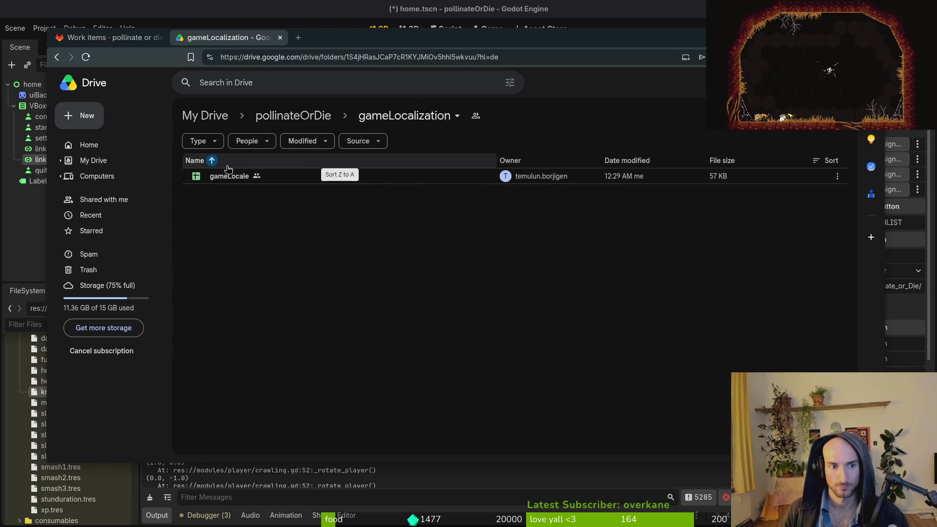
double_click(229, 176)
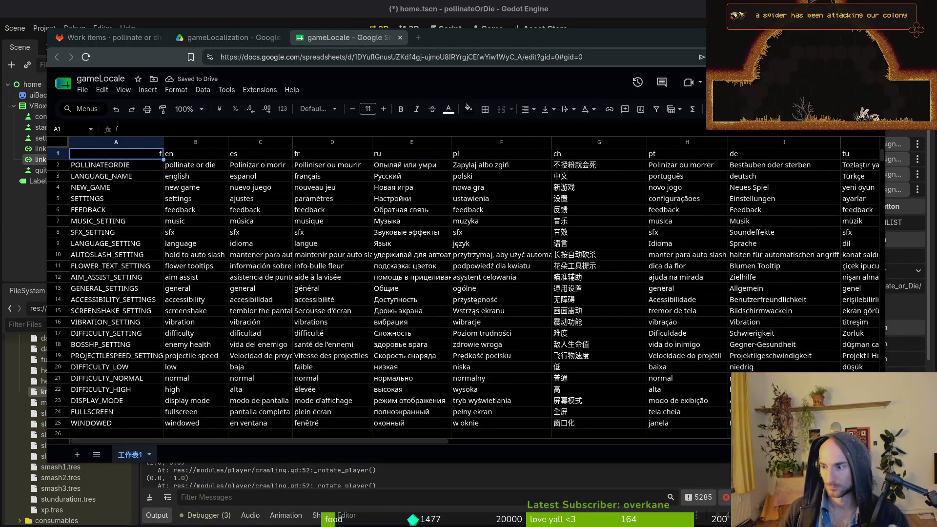
click(117, 255)
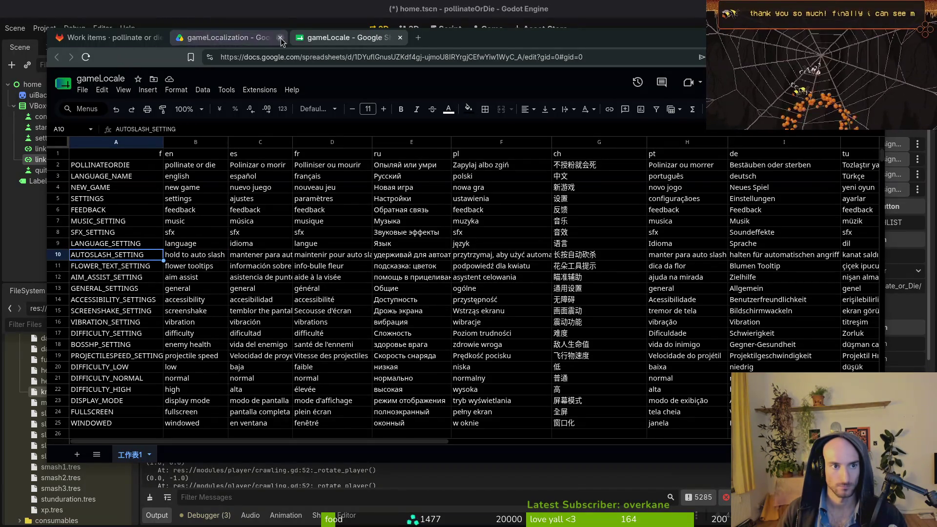
double_click(512, 43)
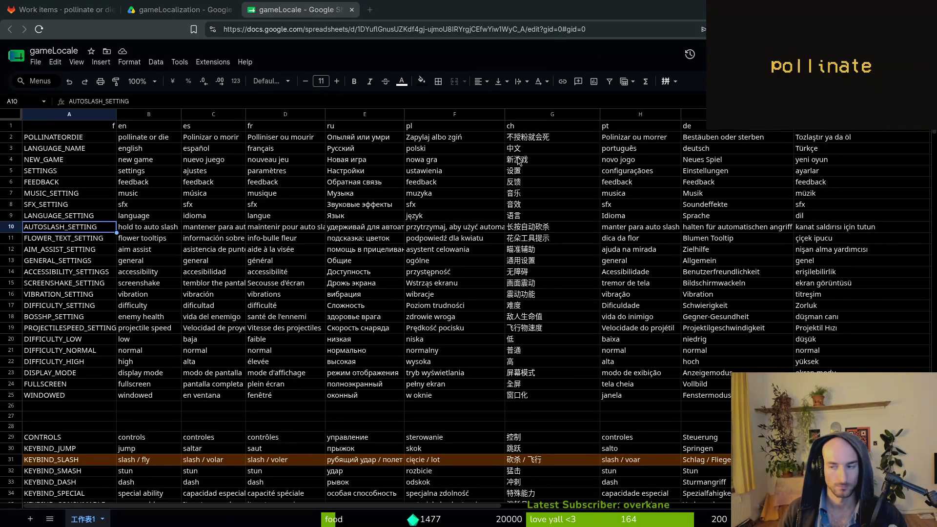
key(alt+Tab)
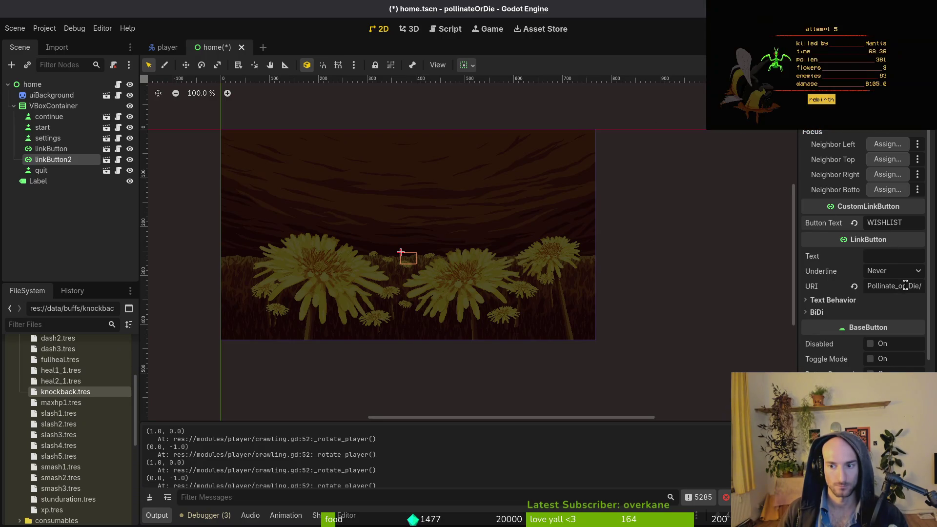
Rename the linkButton2 node to 'wishlist' and begin renaming the linkButton node
key(Return)
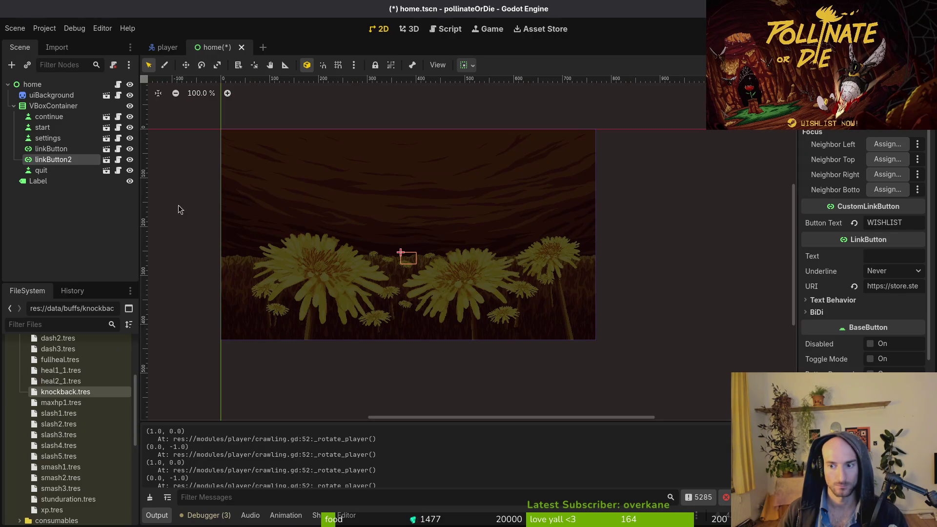
click(63, 160)
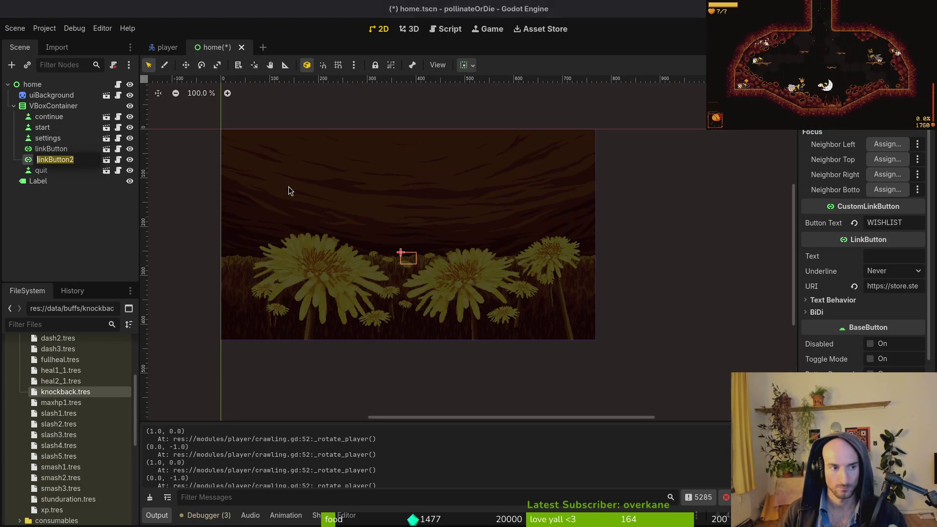
text(wishlist)
key(Return)
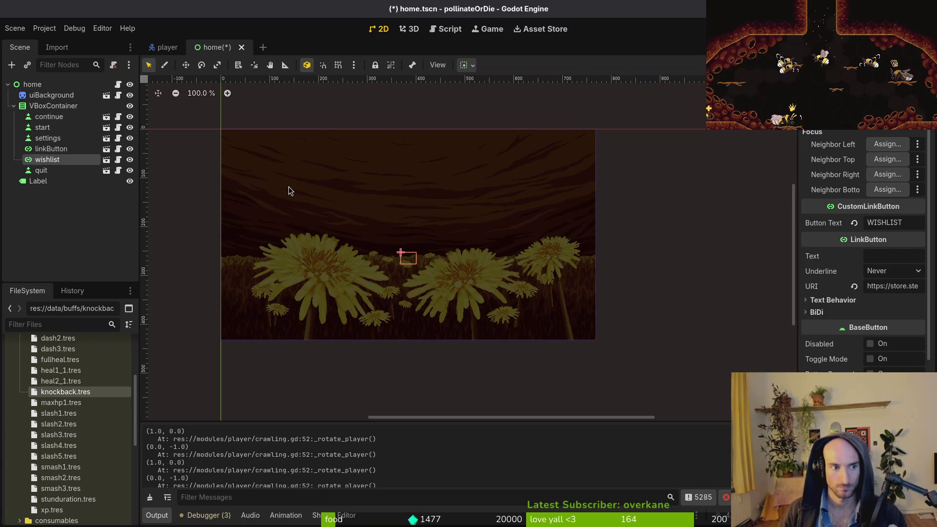
key(Up)
key(F2)
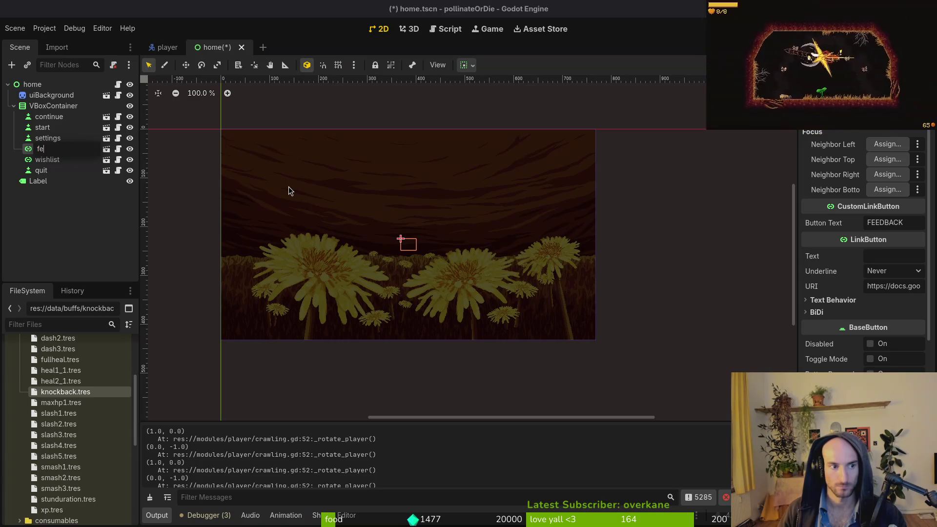
Name the node 'feedback' and drag it so it sits below wishlist
text(ck)
key(Return)
click(31, 234)
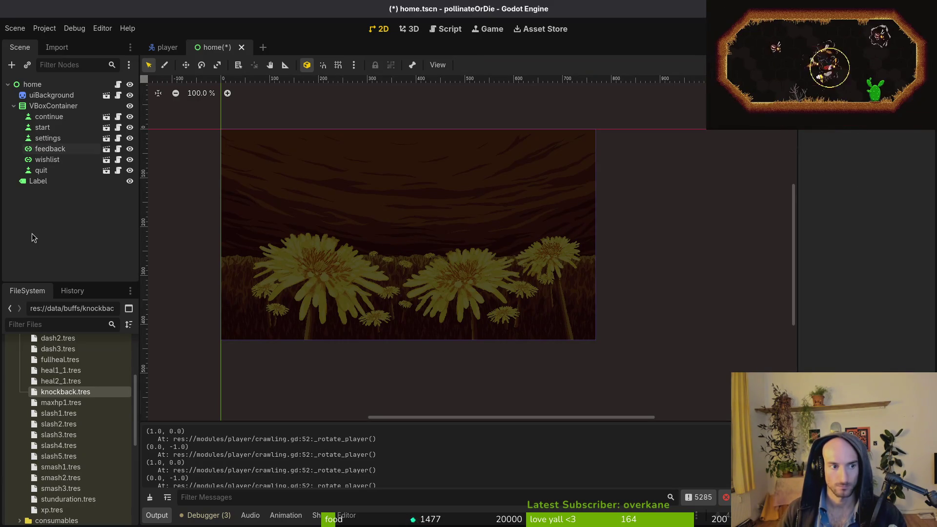
click(65, 150)
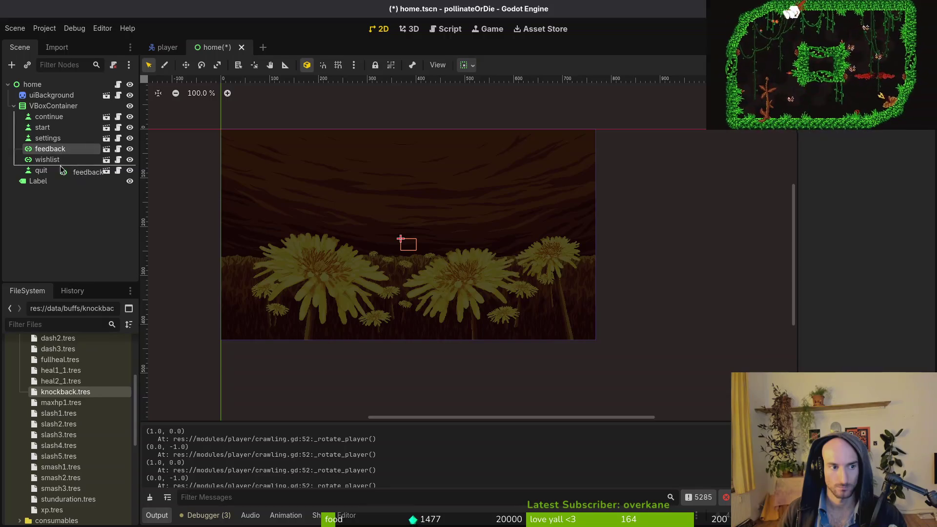
drag(61, 166, 60, 163)
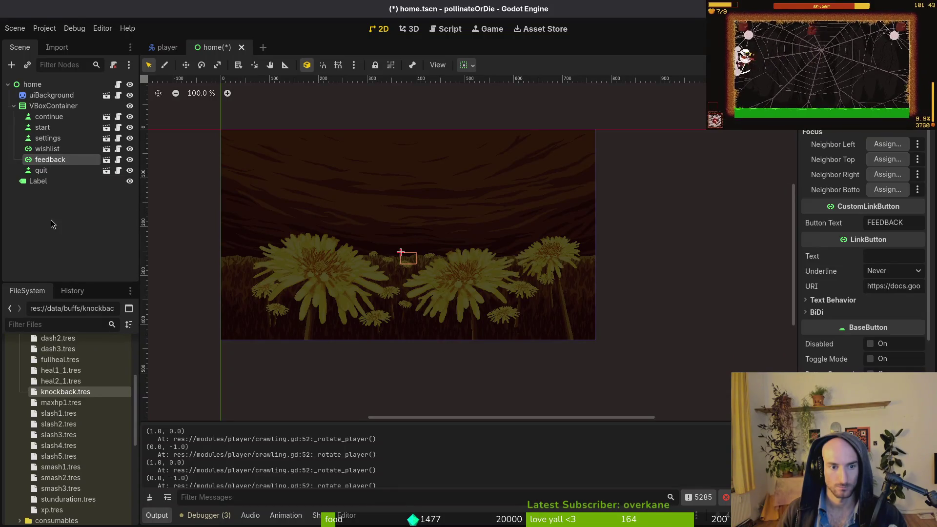
Compare the Inspector properties of the feedback, quit and wishlist nodes
click(48, 160)
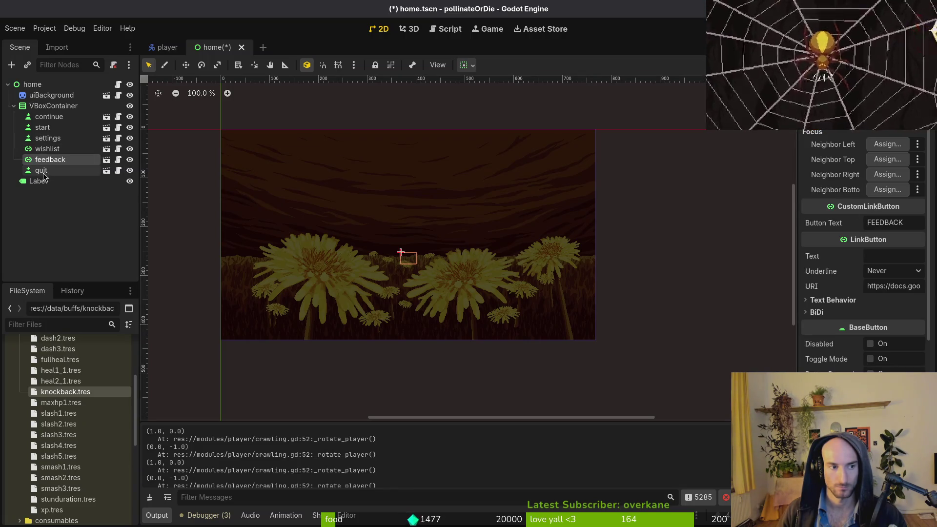
click(43, 174)
click(55, 161)
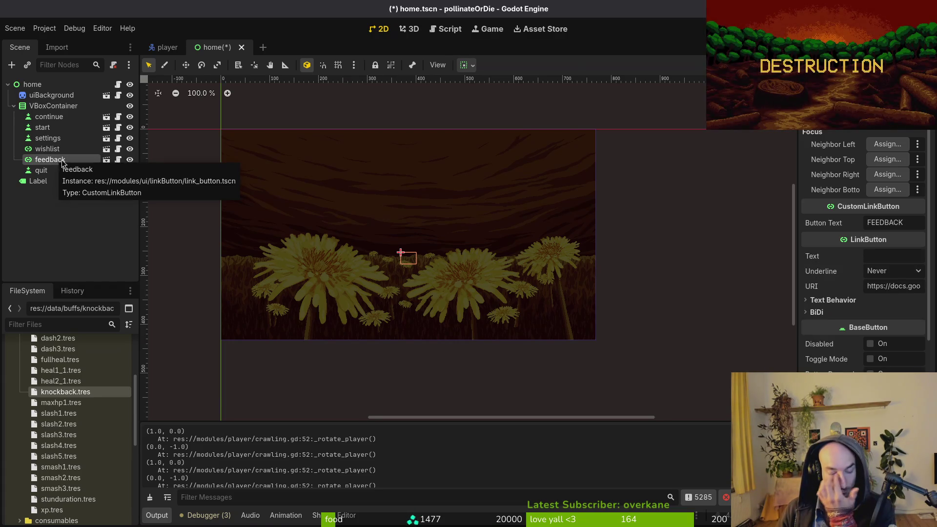
key(Up)
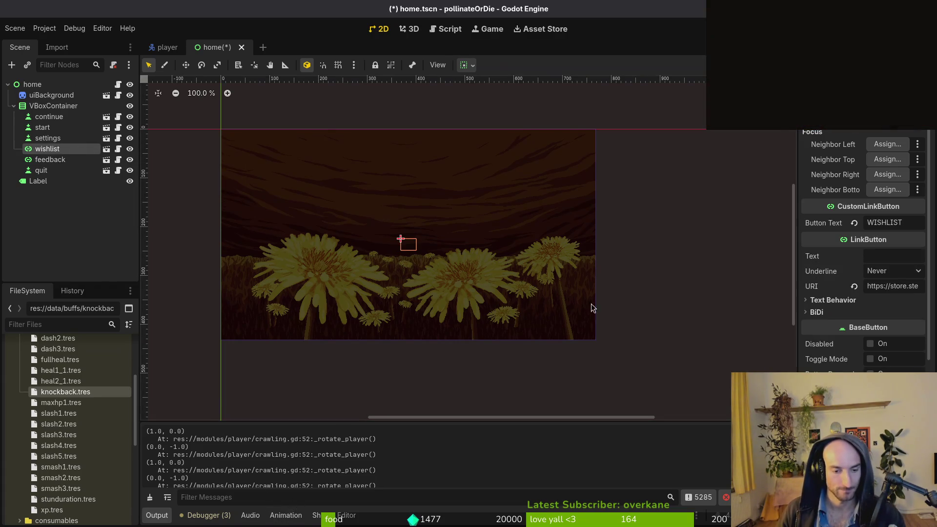
scroll(879, 293, down, 5)
Open wishlist's mainTheme.tres in the theme editor on the LinkButton type
click(862, 349)
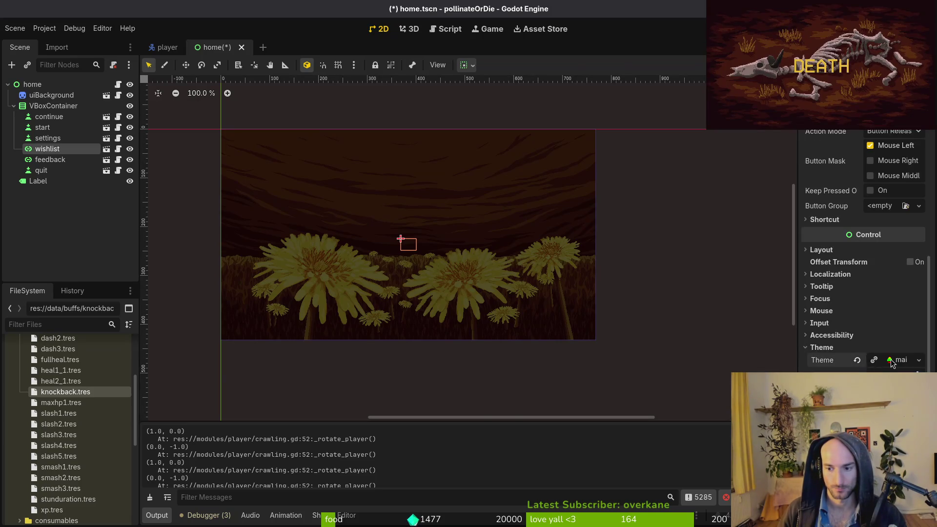
click(891, 360)
click(722, 376)
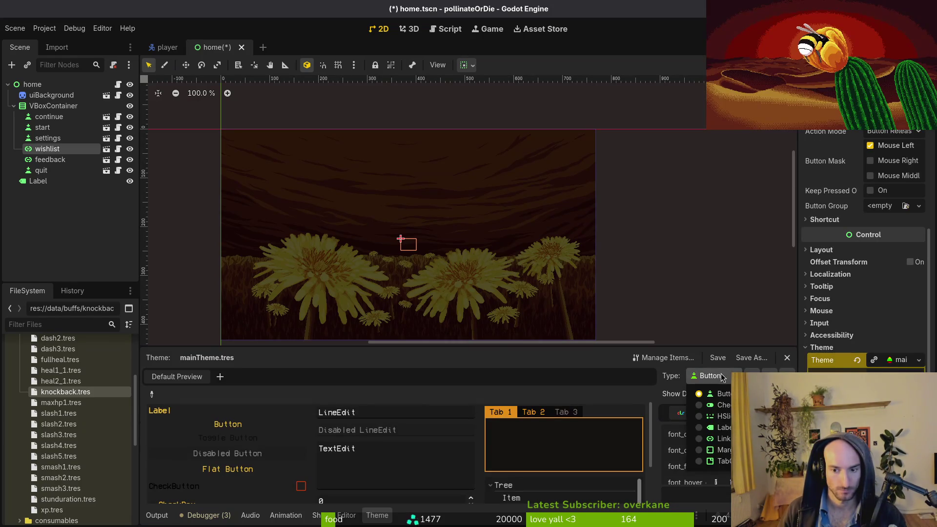
click(723, 438)
drag(594, 346, 592, 241)
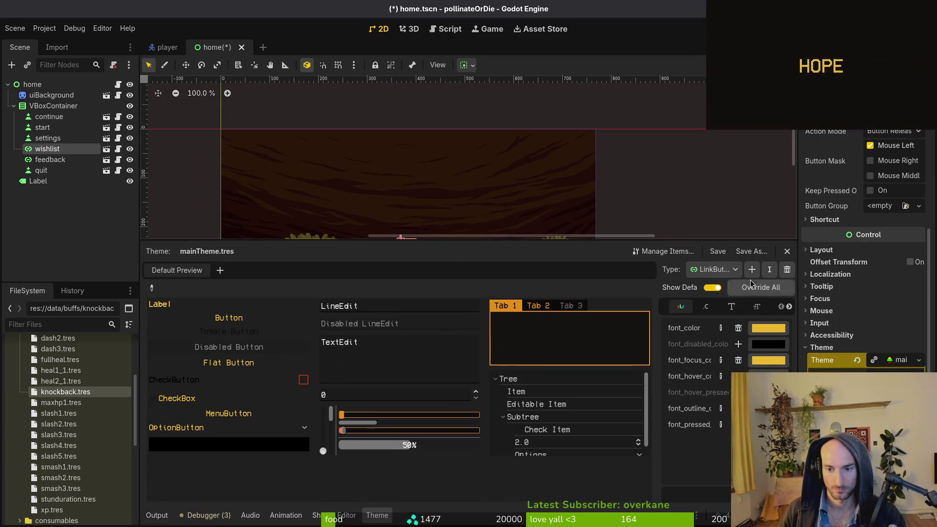
Browse LinkButton's font size, icon, stylebox, font, colour and constant entries
click(756, 308)
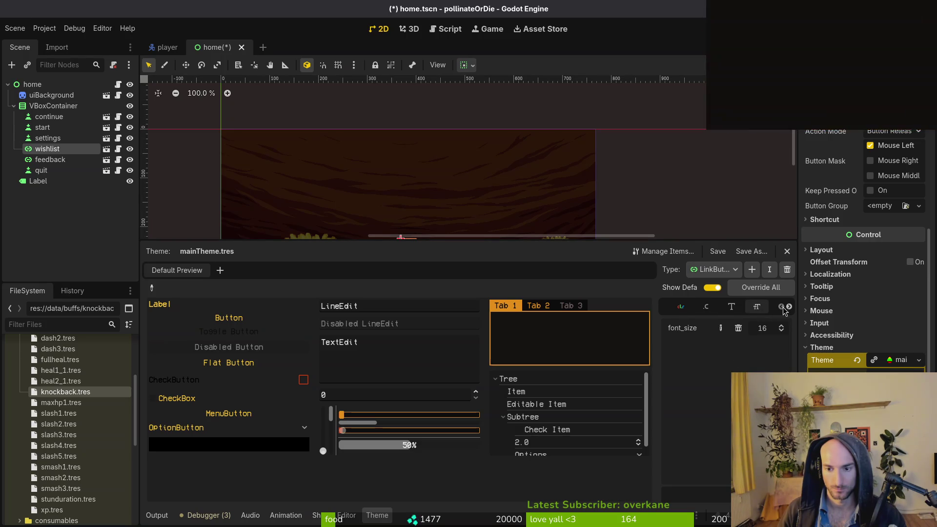
click(758, 308)
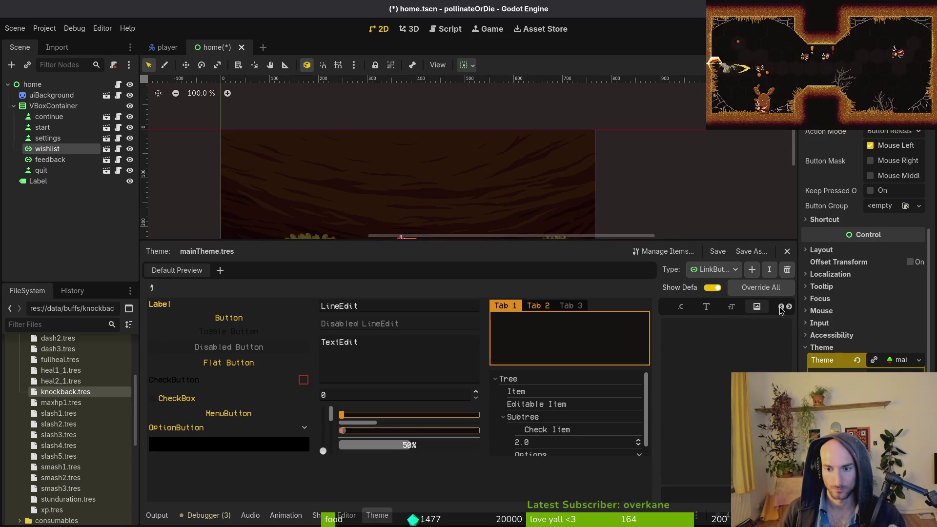
click(759, 308)
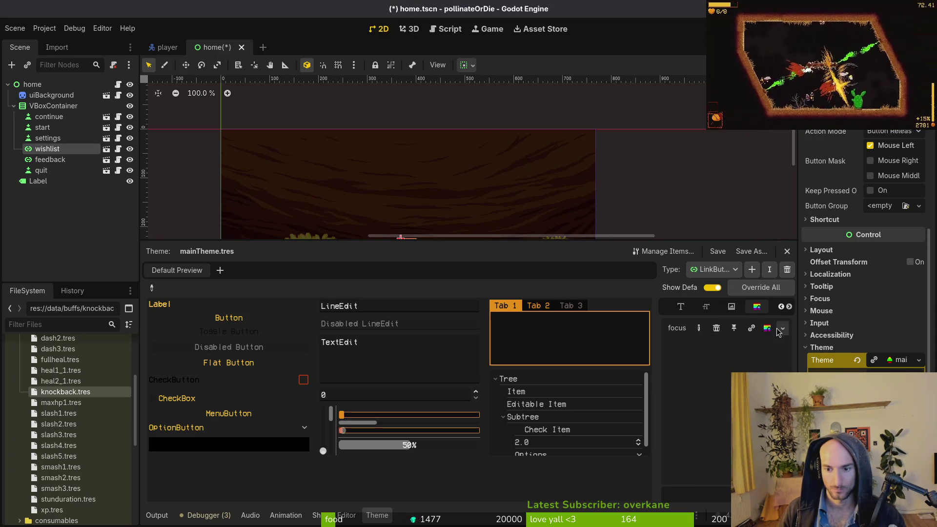
click(681, 307)
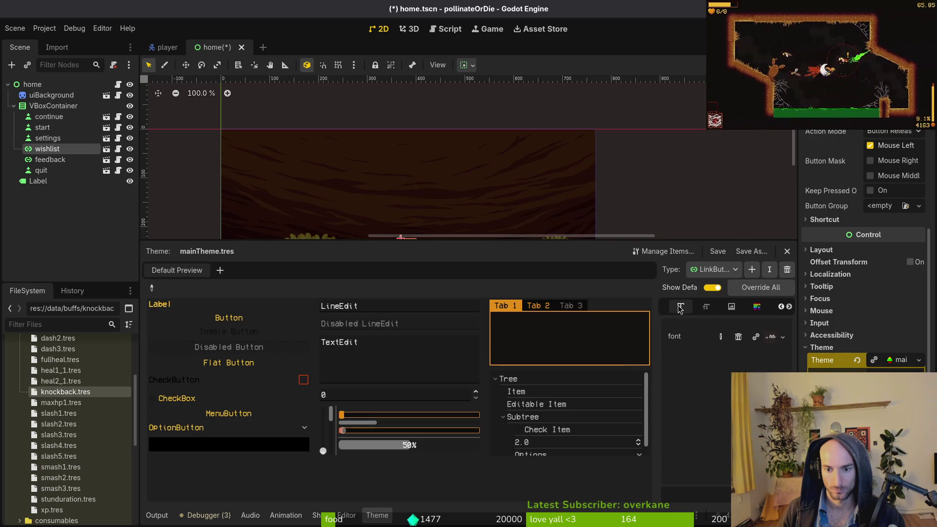
double_click(782, 308)
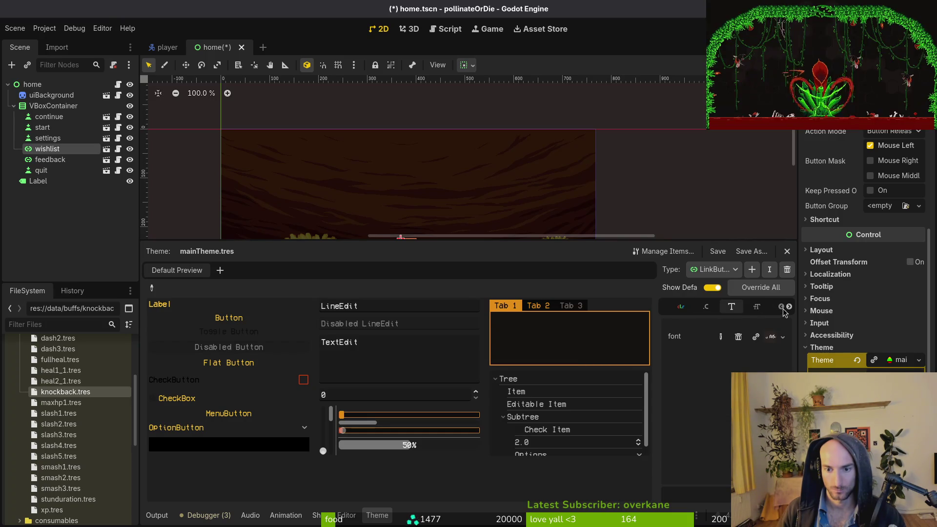
click(678, 308)
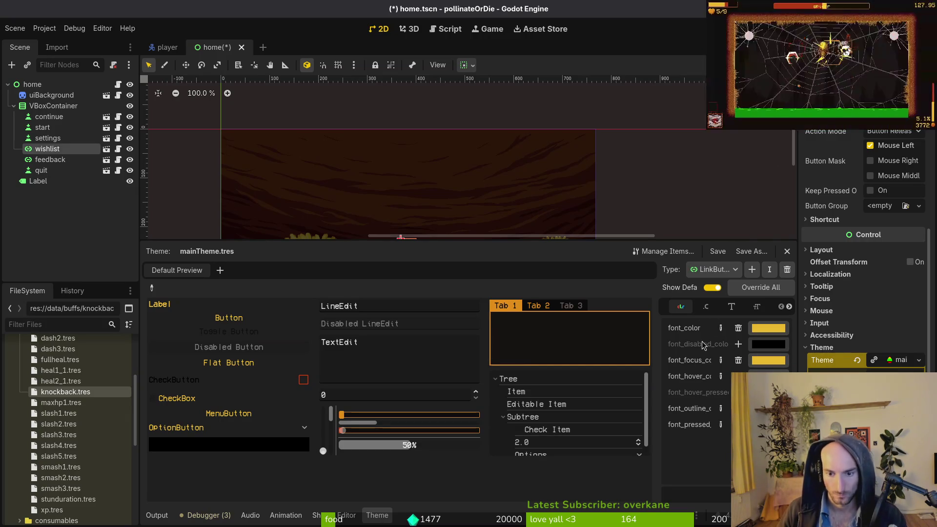
click(707, 311)
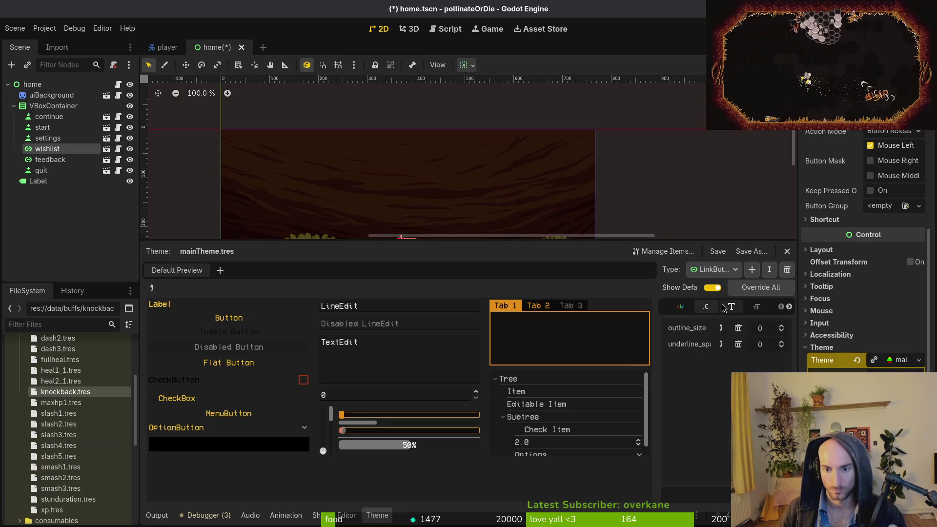
Recheck LinkButton's font sizes and styles, then cancel adding another item type
click(757, 307)
click(789, 307)
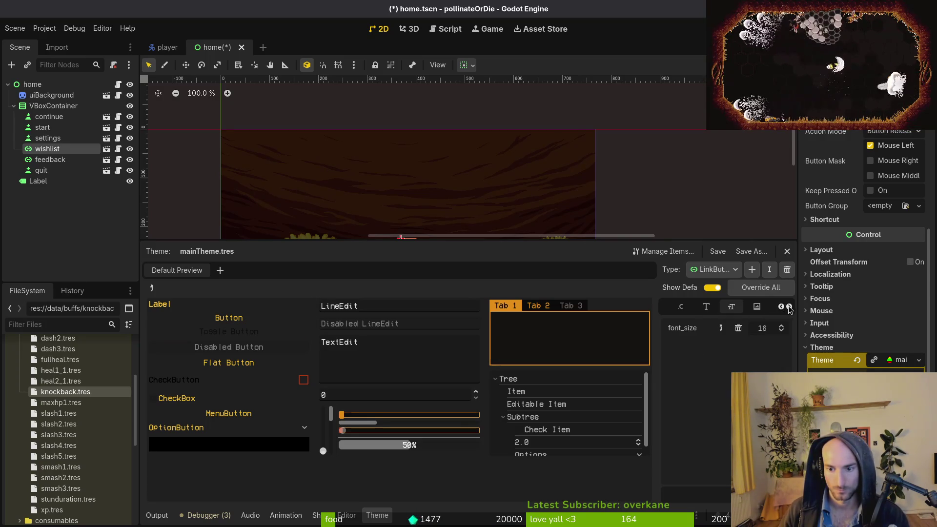
click(732, 310)
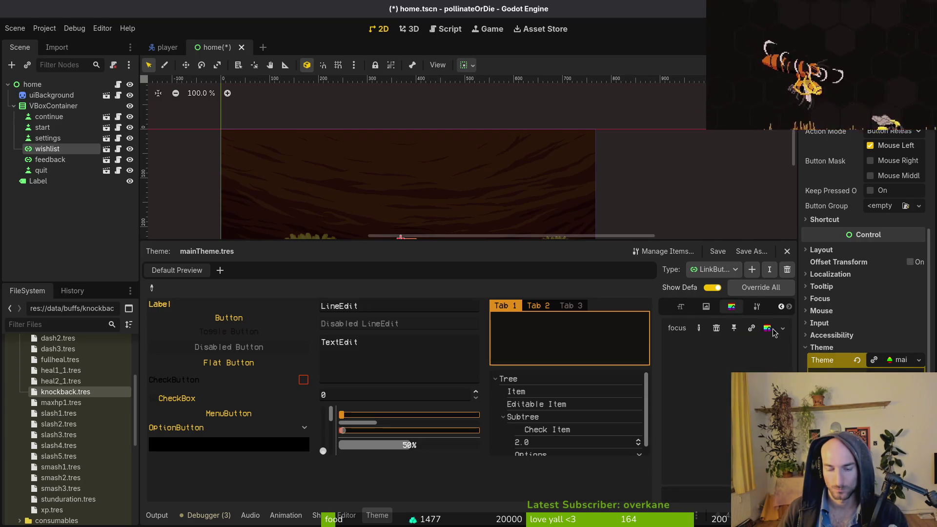
click(754, 271)
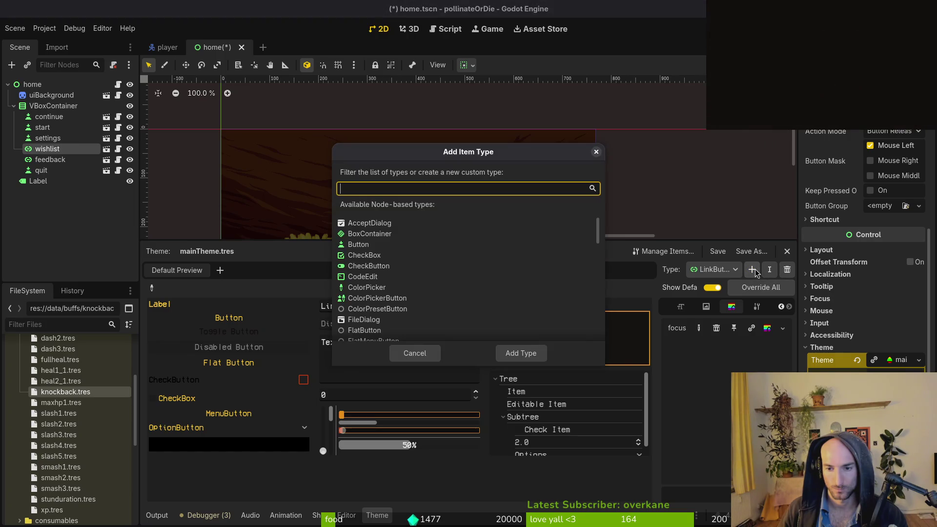
key(Escape)
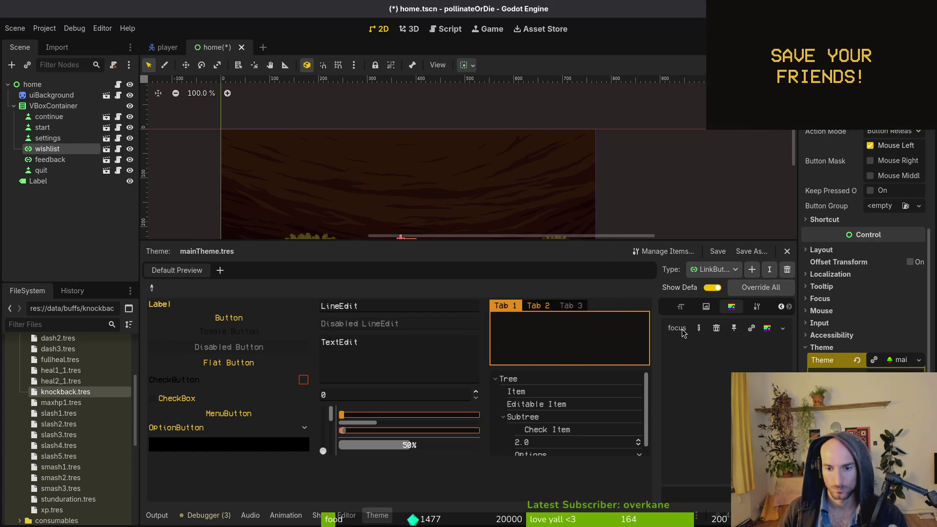
mouse_move(682, 333)
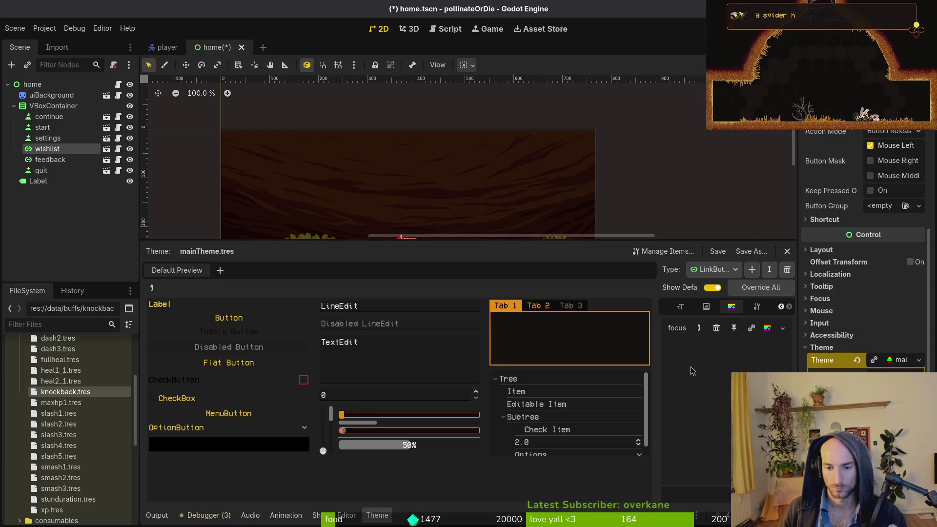
Run the game, move menu focus to WISHLIST, then close it and reselect wishlist
key(F5)
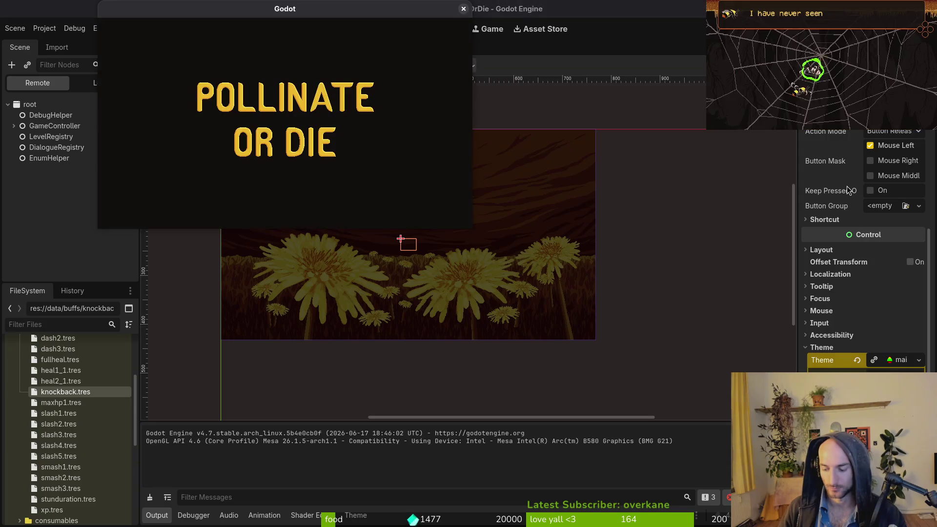
key(Down)
key(Down)
key(Down)
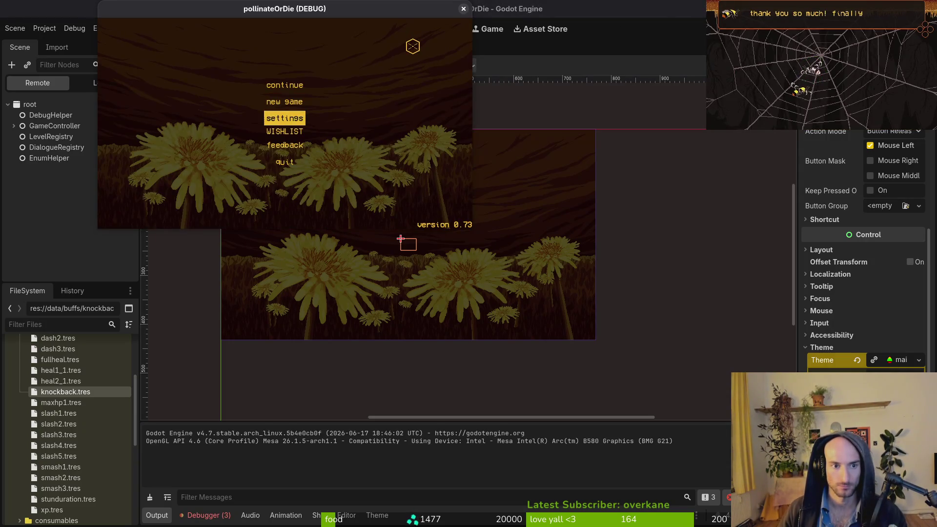
key(Up)
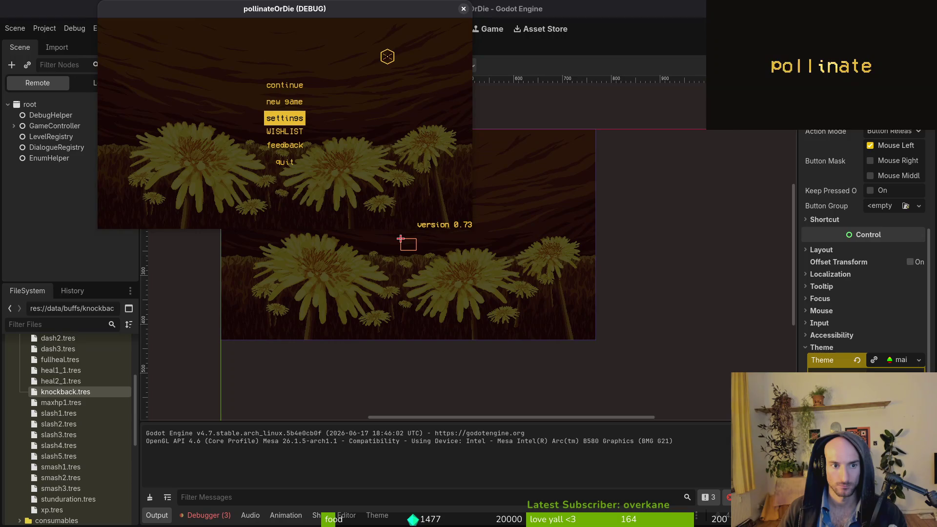
click(464, 9)
click(73, 149)
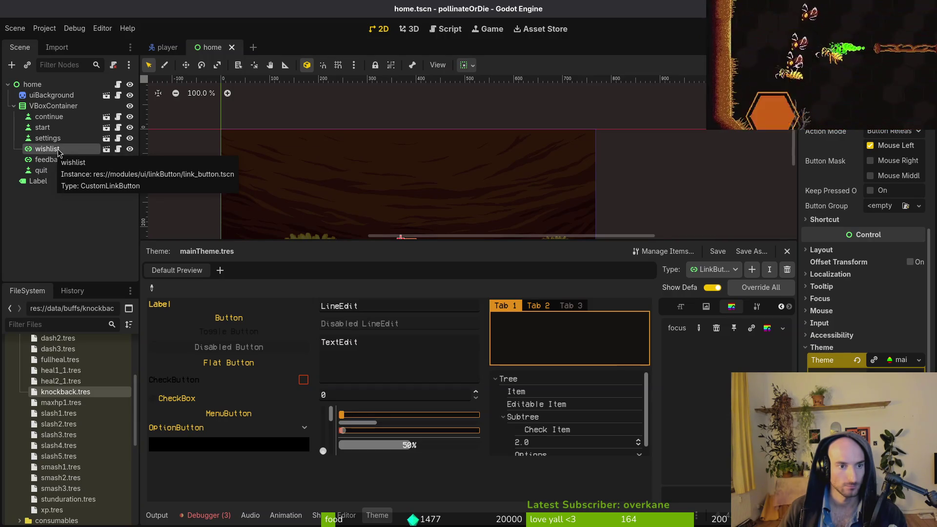
key(ctrl+shift+o)
text(linkbut)
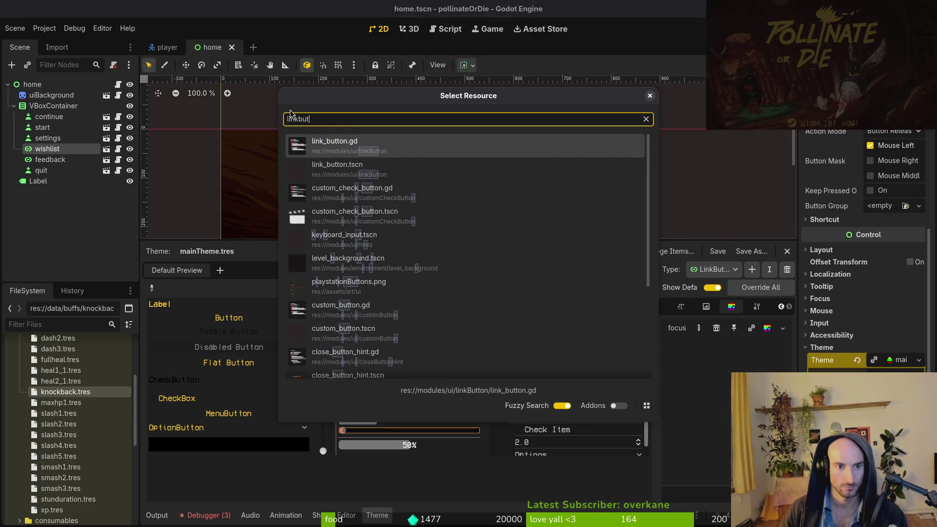
key(Return)
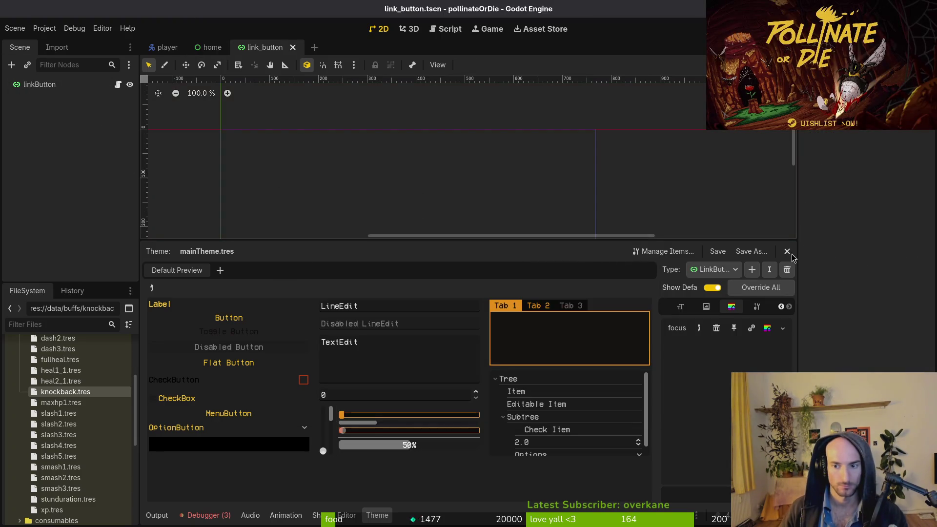
click(788, 252)
click(50, 92)
scroll(864, 249, up, 5)
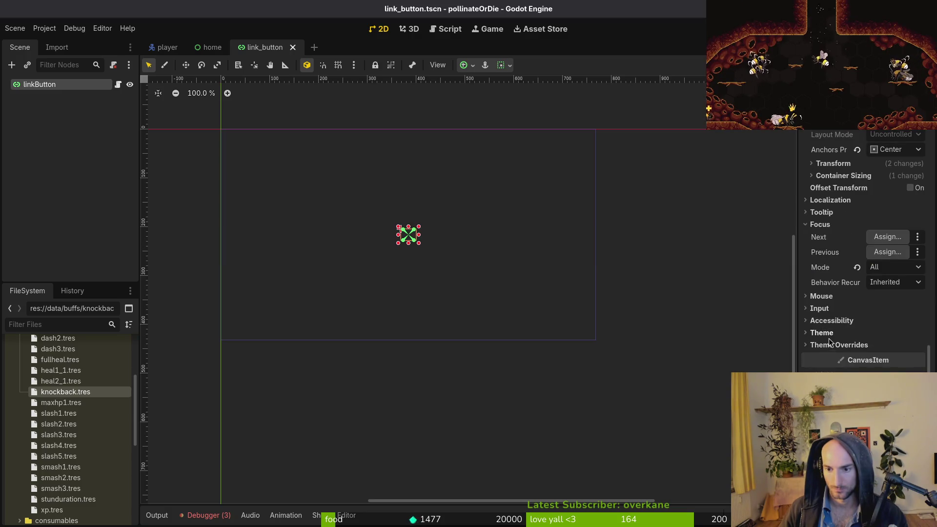
click(831, 345)
scroll(864, 254, down, 2)
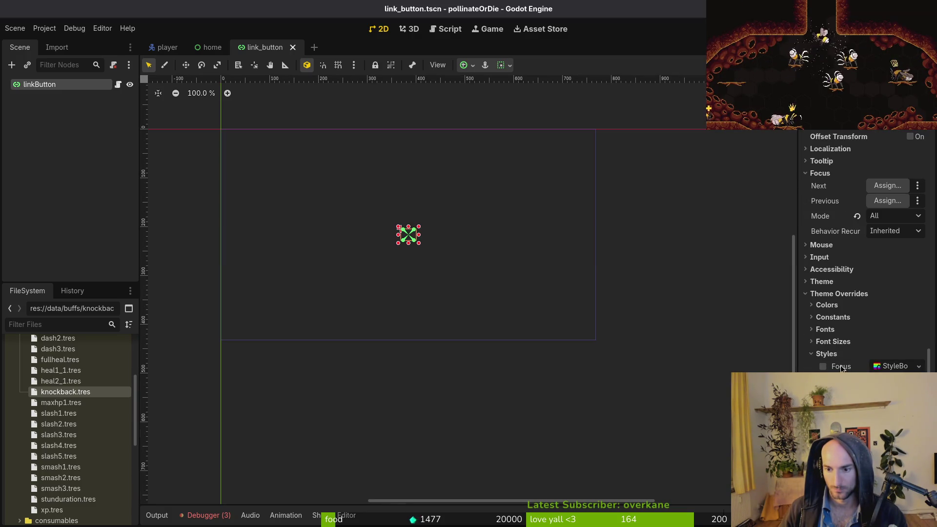
click(828, 305)
key(shift+f)
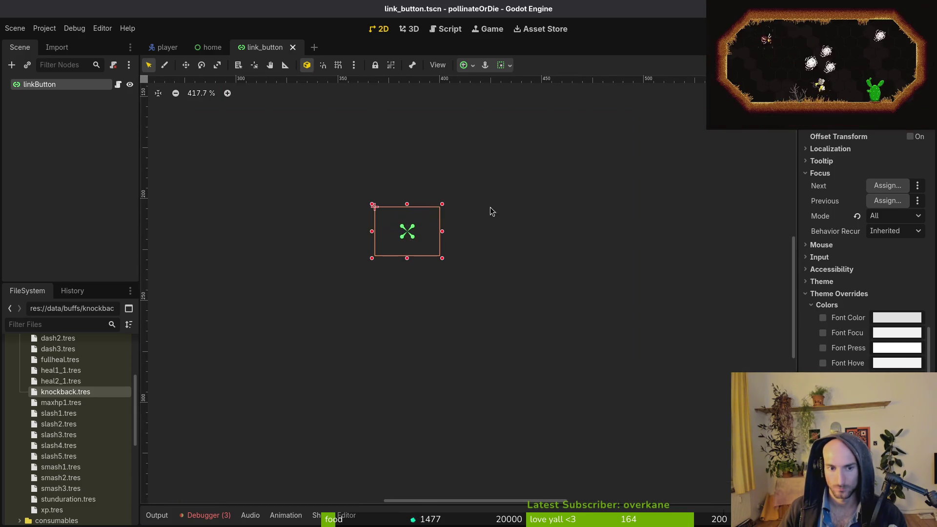
scroll(869, 220, up, 10)
click(884, 255)
text(asdasd)
scroll(493, 244, down, 2)
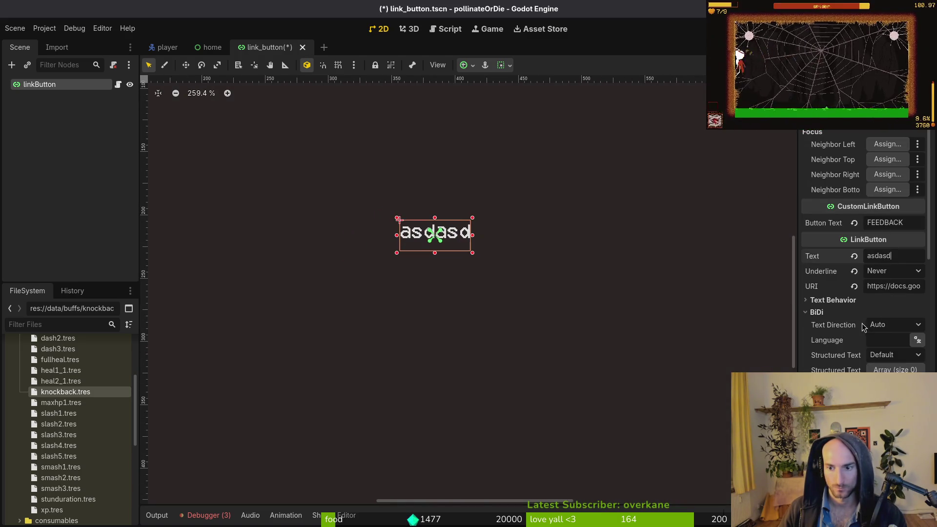
scroll(864, 249, down, 5)
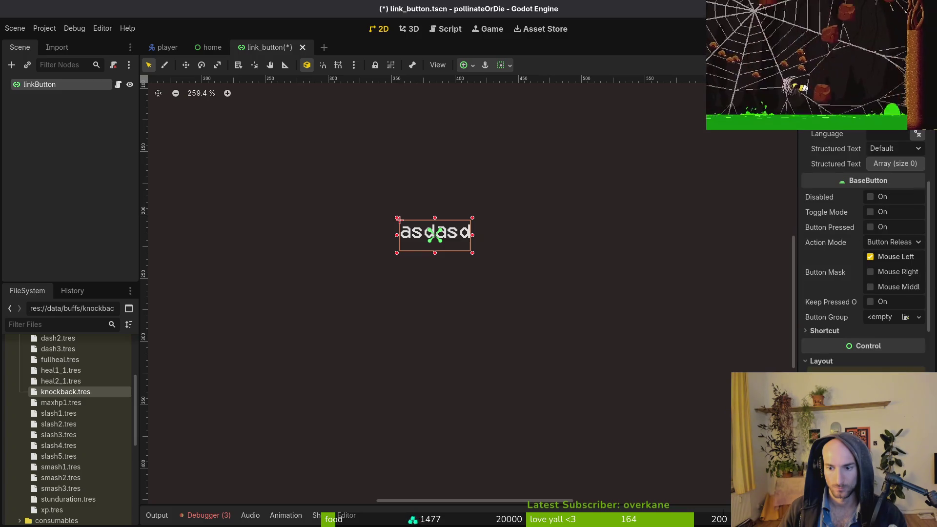
scroll(842, 362, down, 5)
scroll(870, 274, up, 9)
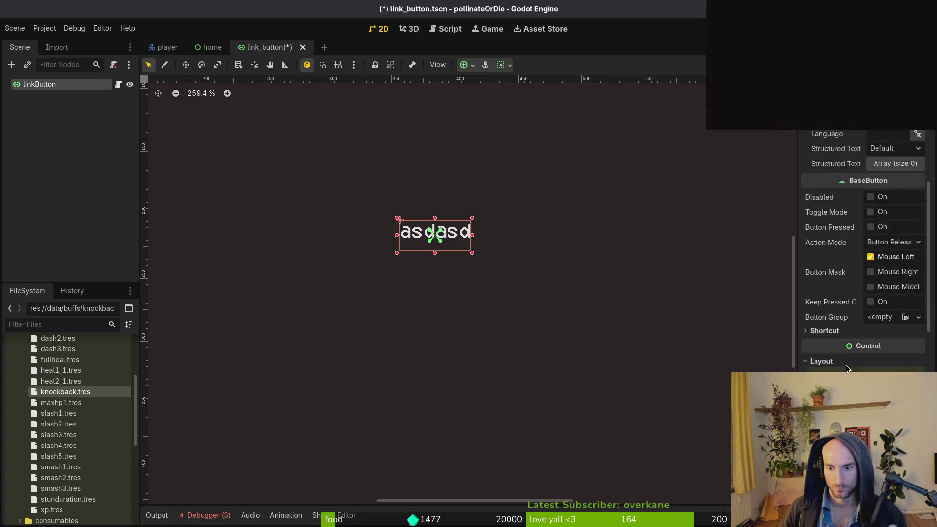
click(895, 272)
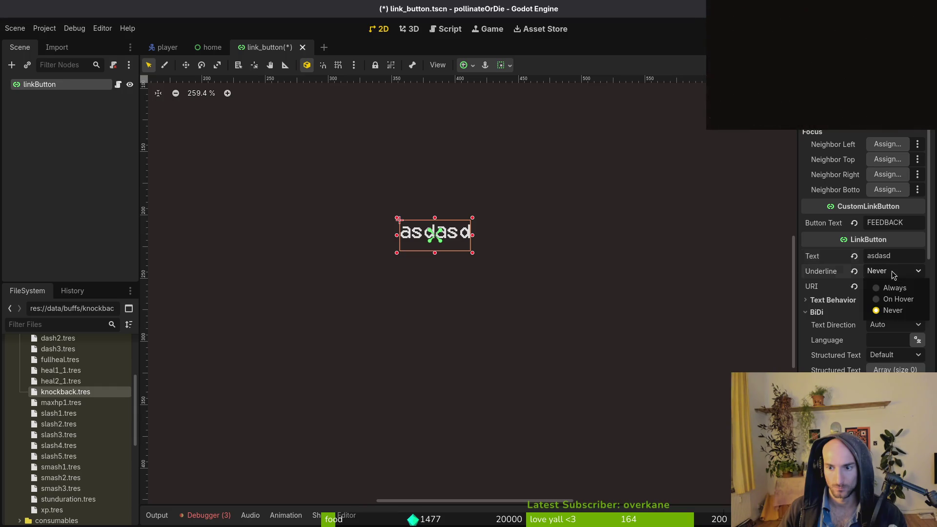
click(899, 277)
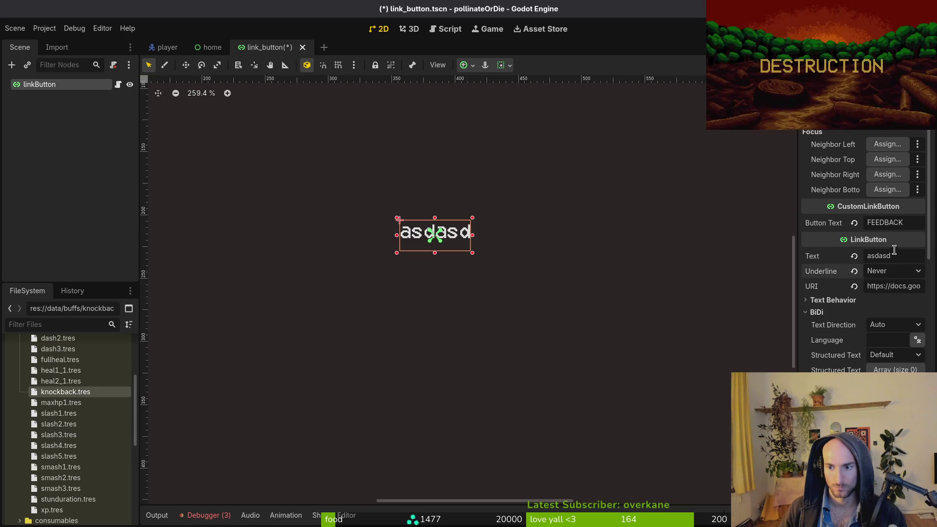
click(844, 301)
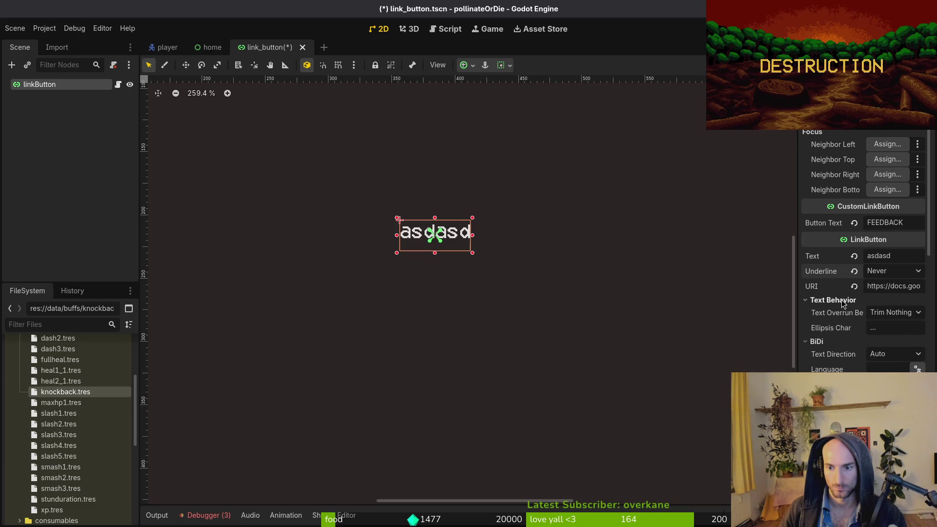
click(844, 301)
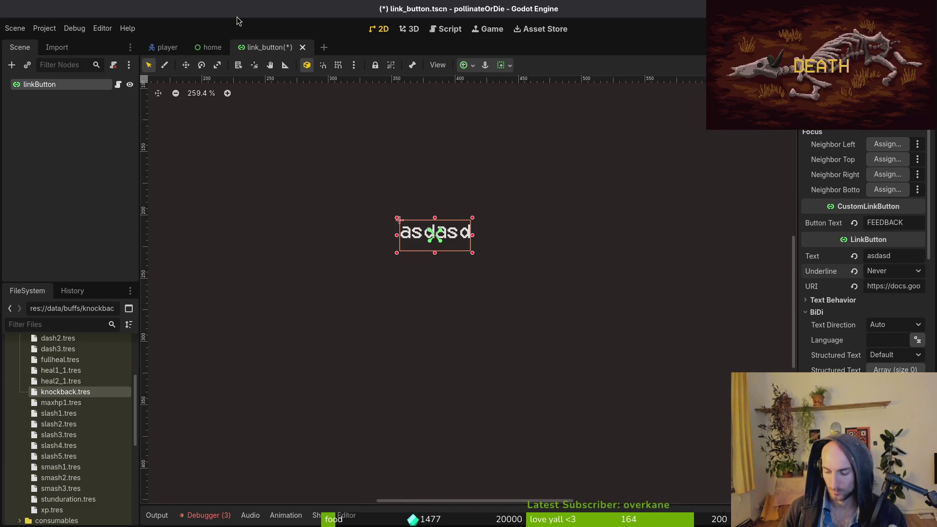
key(alt+shift+o)
Quick-open custom_button.tscn and start editing its button Text
text(cust)
key(Down)
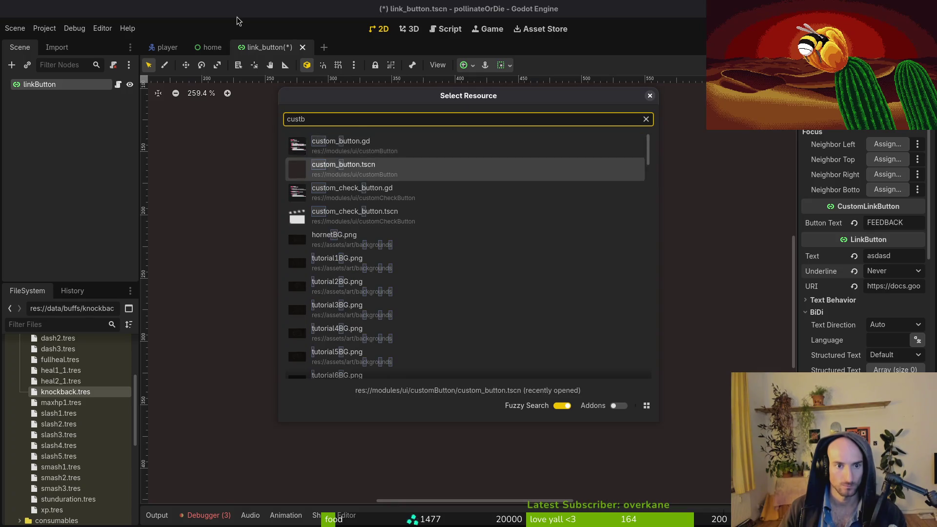
key(Return)
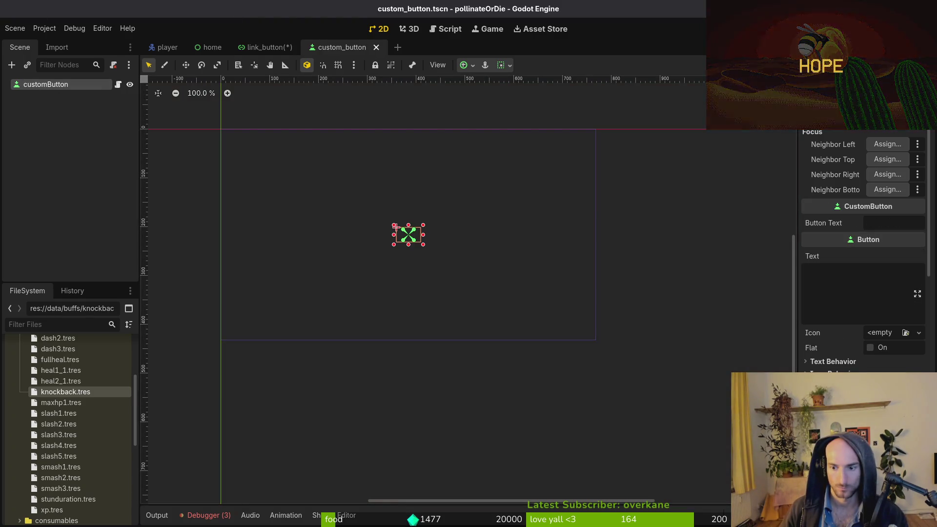
scroll(401, 246, up, 4)
click(848, 277)
Test the button text with 'asdasd', clear it, and save custom_button.tscn
text(asdasd)
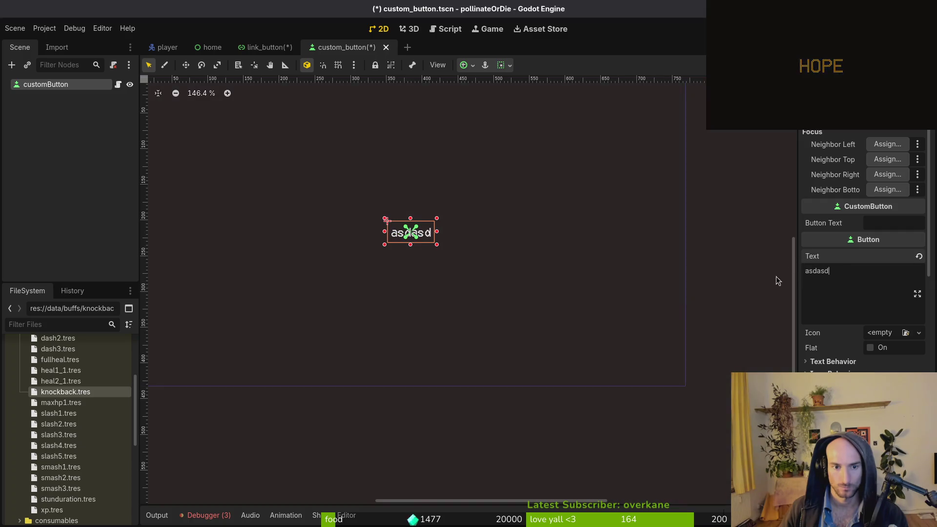
scroll(881, 350, down, 3)
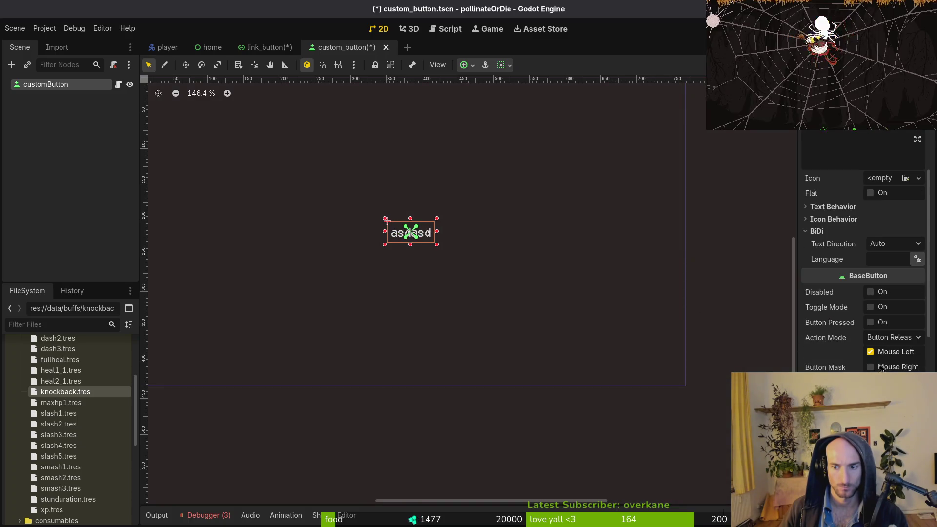
scroll(881, 368, down, 3)
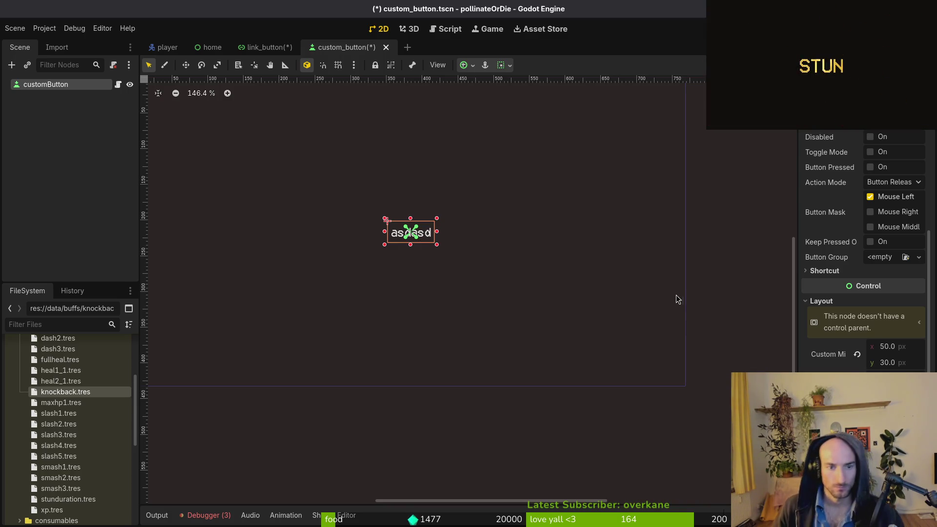
scroll(417, 239, up, 11)
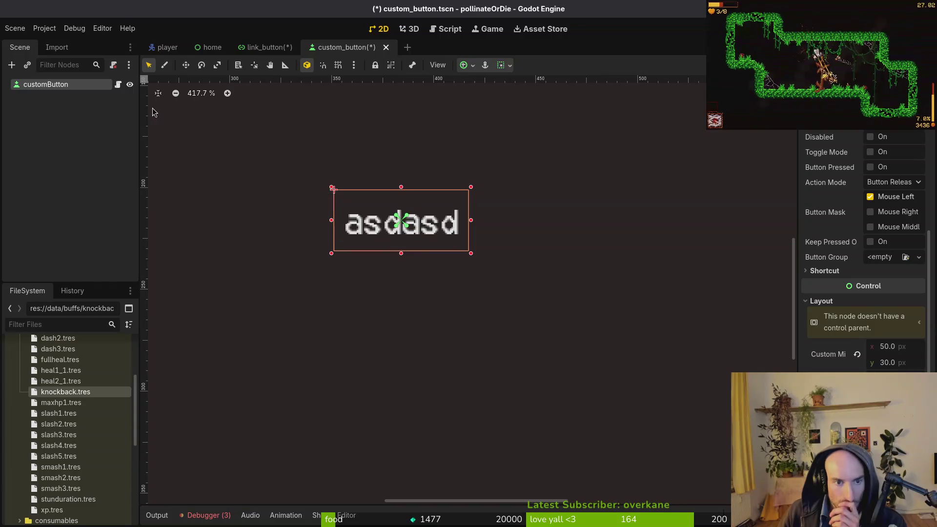
scroll(885, 274, up, 5)
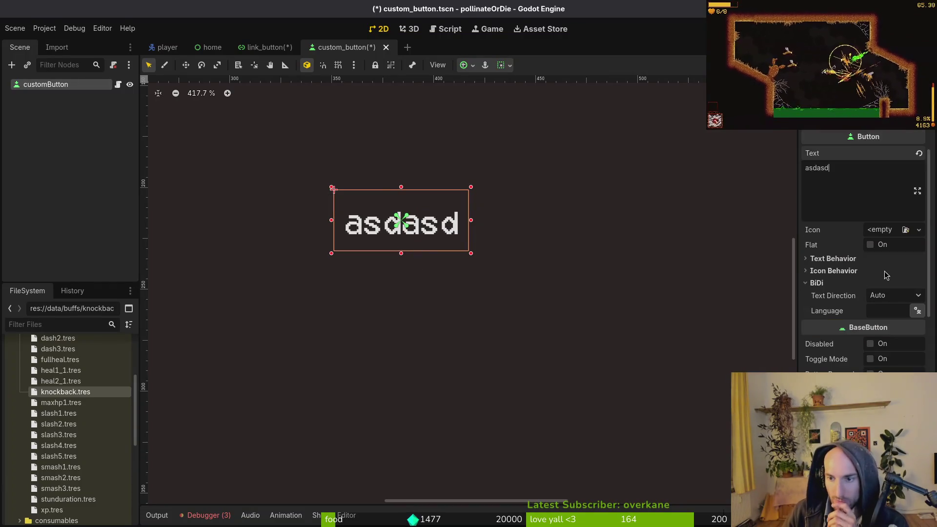
scroll(903, 283, up, 2)
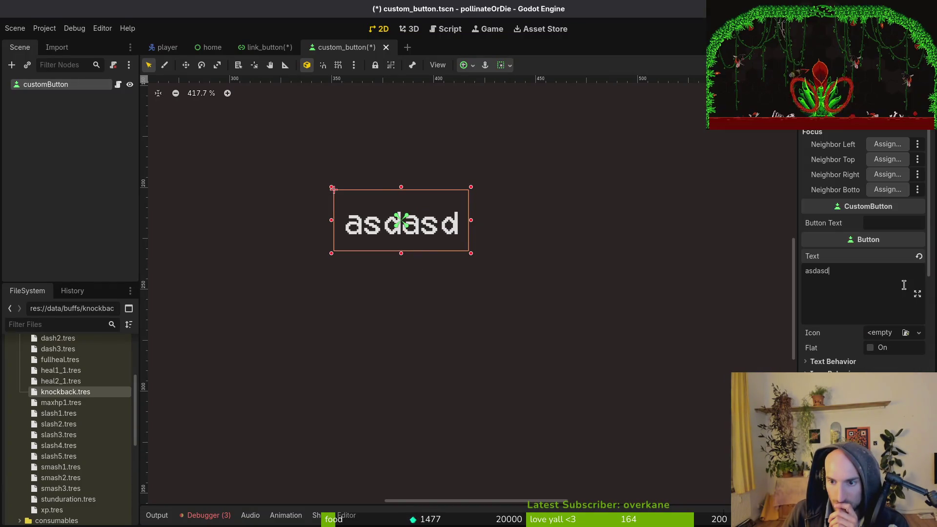
key(ctrl+a)
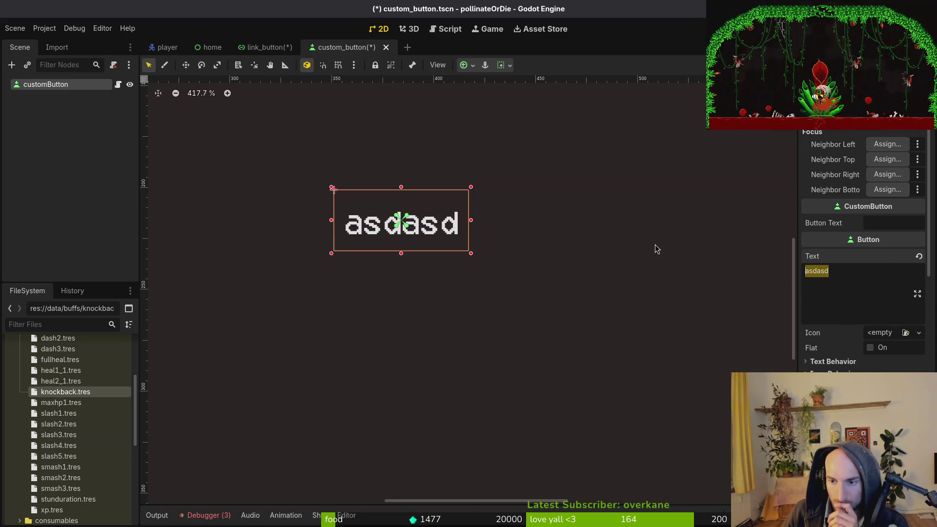
key(BackSpace)
key(ctrl+s)
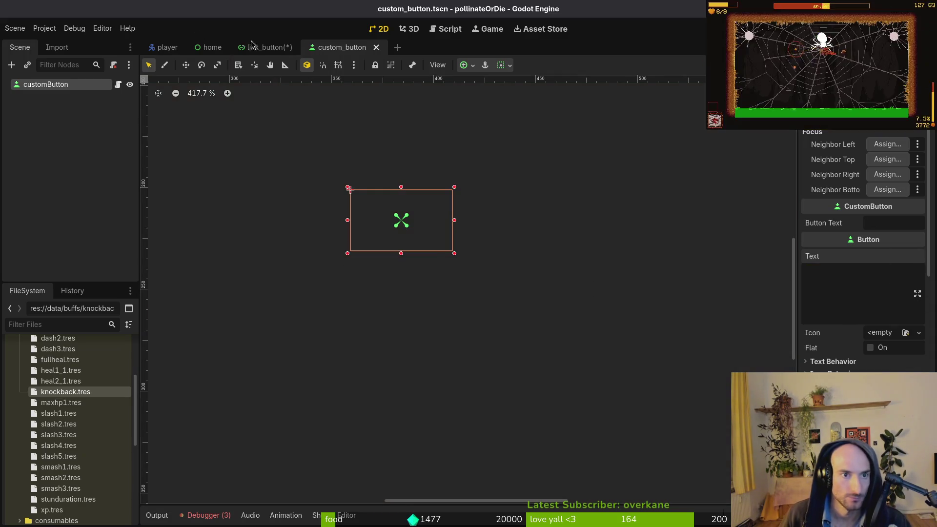
Set the link button's Custom Minimum Size height to 30 px and save link_button.tscn
click(249, 47)
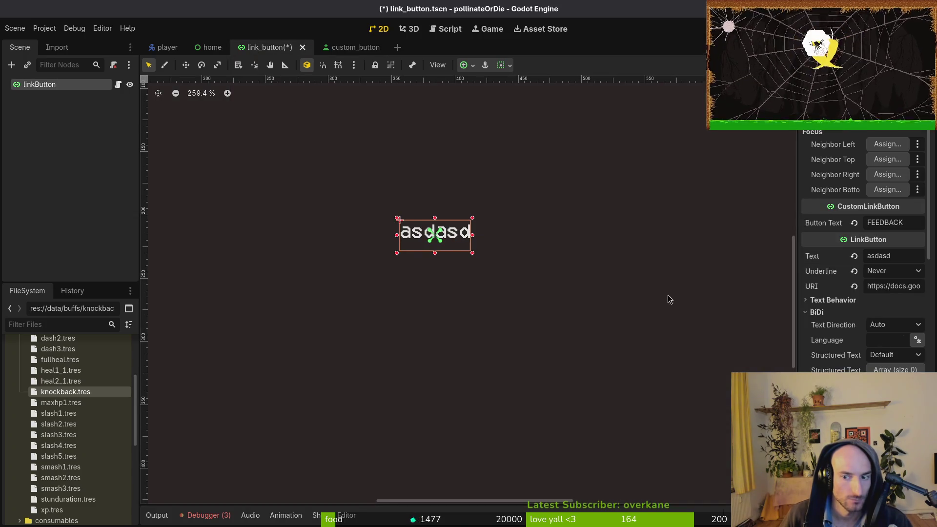
click(351, 47)
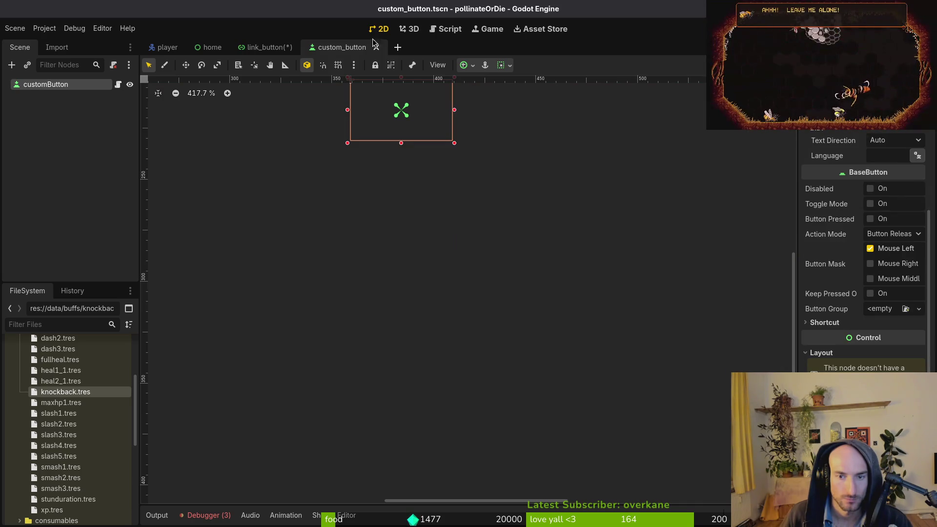
click(251, 47)
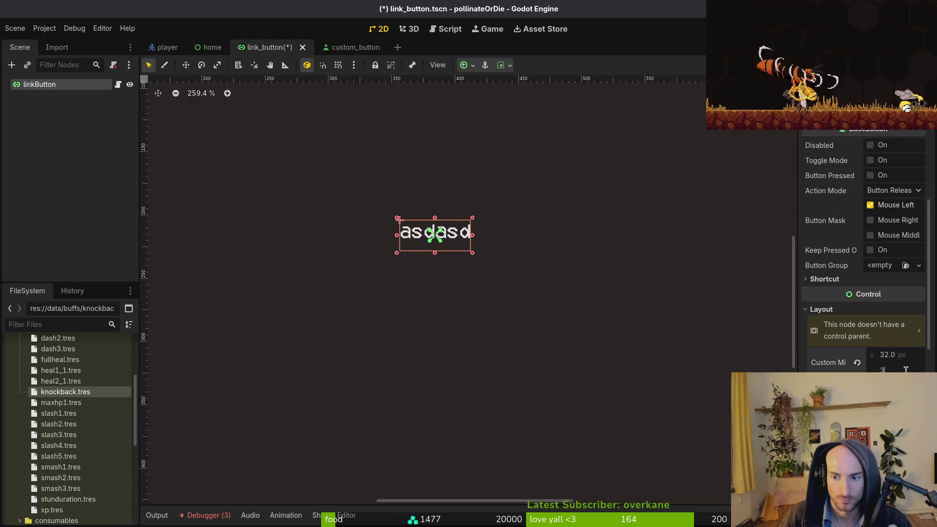
drag(895, 370, 908, 370)
key(ctrl+s)
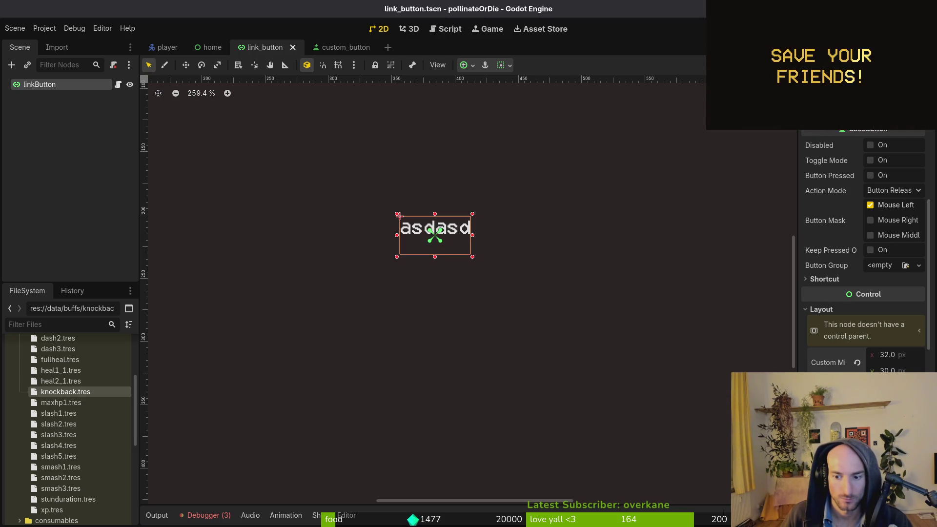
Compare the two scenes and leave link_button's text direction on Auto
click(332, 47)
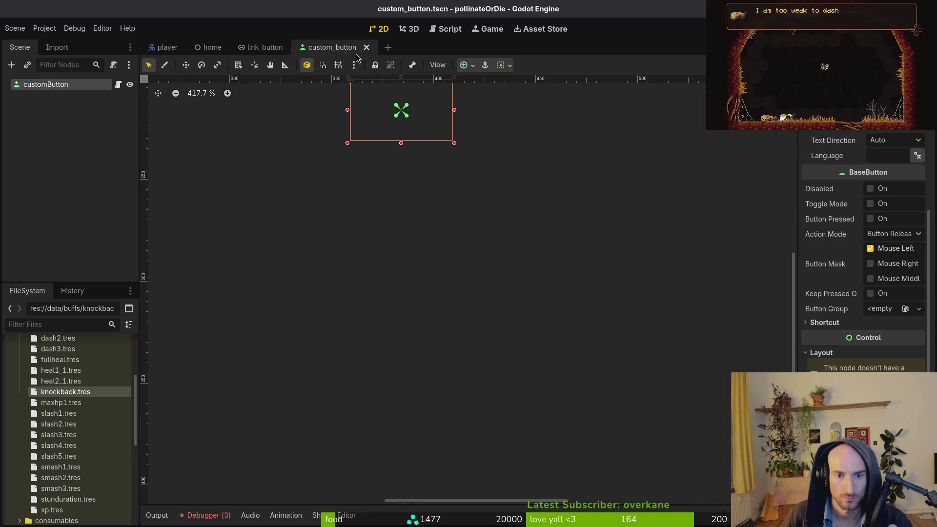
scroll(463, 152, down, 3)
scroll(570, 304, up, 2)
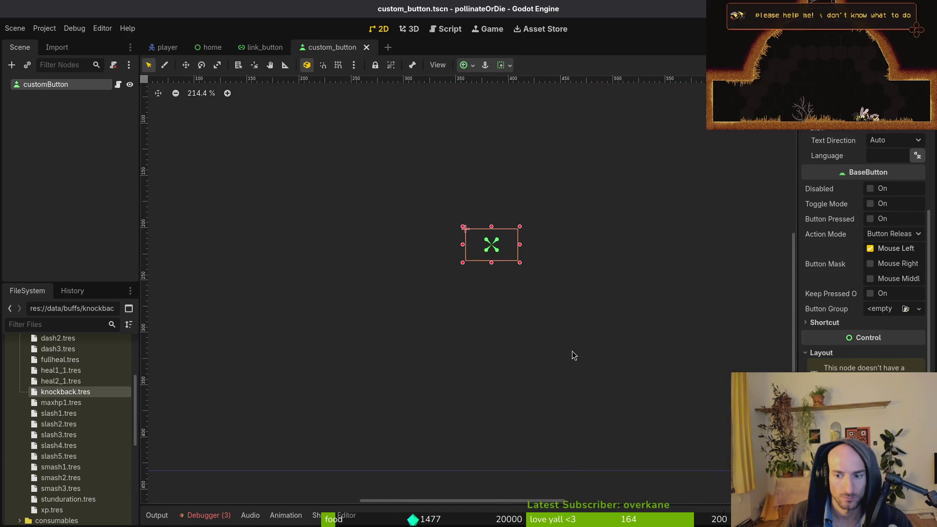
click(262, 47)
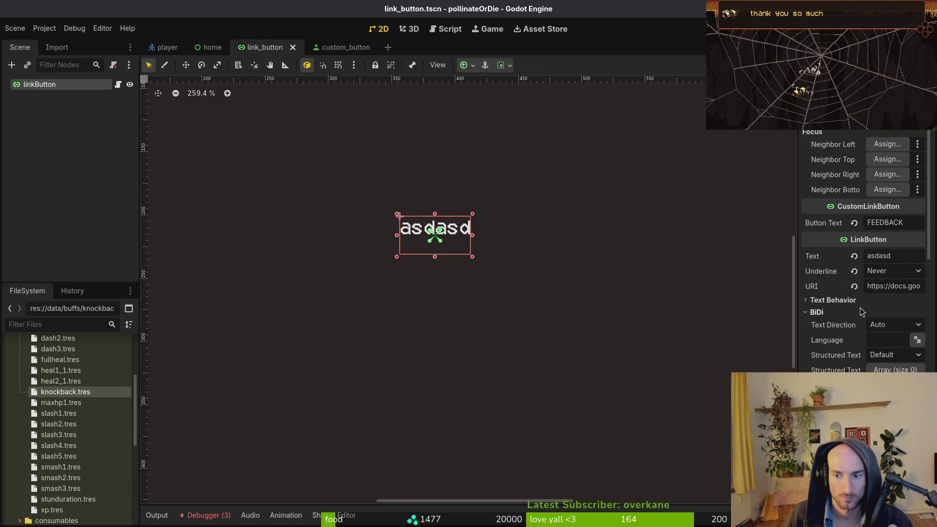
click(884, 325)
click(878, 339)
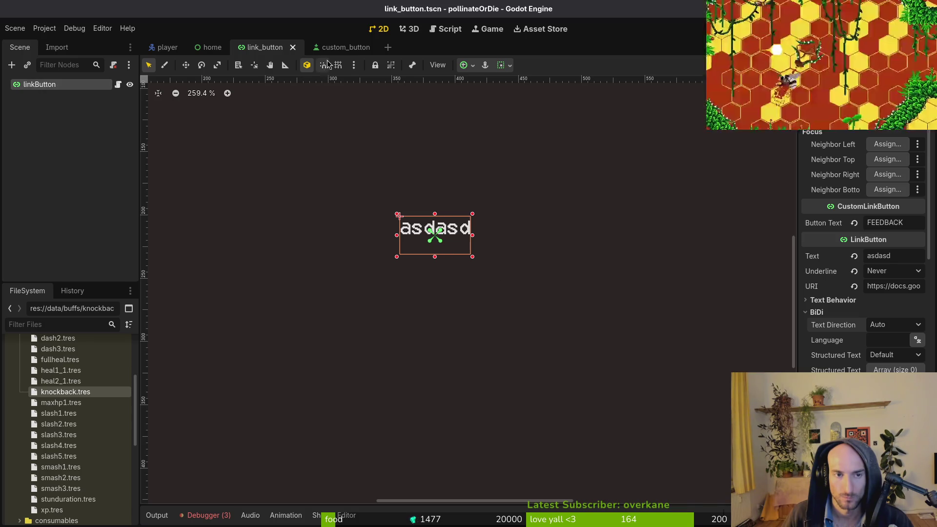
key(ctrl+Tab)
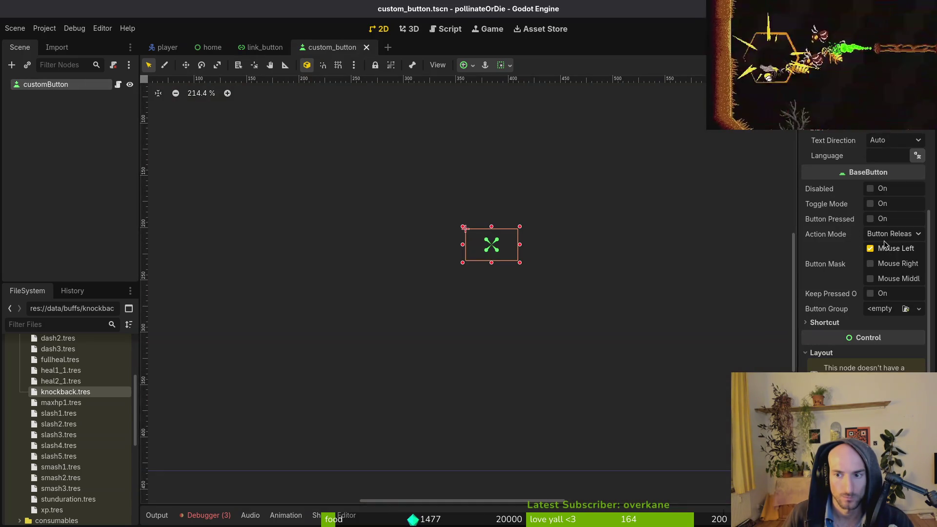
scroll(874, 233, down, 5)
click(879, 223)
text(sdf)
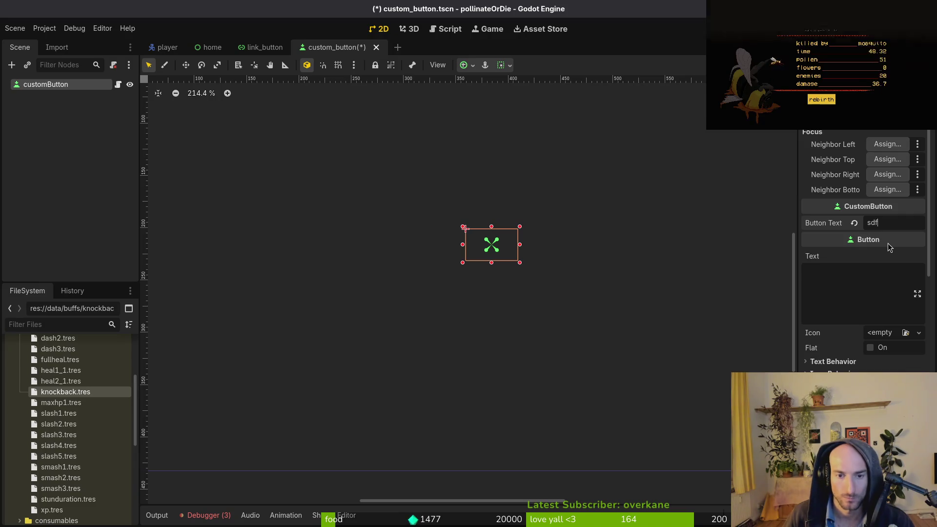
click(843, 268)
text(sdfsdf)
key(BackSpace)
key(BackSpace)
key(BackSpace)
key(BackSpace)
key(BackSpace)
key(BackSpace)
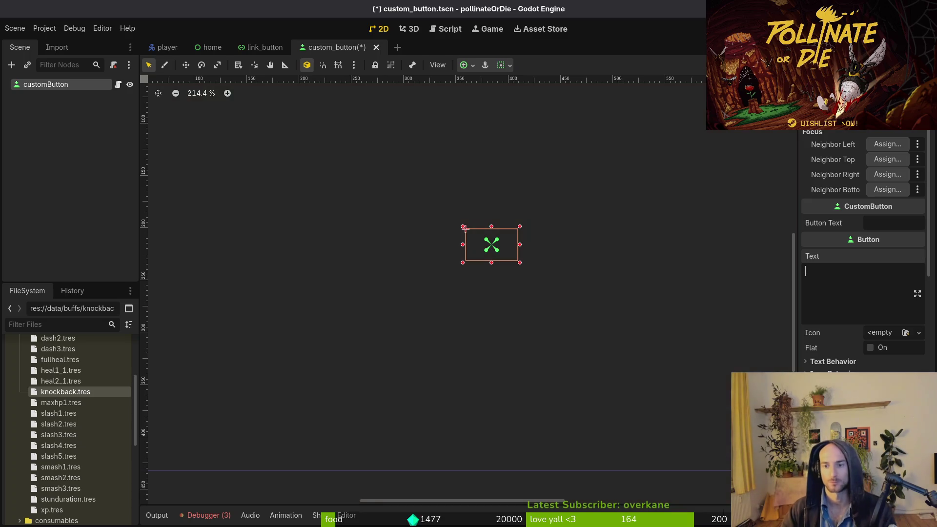
key(ctrl+s)
scroll(857, 331, up, 10)
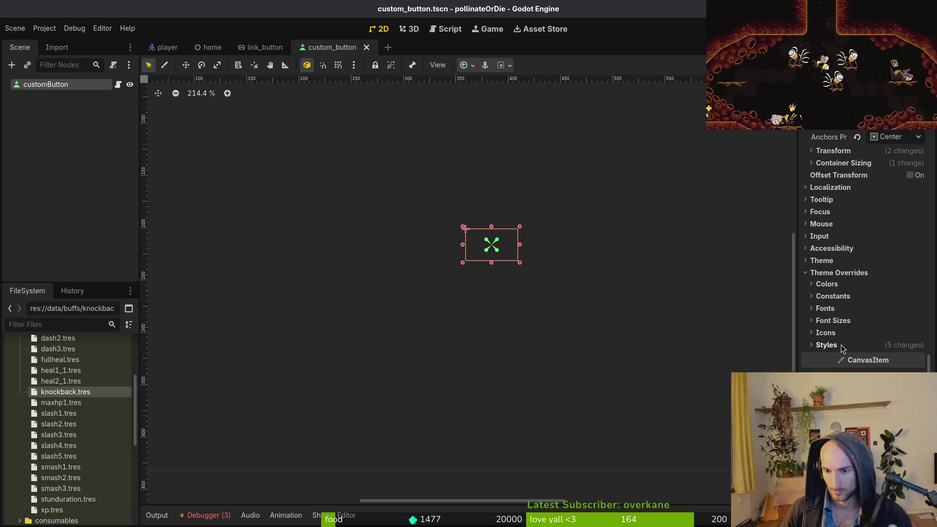
click(843, 299)
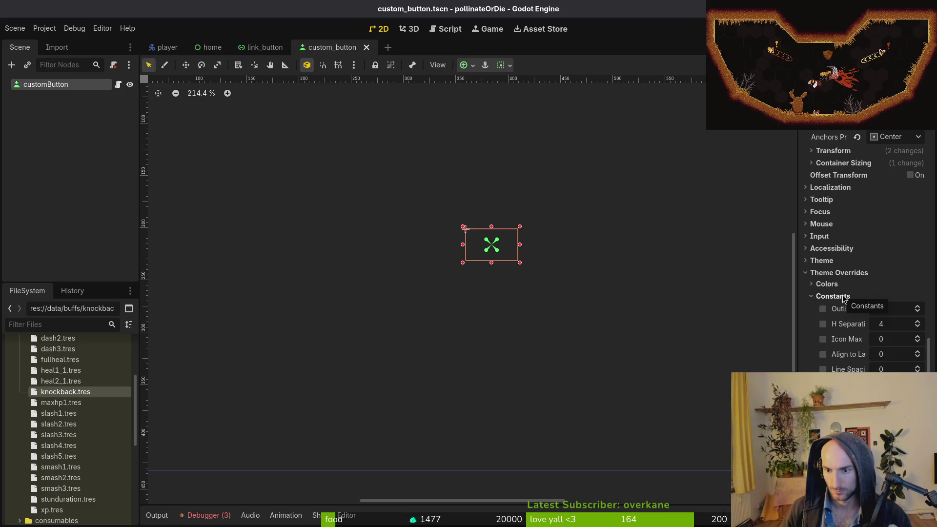
click(842, 296)
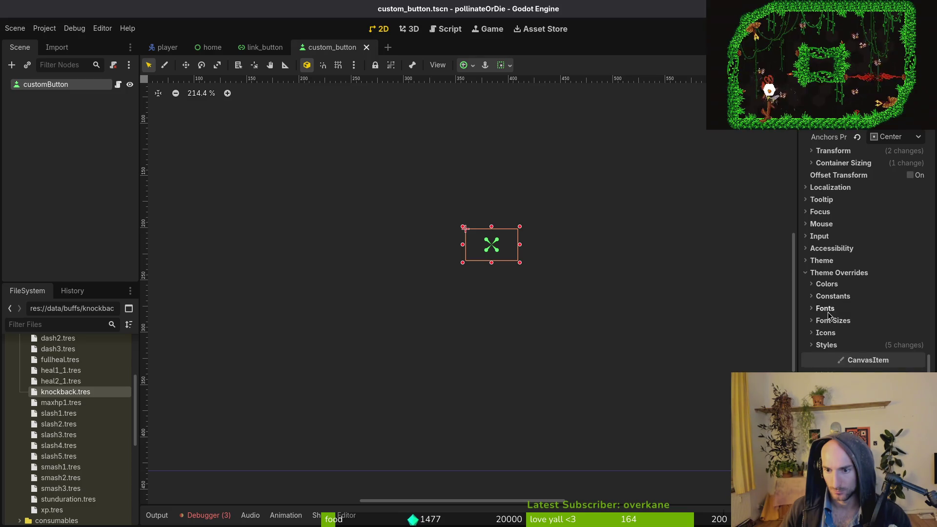
click(827, 309)
click(826, 309)
click(830, 321)
click(830, 320)
click(826, 333)
click(827, 333)
click(826, 345)
click(827, 345)
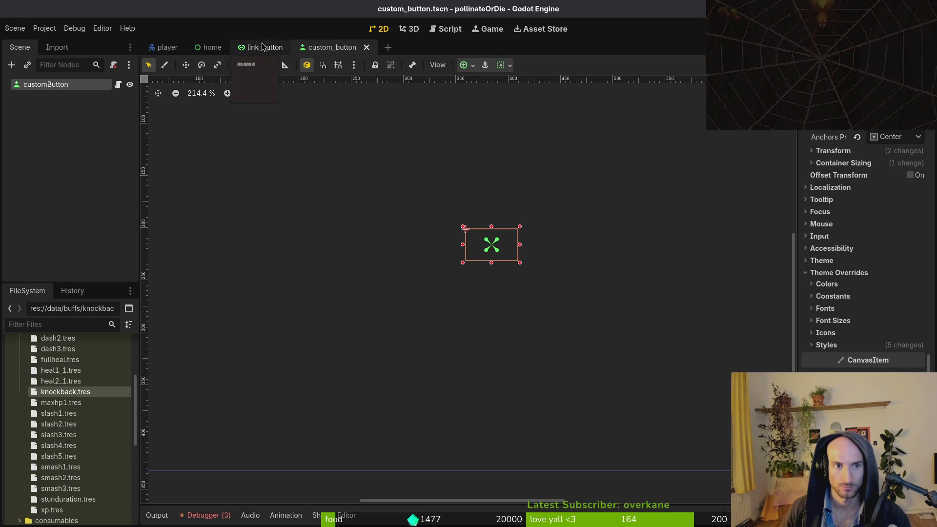
On the link_button scene, add a LinkButton child, then undo it
click(262, 44)
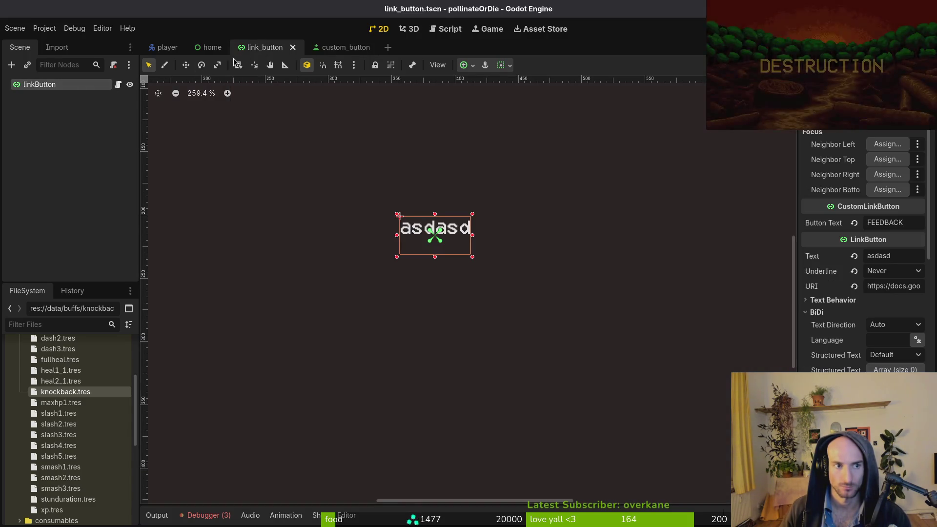
key(ctrl+a)
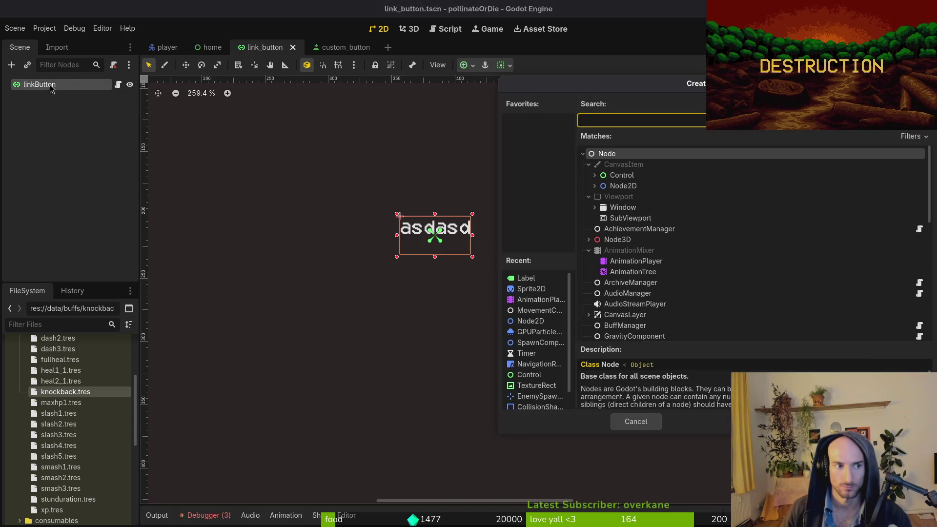
text(link)
key(Return)
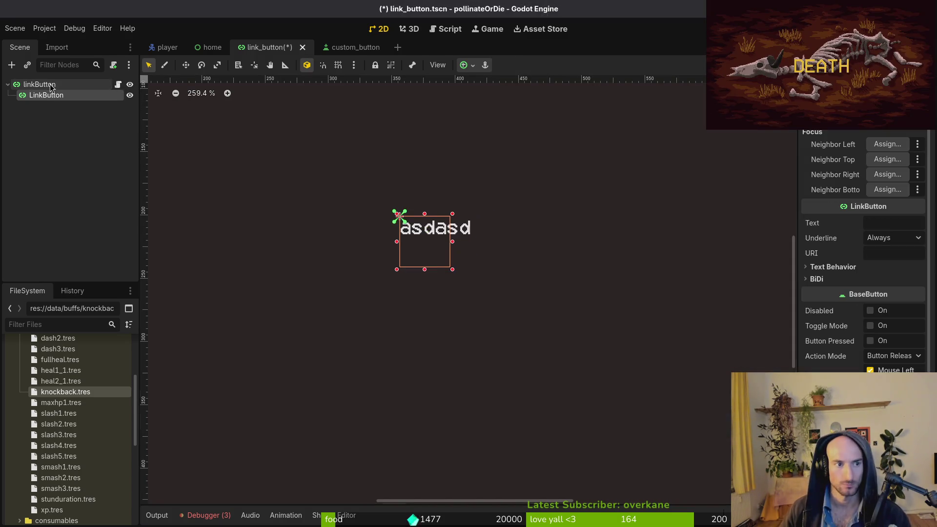
key(ctrl+z)
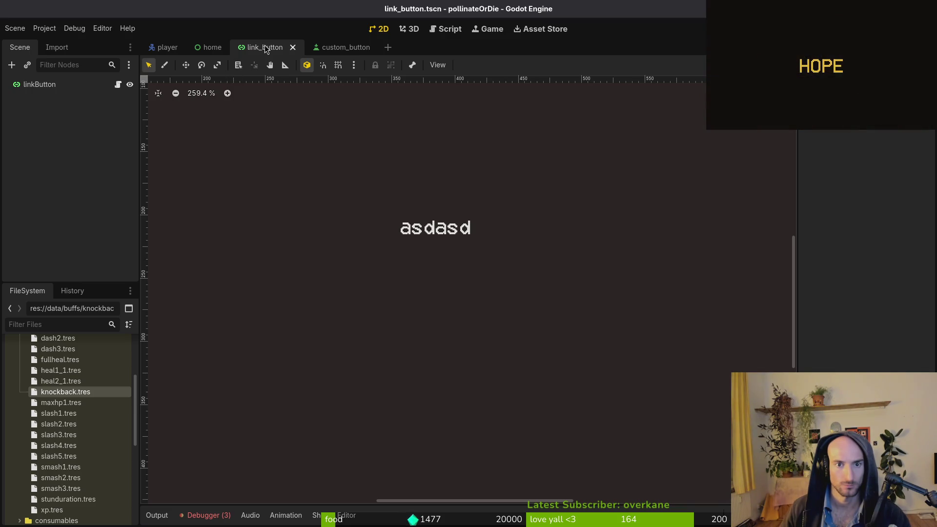
Search resources for 'customli', 'linkbut' and 'lin' without opening anything
key(shift+alt+o)
text(customli)
key(BackSpace)
key(BackSpace)
key(BackSpace)
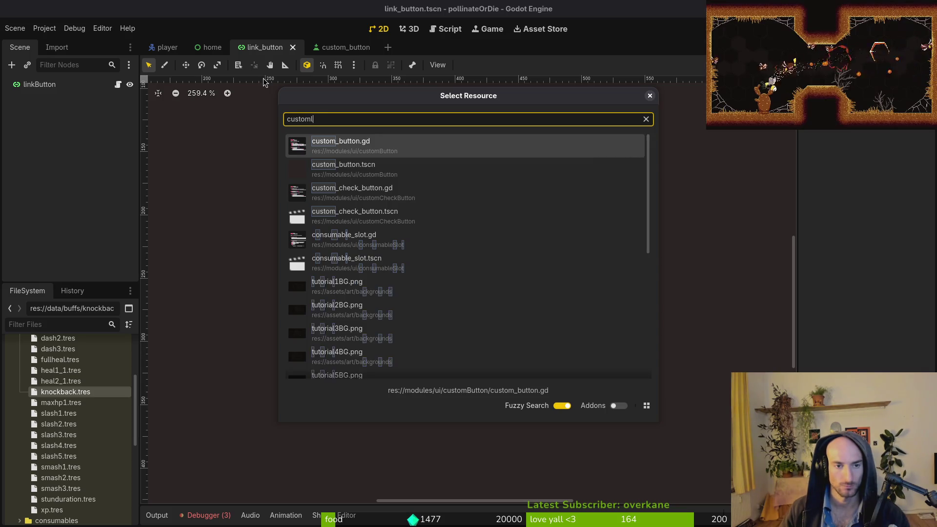
text(link)
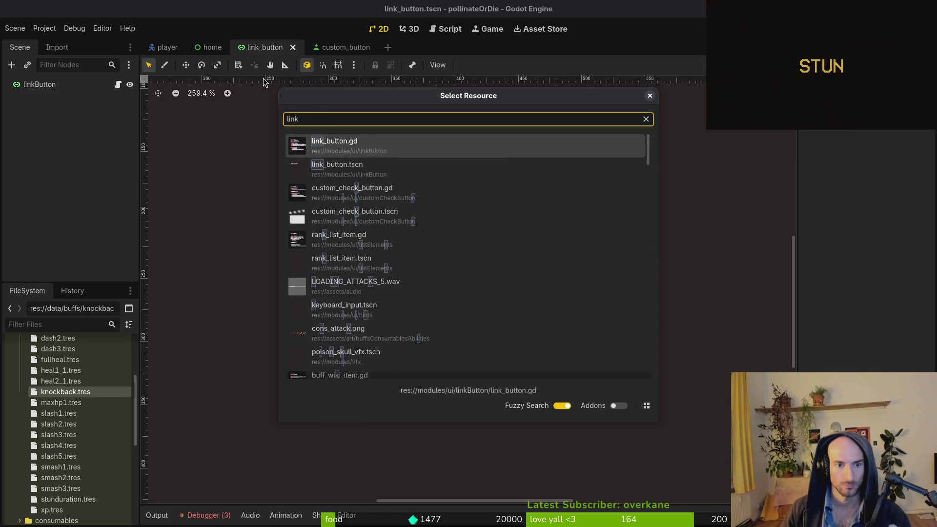
text(but)
key(Escape)
key(alt+shift+o)
text(lin)
key(Escape)
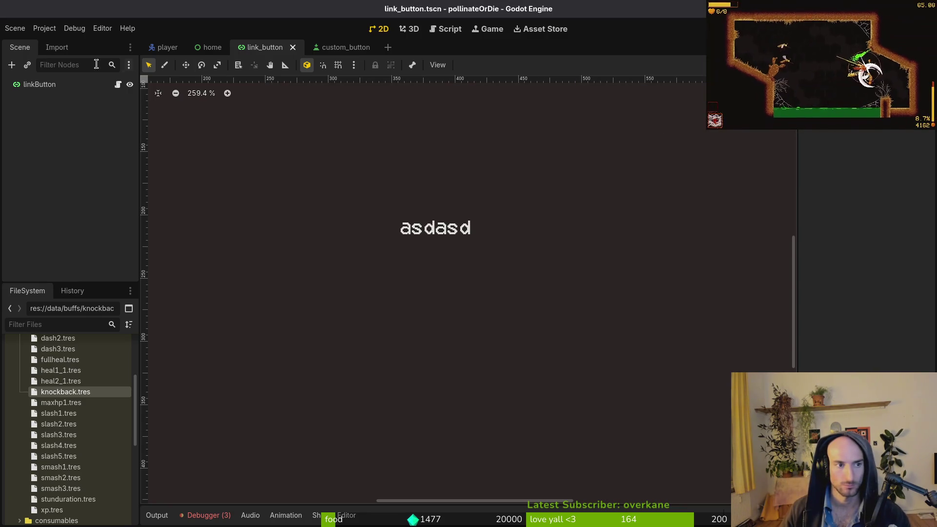
Add a CustomLinkButton child to the linkButton root via a 'link' node search
click(29, 84)
key(ctrl+a)
text(li)
key(BackSpace)
key(BackSpace)
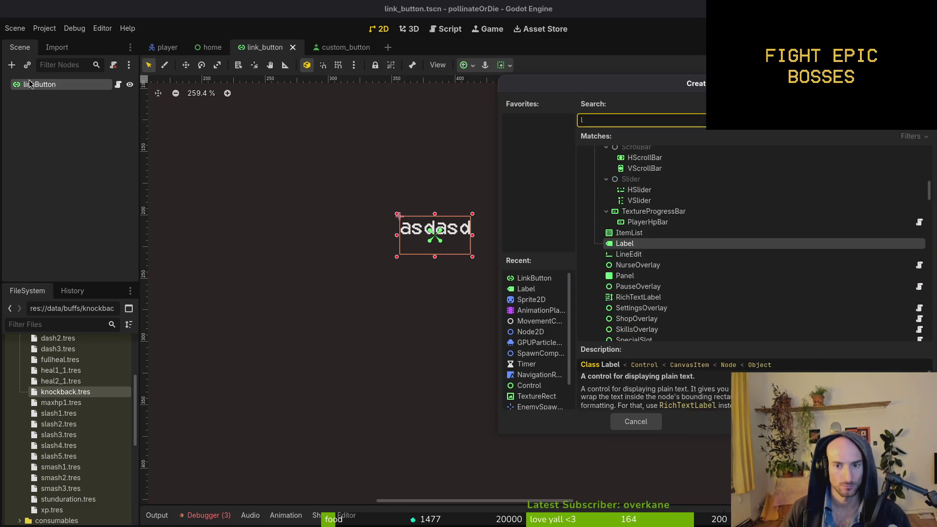
text(link)
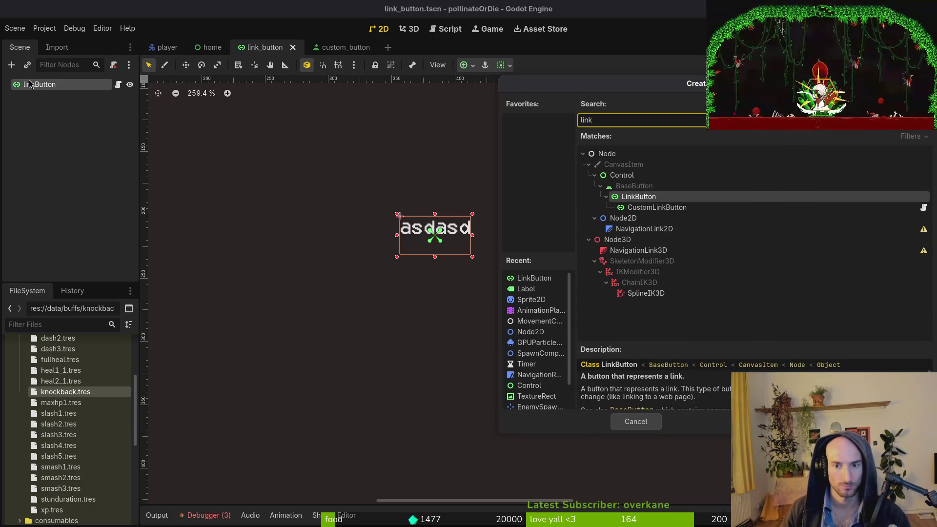
key(Down)
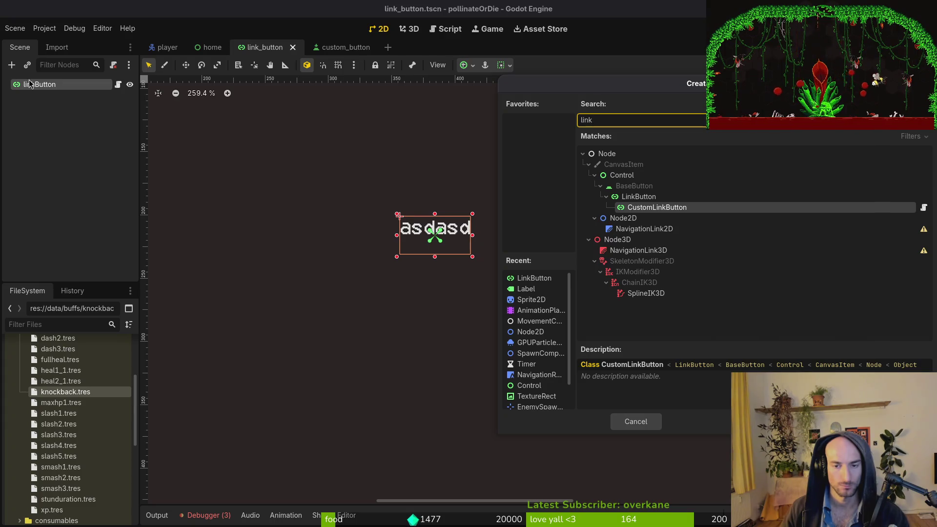
key(Return)
Change the linkButton root node's type to Button
right_click(47, 84)
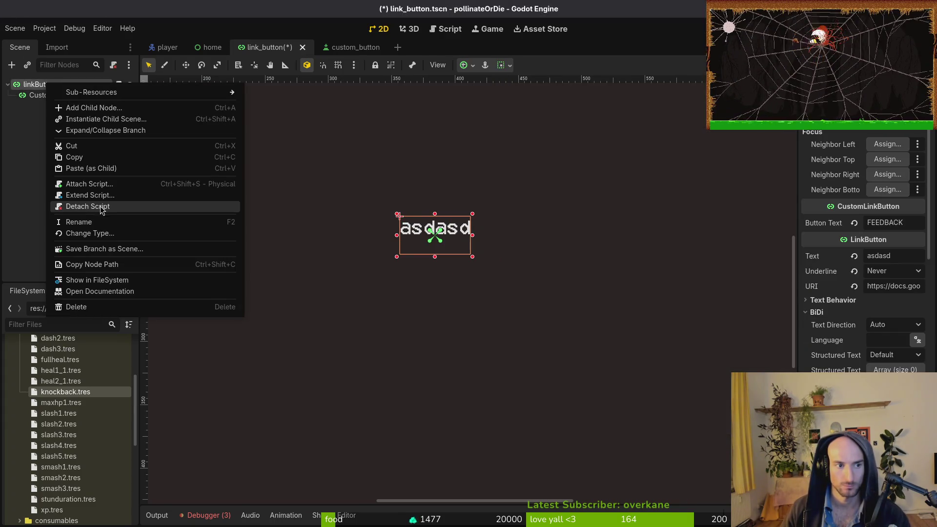
click(90, 233)
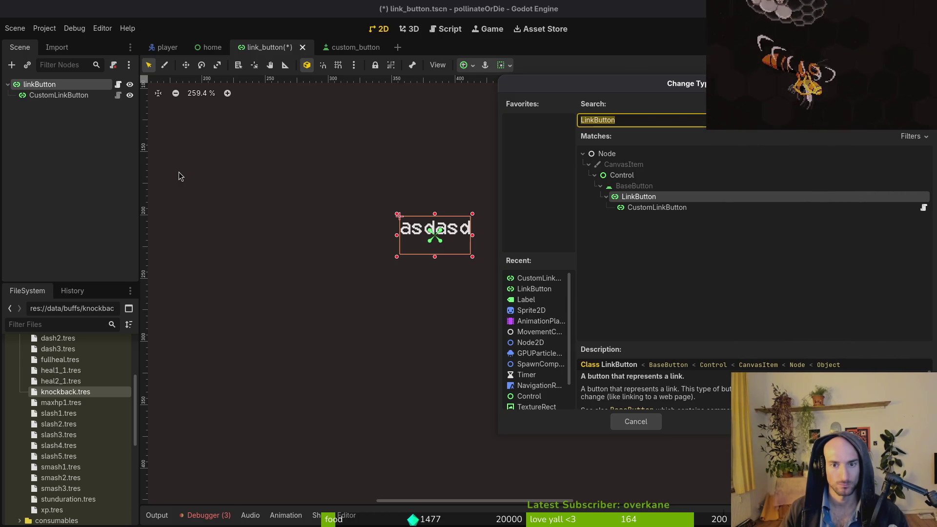
text(button)
key(Return)
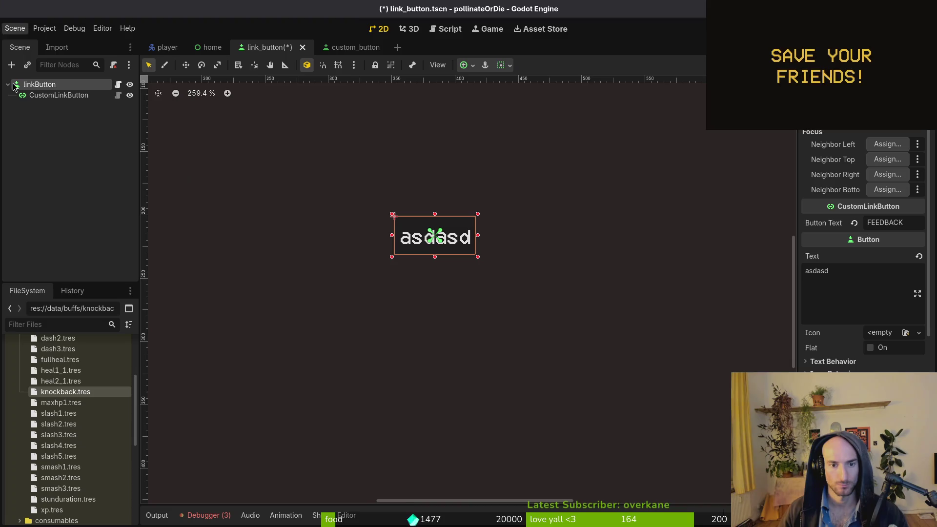
Set the CustomLinkButton child's anchor preset to Full Rect and save the scene
click(73, 95)
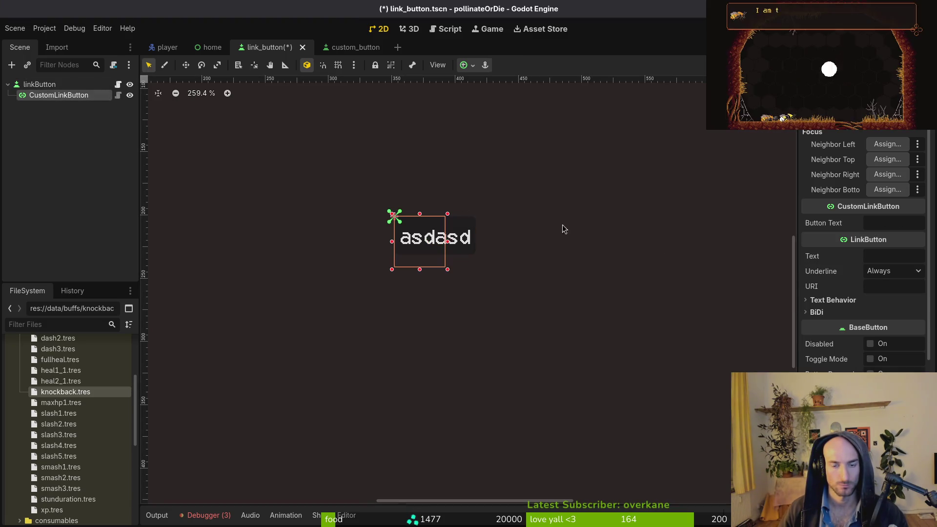
scroll(902, 342, down, 3)
scroll(902, 342, down, 3)
click(821, 250)
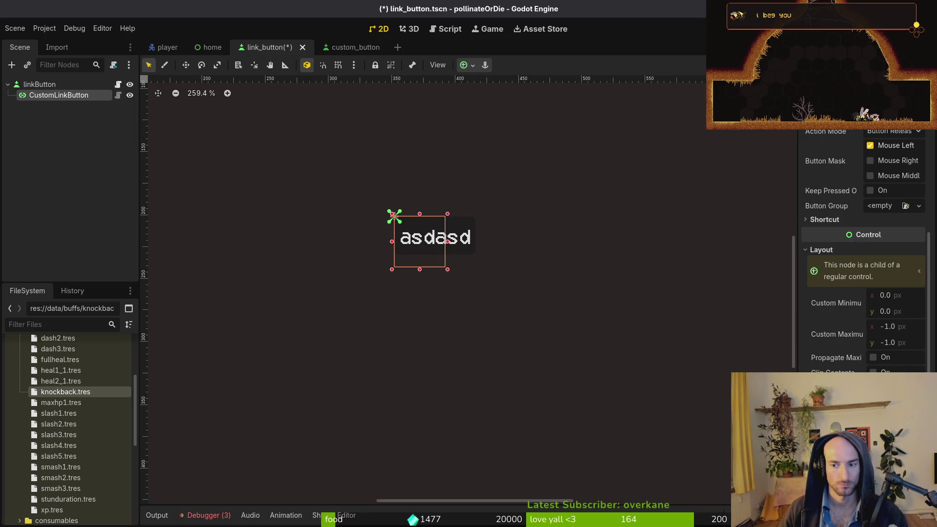
click(894, 418)
click(889, 440)
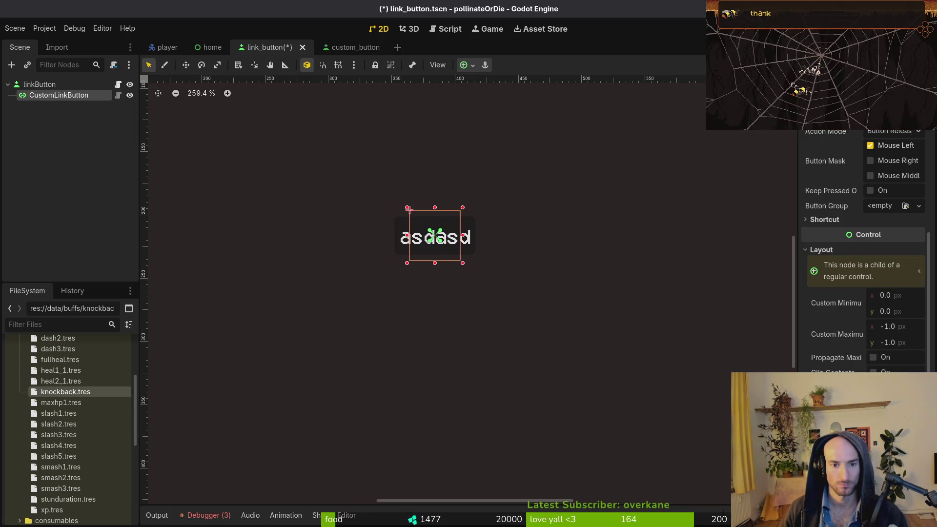
click(893, 418)
click(878, 334)
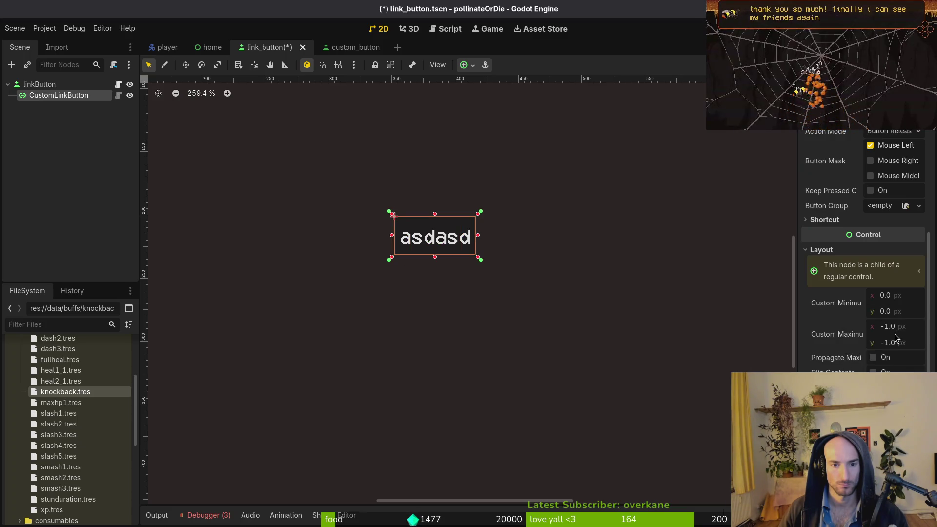
key(ctrl+s)
Replace the root button's placeholder 'asdasd' text with WISHLIST
click(39, 83)
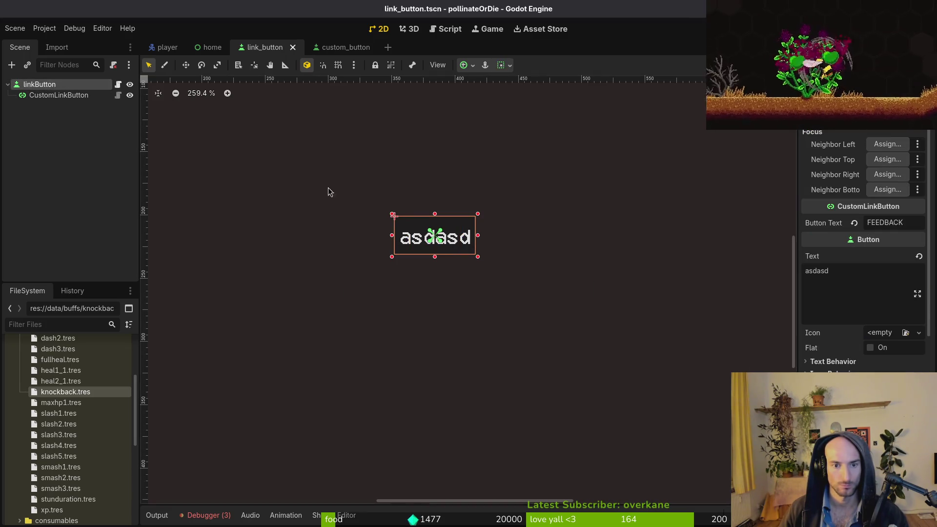
click(873, 272)
key(ctrl+a)
key(BackSpace)
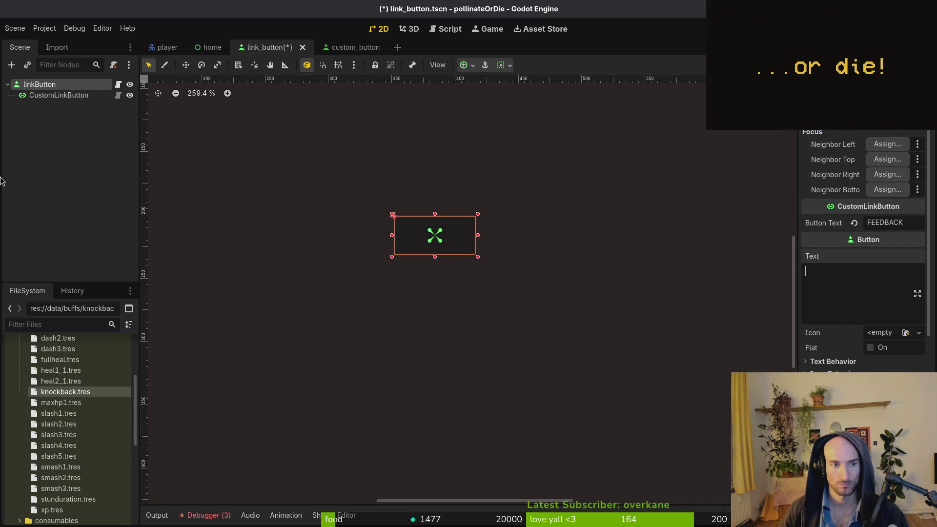
click(44, 95)
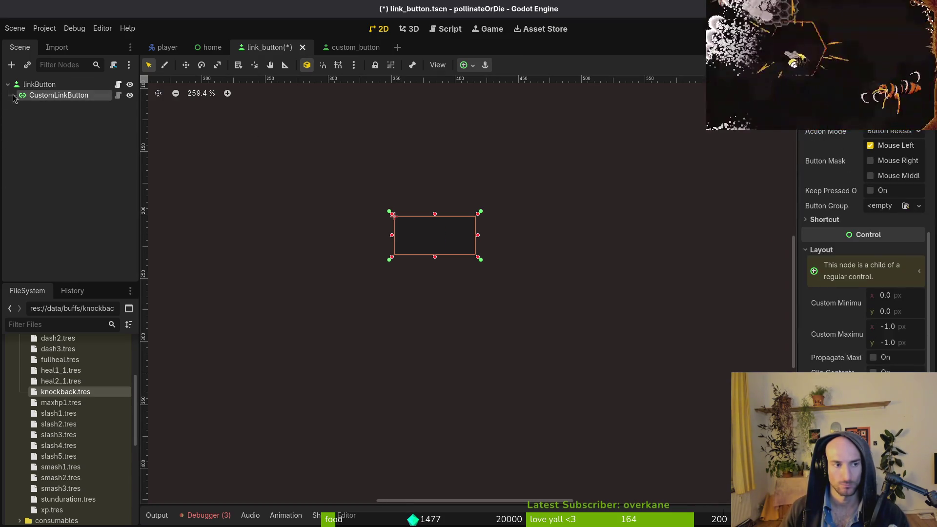
click(39, 84)
click(844, 283)
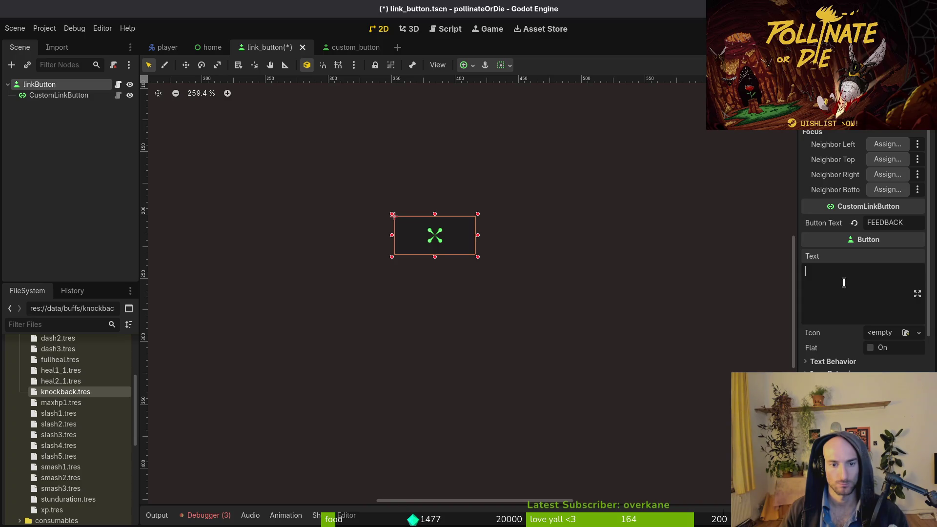
text(fedback)
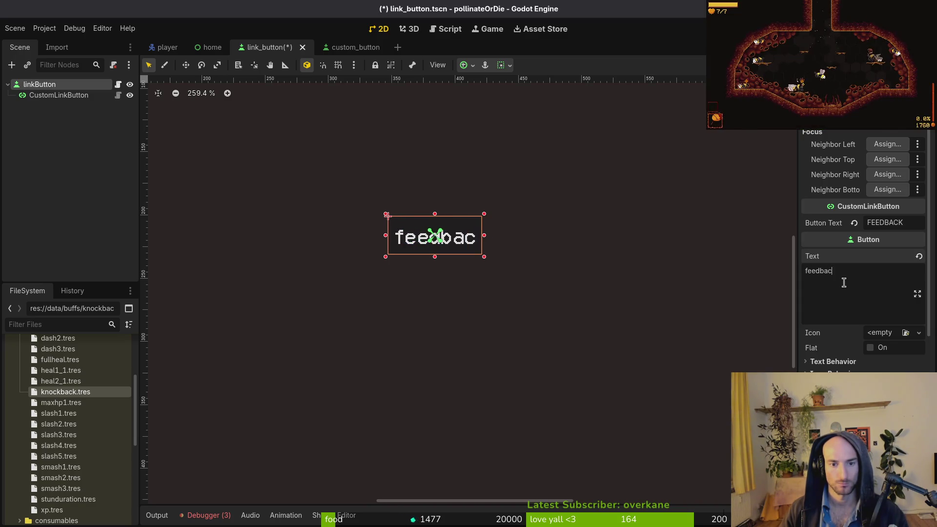
scroll(843, 333, down, 5)
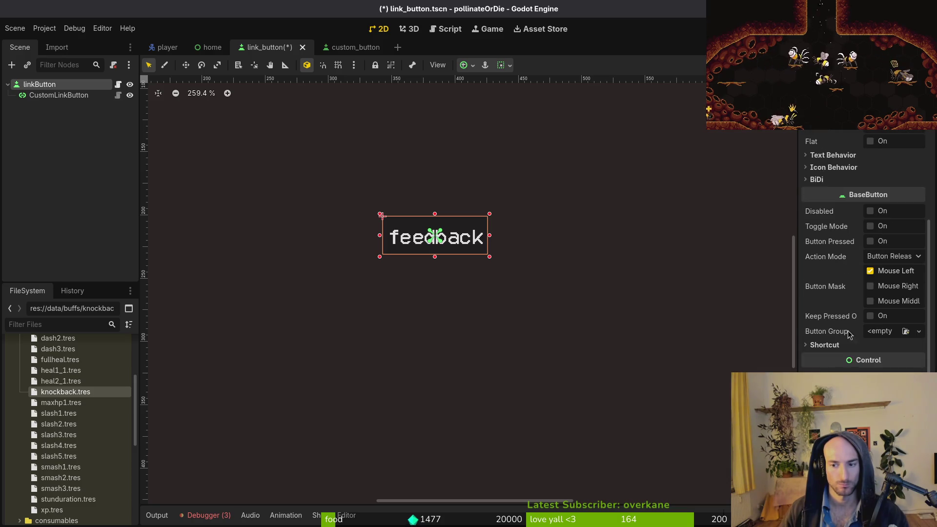
scroll(850, 328, up, 1)
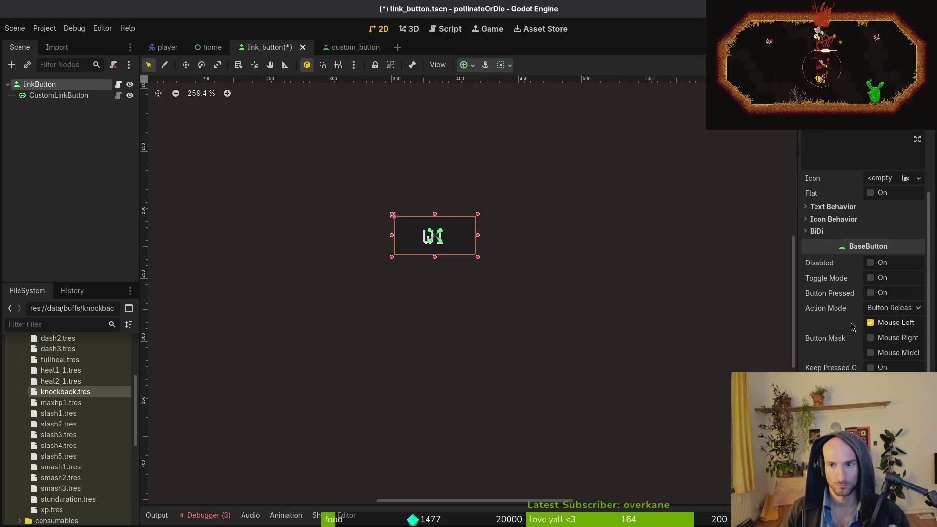
text(ist)
click(5, 215)
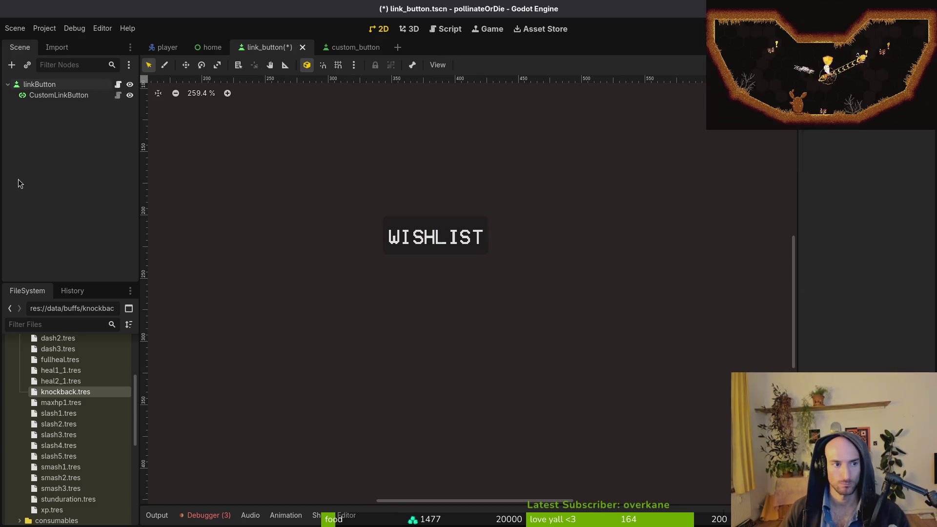
Save the link_button scene and run the project with F5
scroll(445, 263, down, 2)
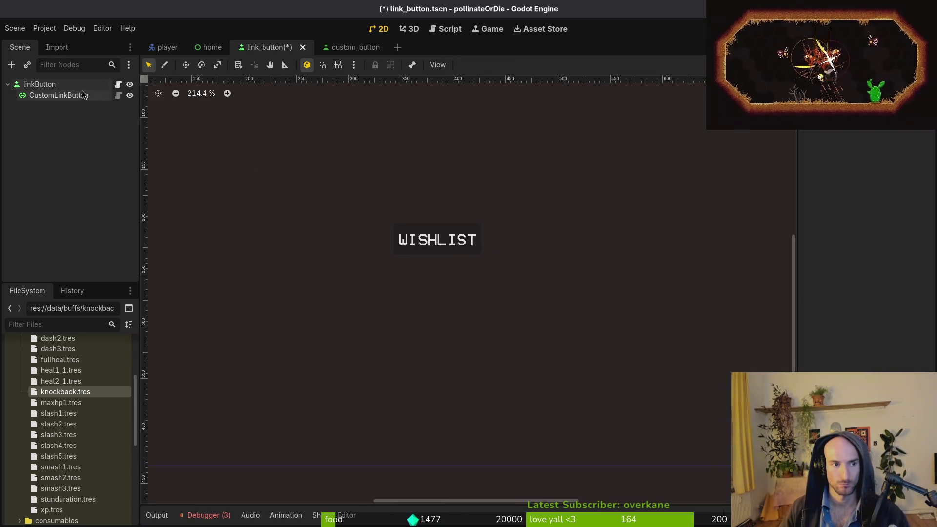
click(39, 84)
scroll(631, 244, down, 5)
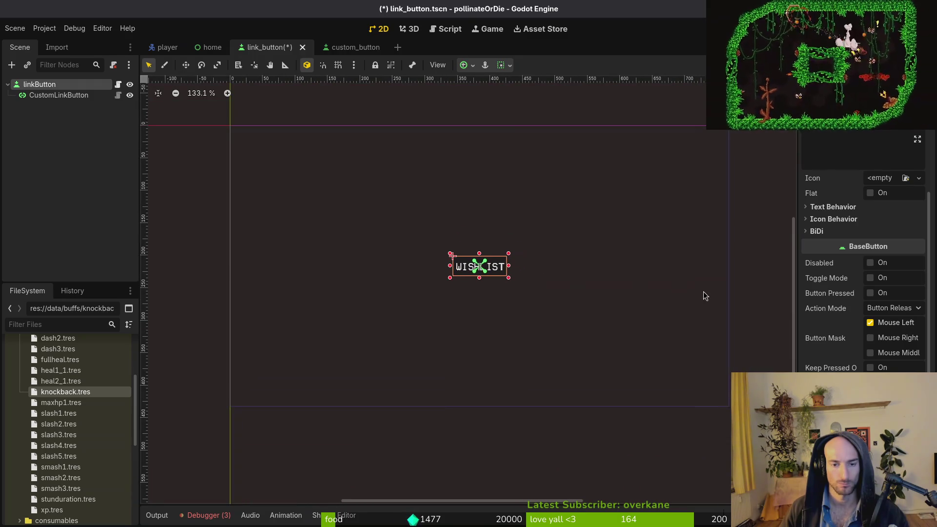
scroll(846, 281, up, 3)
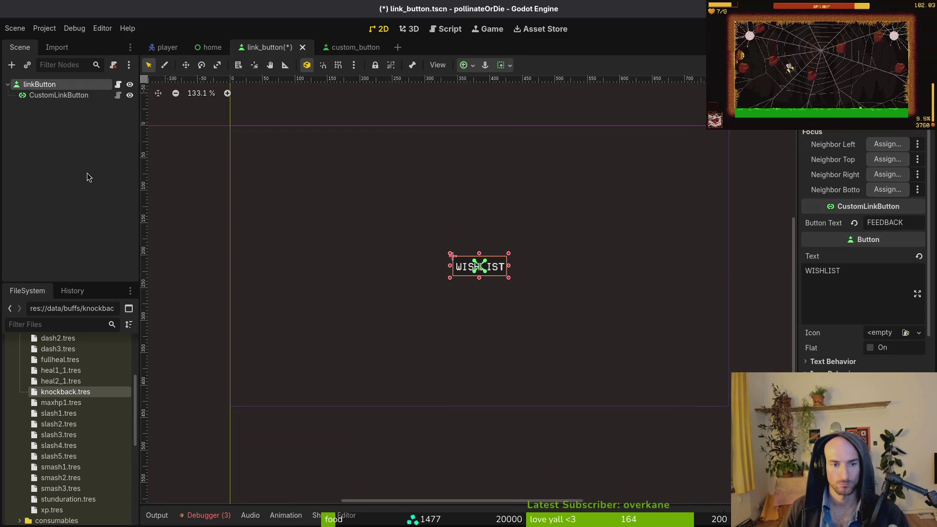
scroll(865, 361, up, 5)
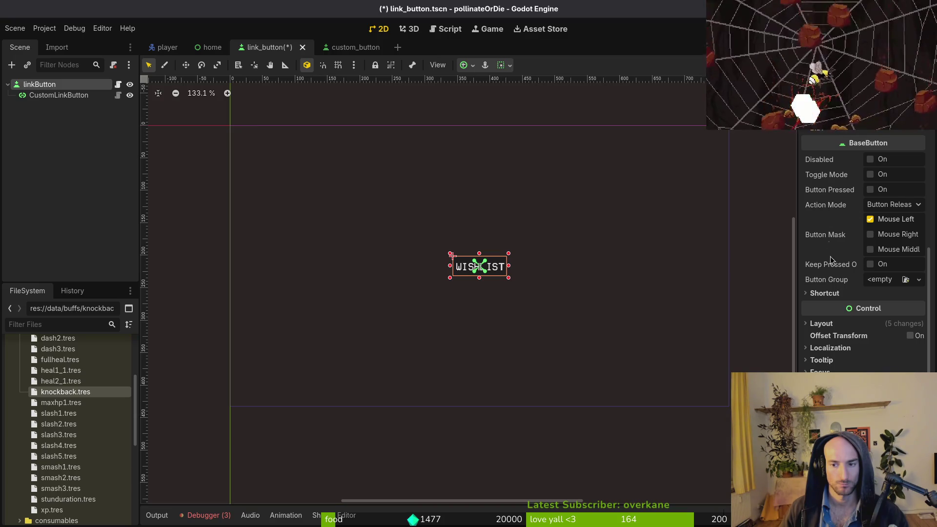
scroll(864, 361, up, 5)
key(ctrl+s)
key(F5)
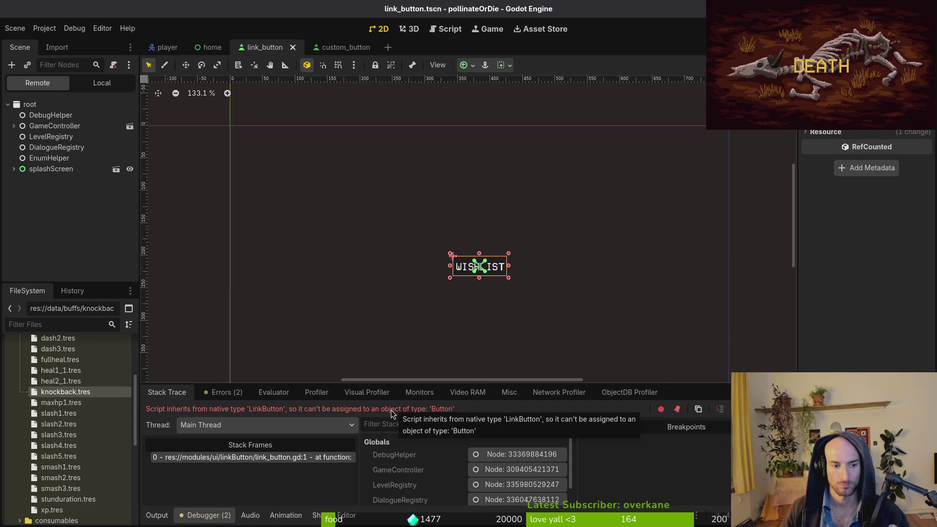
Change link_button.gd's extends line to Button and save the script
key(super+Right)
key(super+Right)
key(super+Right)
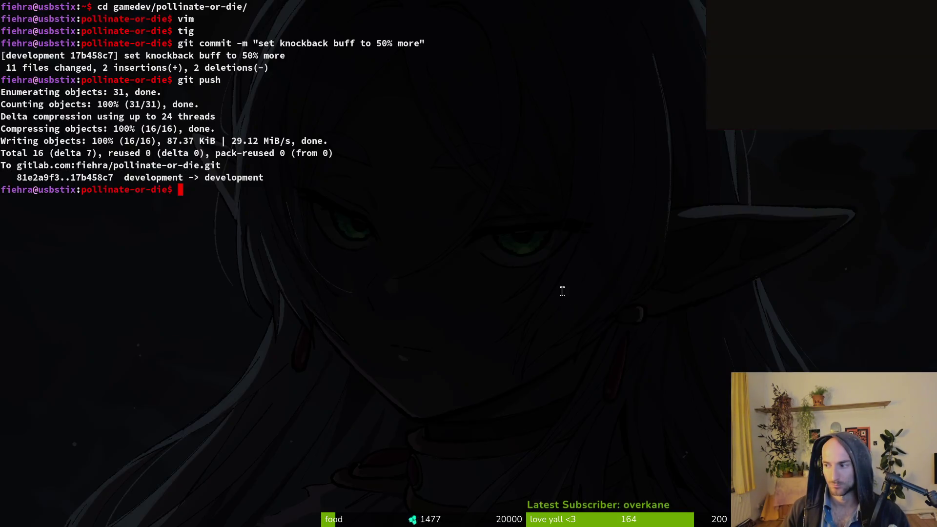
text(linbu)
key(Return)
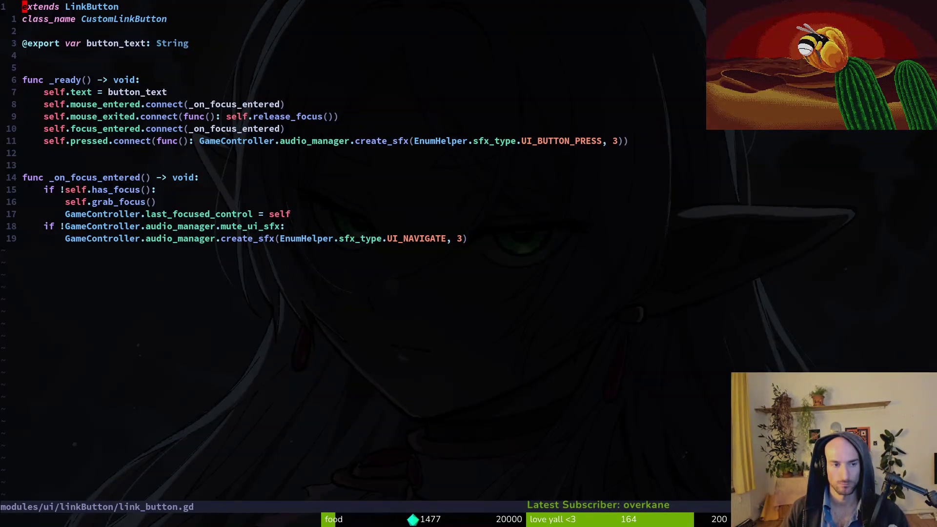
text(ciw)
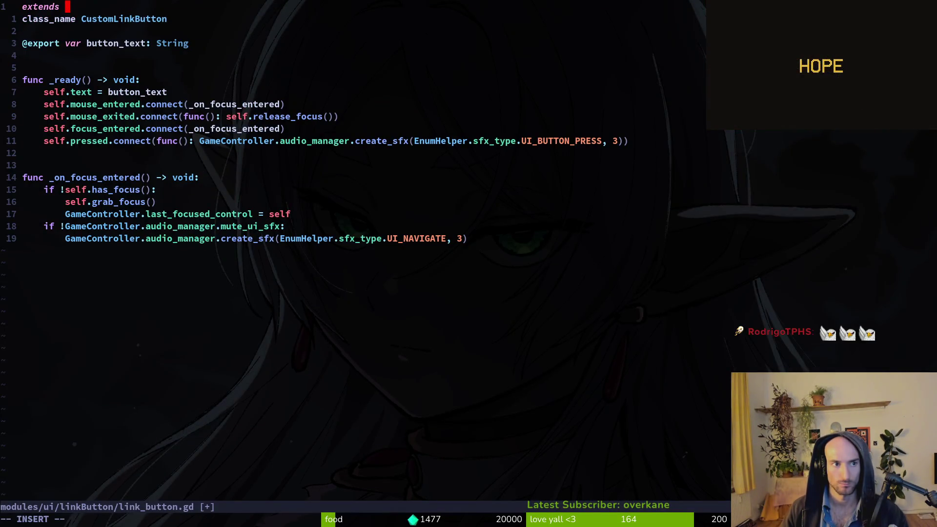
text(Bu)
key(Tab)
key(Escape)
key(ctrl+s)
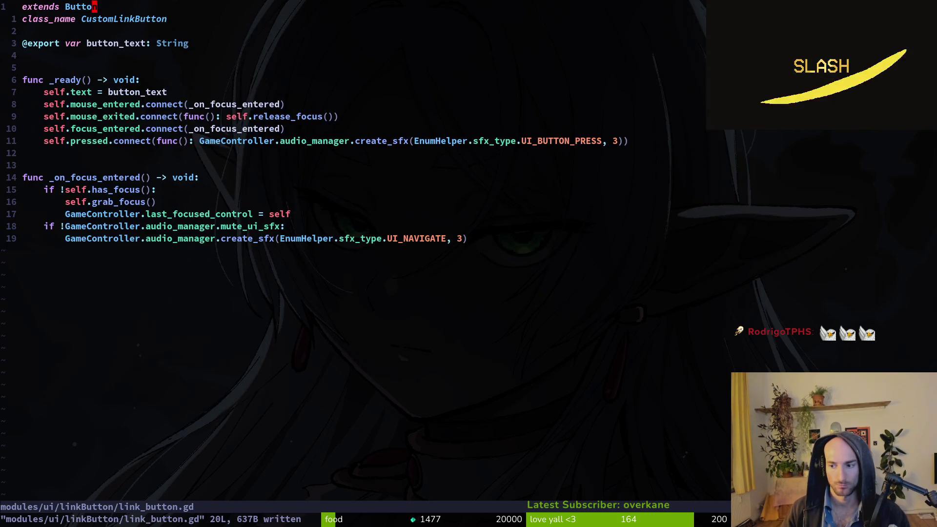
key(super+Left)
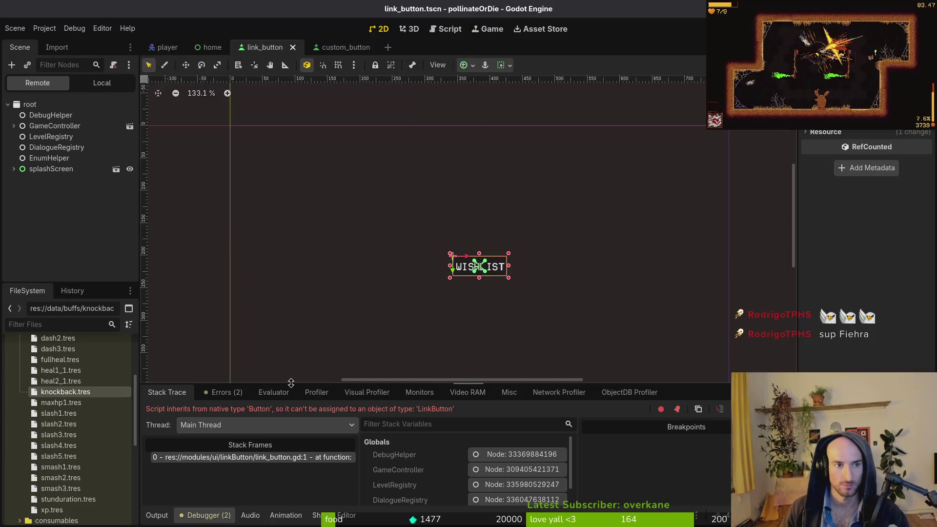
Write and quit link_button.gd in Vim with :wq
key(super+Right)
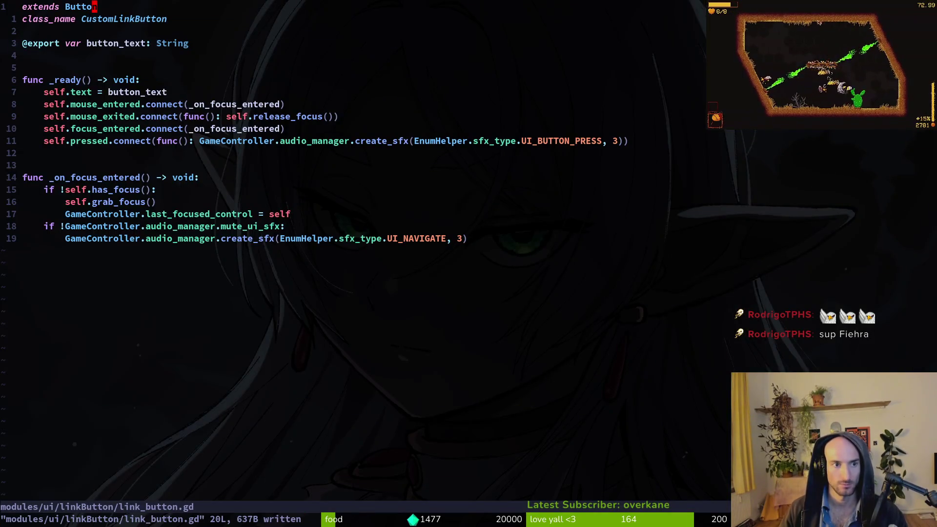
key(j)
key(j)
key(j)
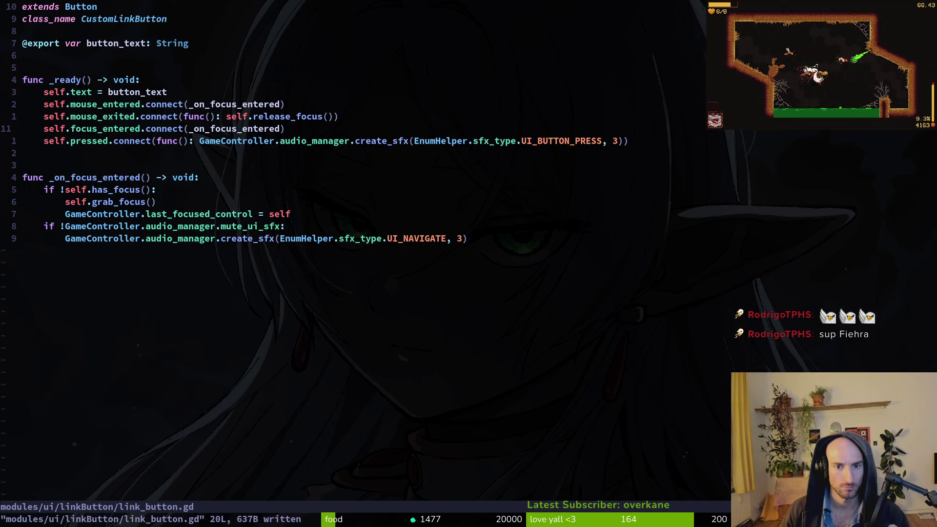
text(:wq)
key(Return)
key(super+Left)
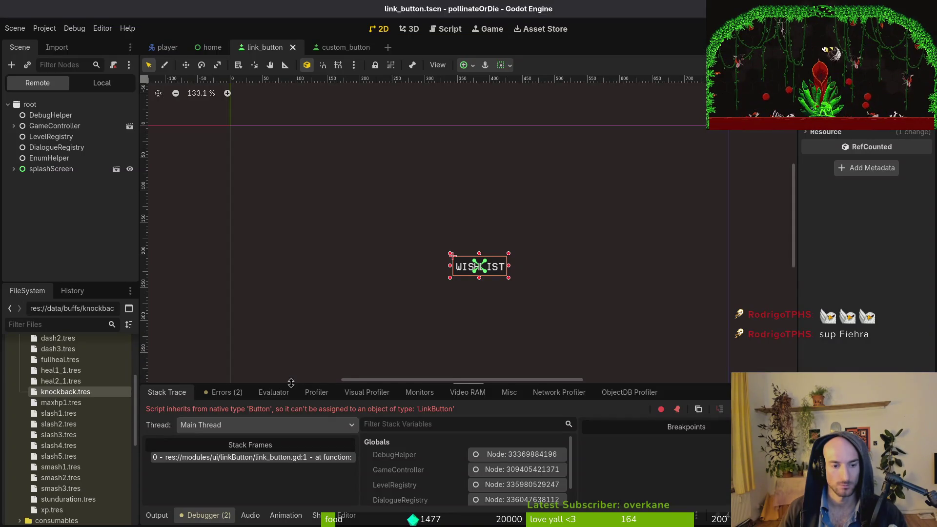
Relaunch vim from the terminal and reopen link_button.gd via the file finder
key(super+1)
text(vim)
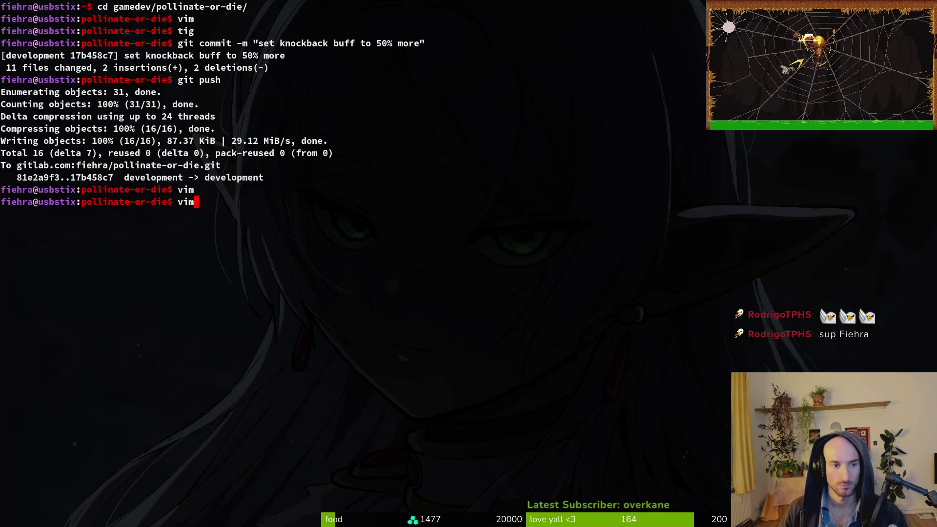
key(Return)
key(ctrl+p)
text(link)
key(Return)
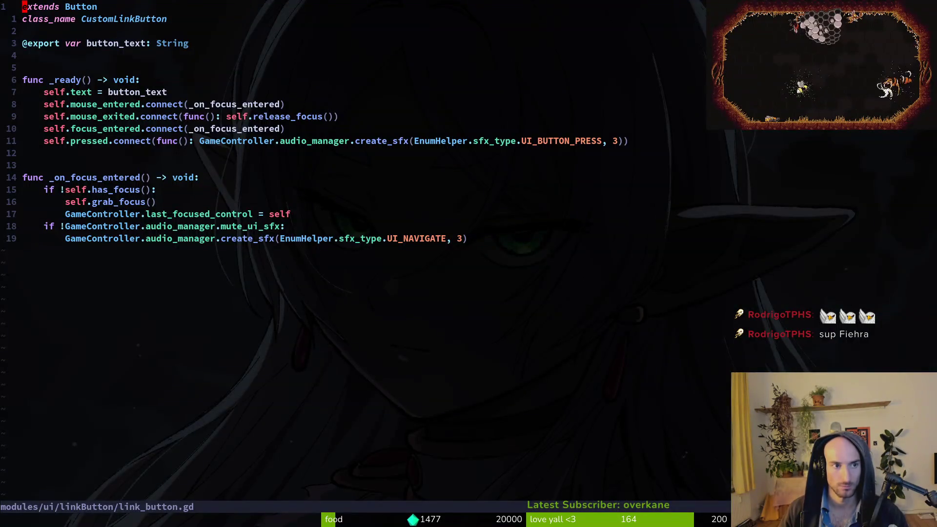
Run the game from Godot again to reach the POLLINATE OR DIE splash screen
key(super+2)
key(F5)
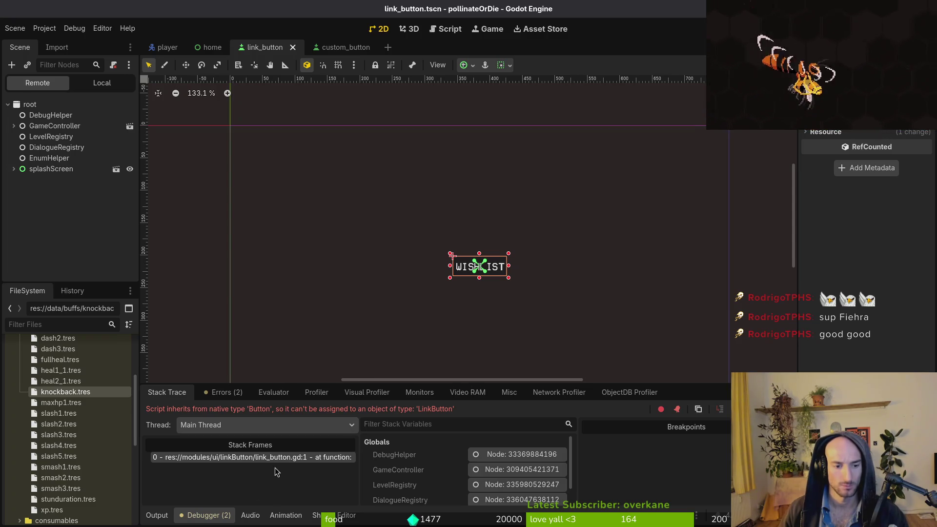
key(F5)
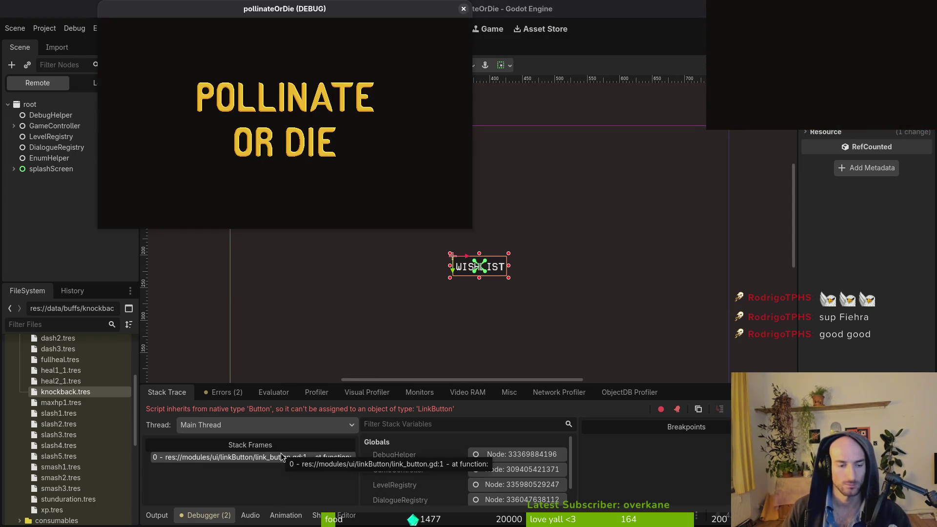
Close the game and reopen link_button.gd in Vim through Telescope Find Files, saving it
key(F8)
key(alt+Tab)
key(space)
key(f)
key(f)
text(lin)
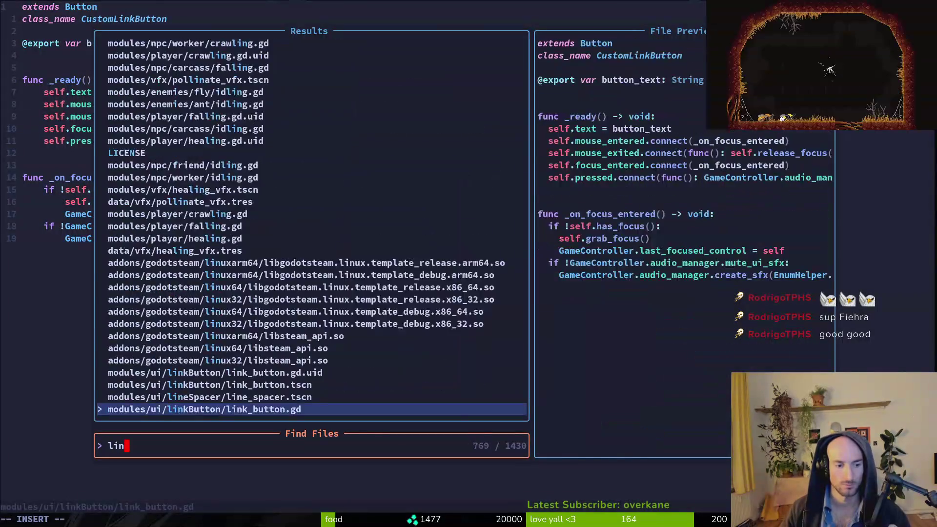
text(kbu)
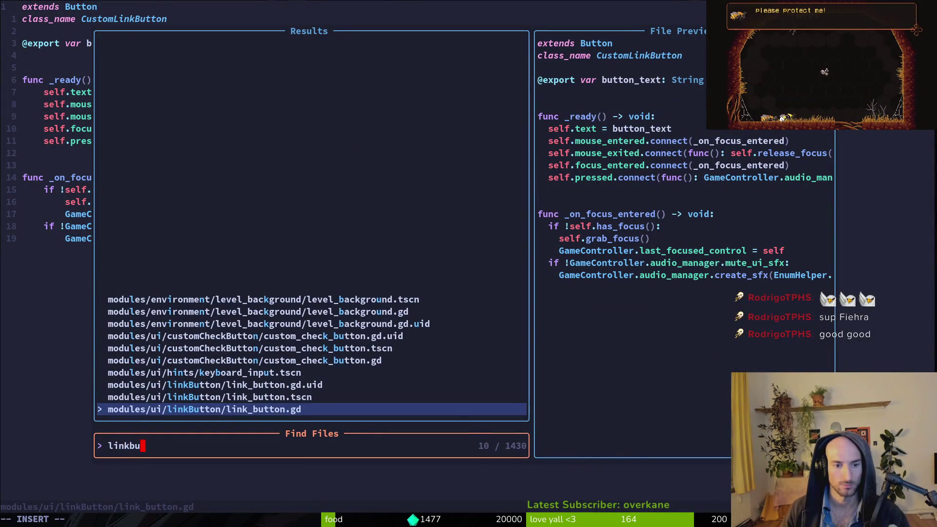
key(Return)
key(ctrl+s)
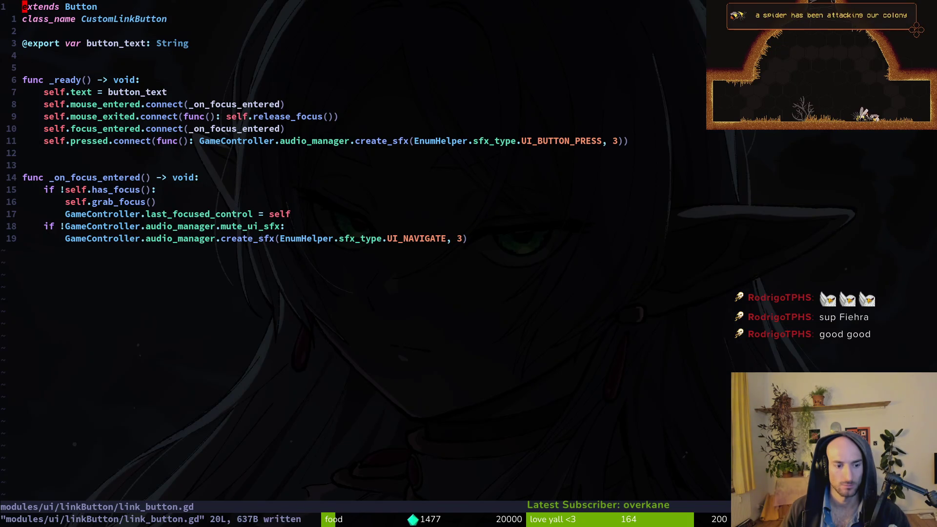
key(j)
key(j)
key(j)
key(j)
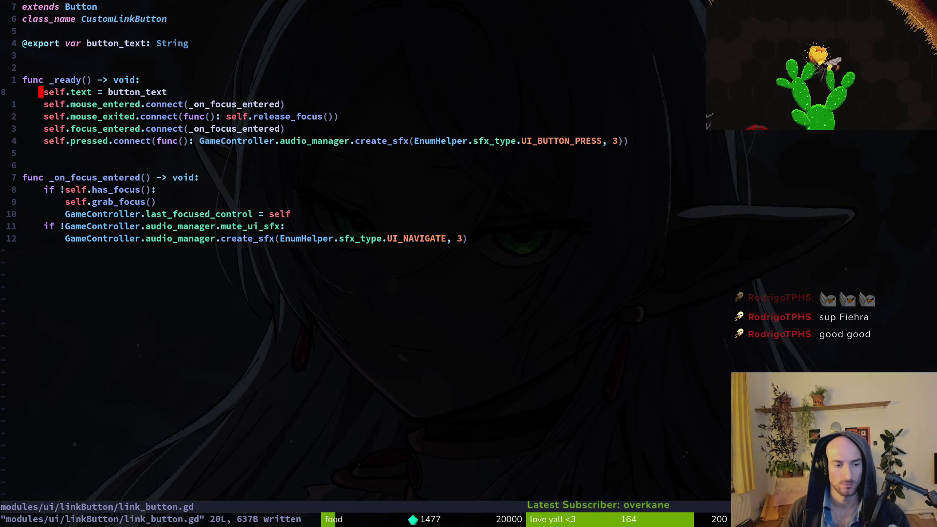
Grep the project for LinkButton and jump to link_button.gd's class_name line
key(space)
text(sgLinkButton)
key(Return)
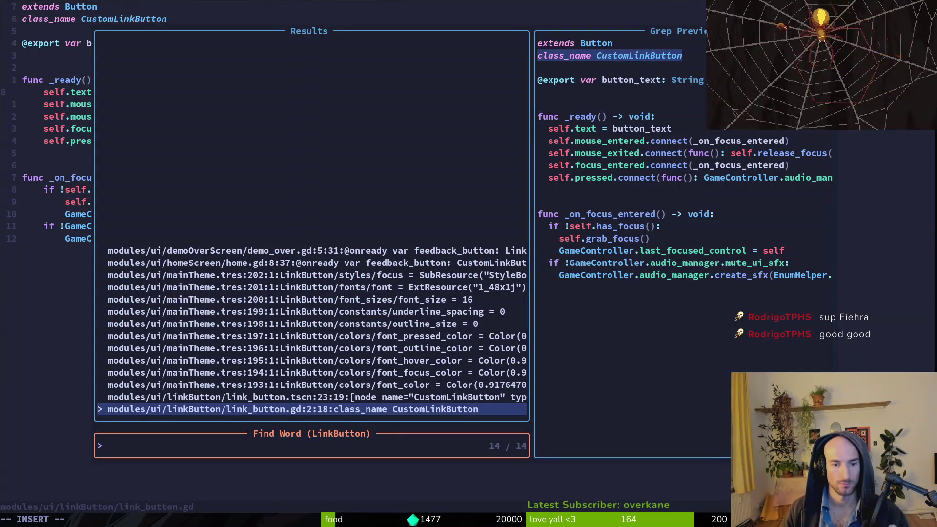
key(Return)
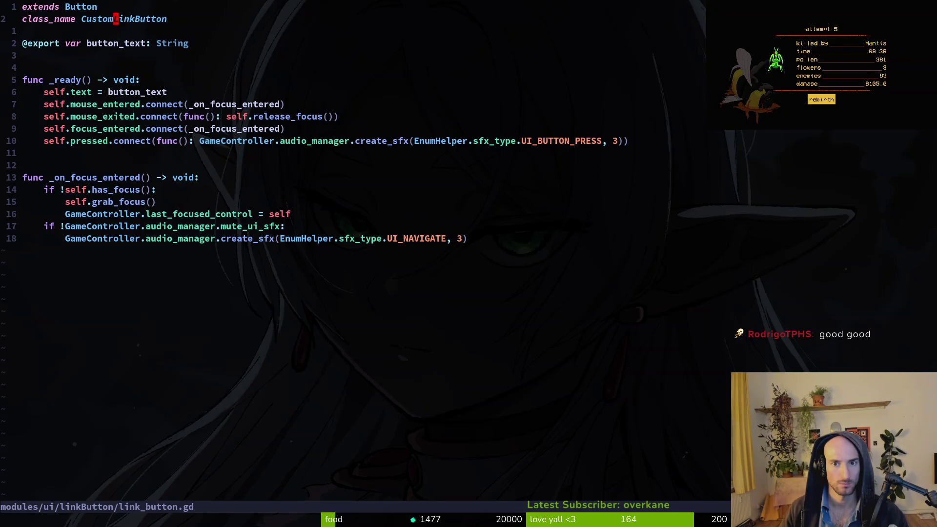
Save and quit Vim with :w and :q, check tig, then return to Godot
text(:w)
key(Return)
text(:q)
key(Return)
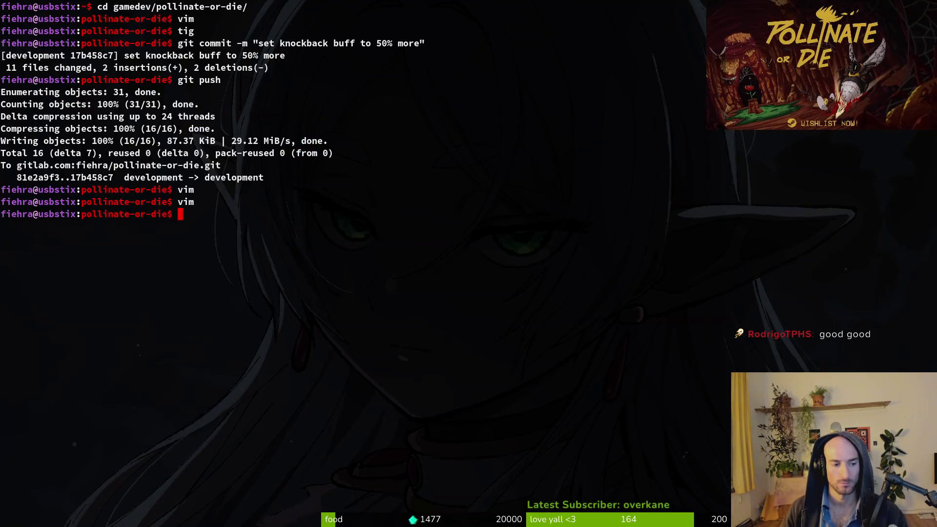
text(tig)
key(Return)
key(q)
key(alt+Tab)
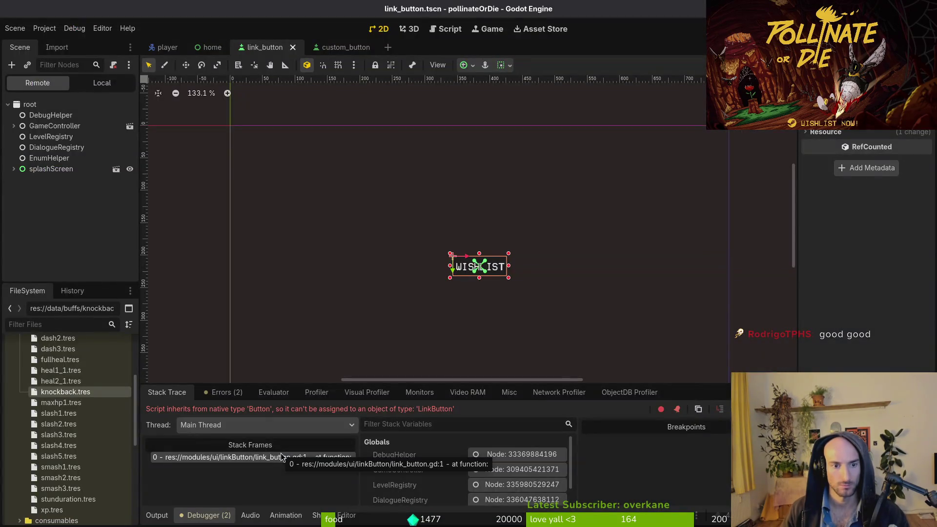
Delete the CustomLinkButton child from link_button's local scene tree
click(74, 28)
click(102, 83)
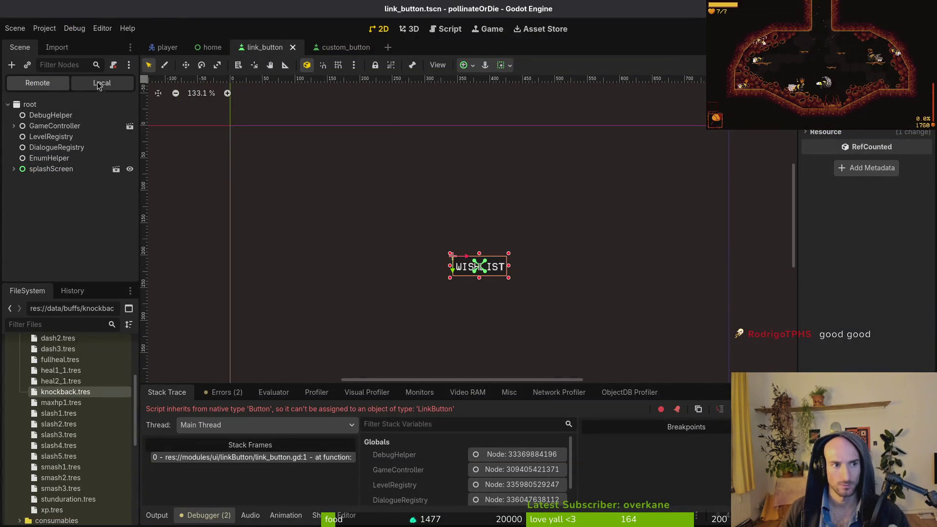
click(43, 107)
click(45, 115)
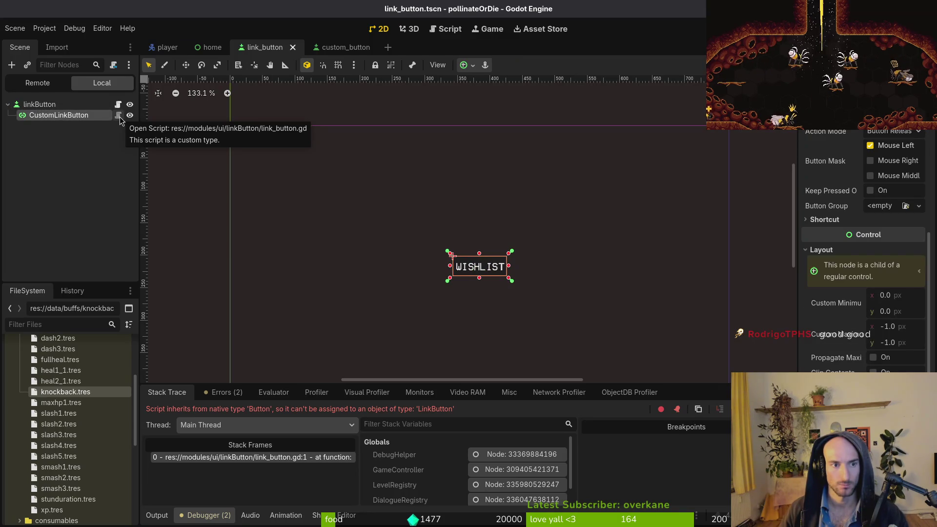
right_click(83, 117)
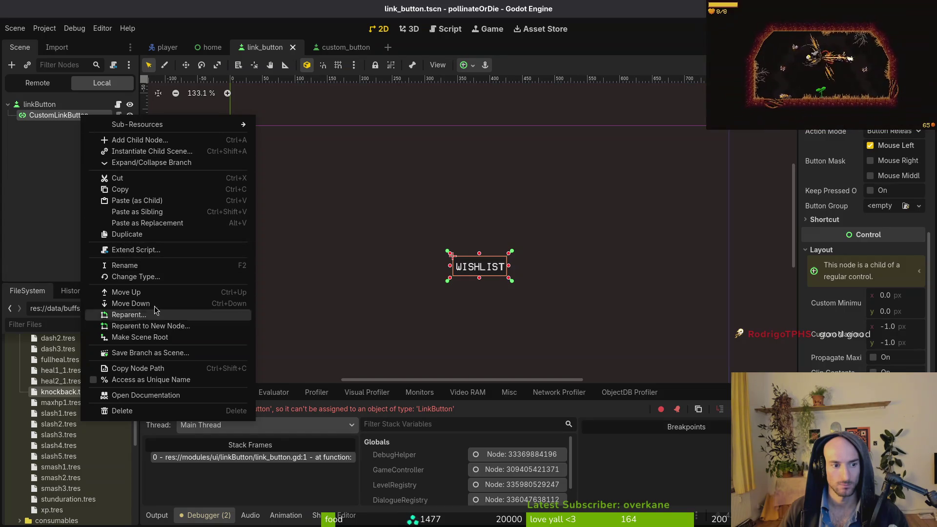
click(65, 97)
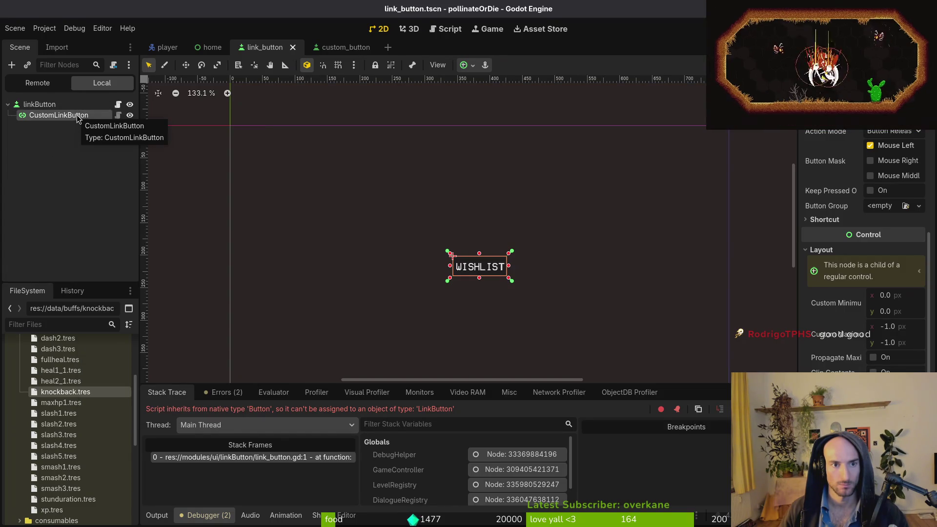
key(Delete)
key(Return)
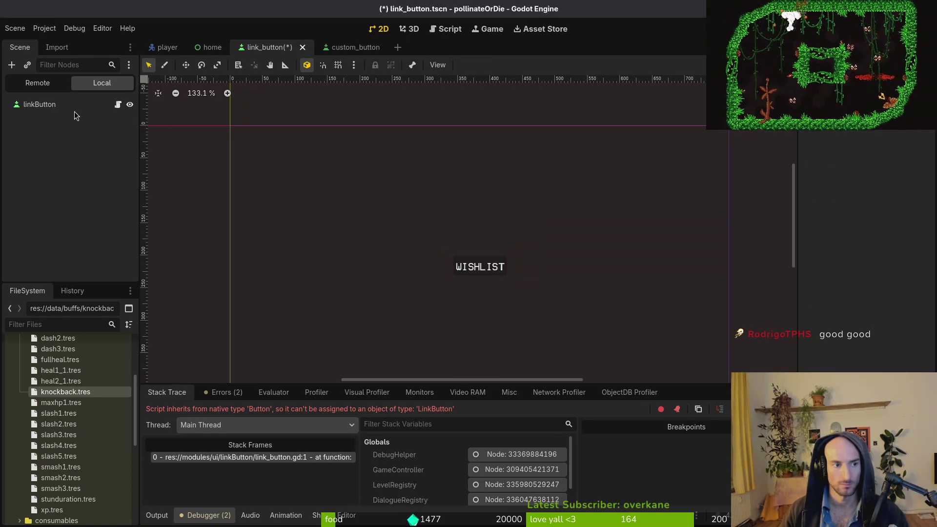
Add a LinkButton child under linkButton, anchor it Full Rect, and save the scene
key(ctrl+a)
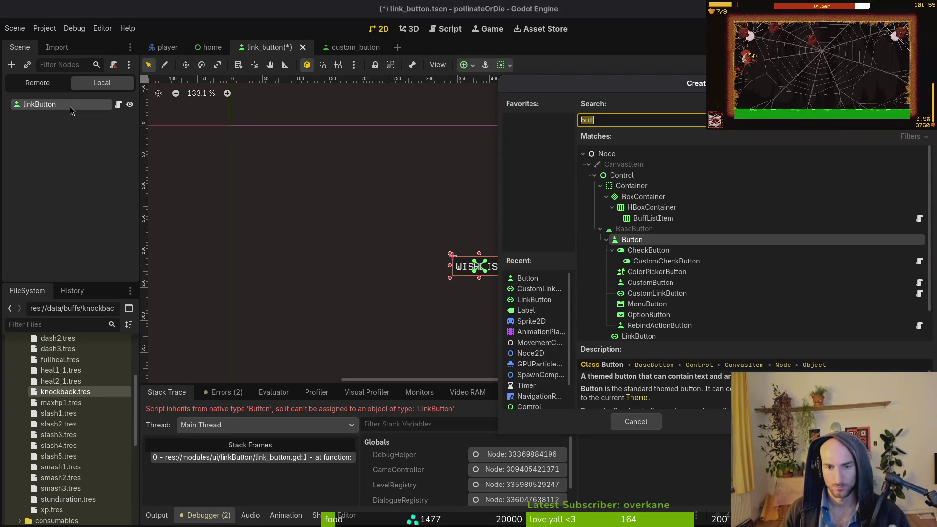
text(linkbutton)
key(Return)
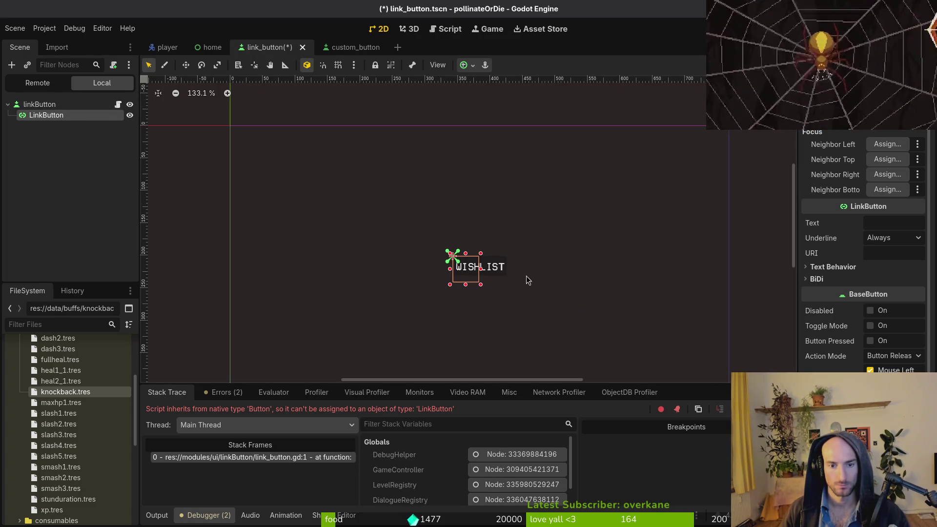
scroll(859, 244, down, 5)
click(822, 235)
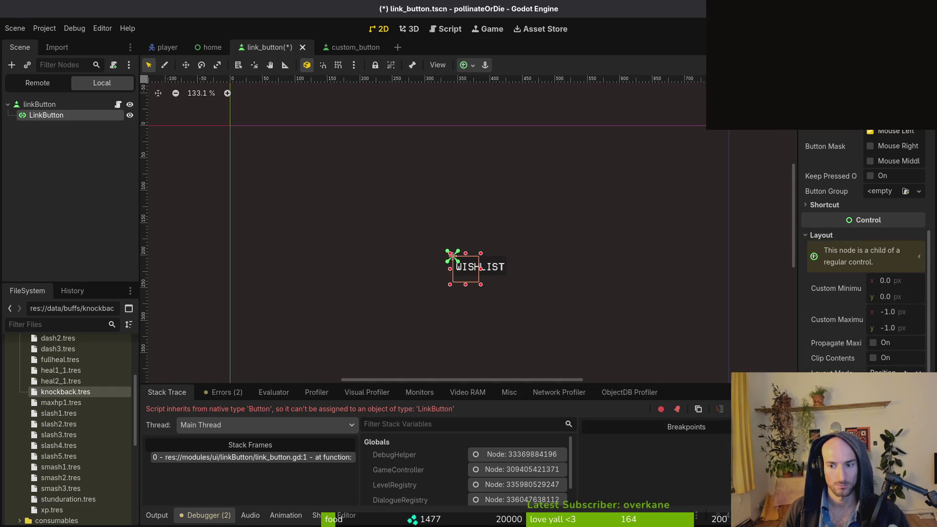
click(895, 388)
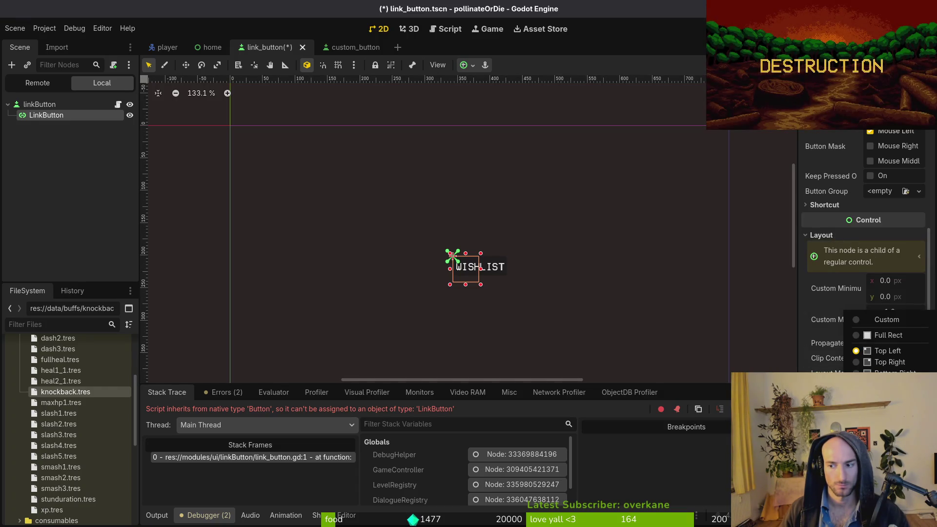
click(888, 336)
key(ctrl+s)
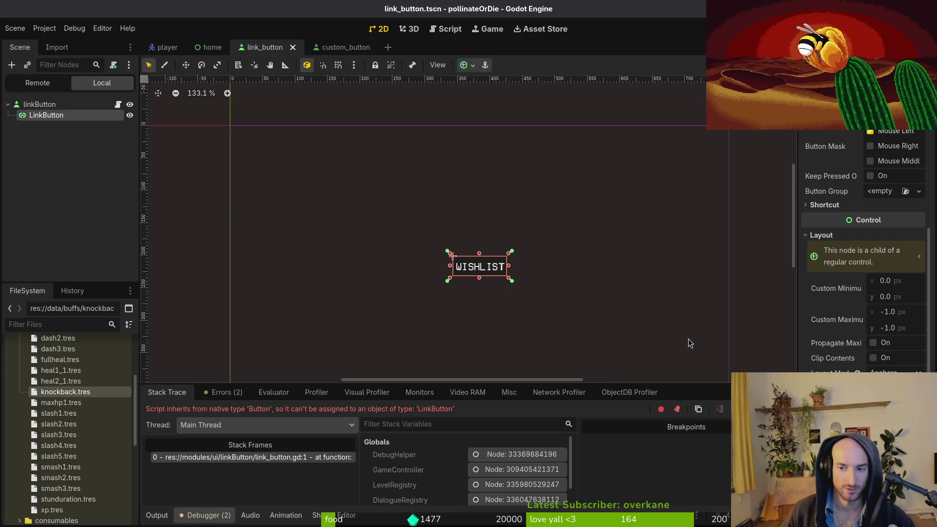
scroll(422, 191, down, 3)
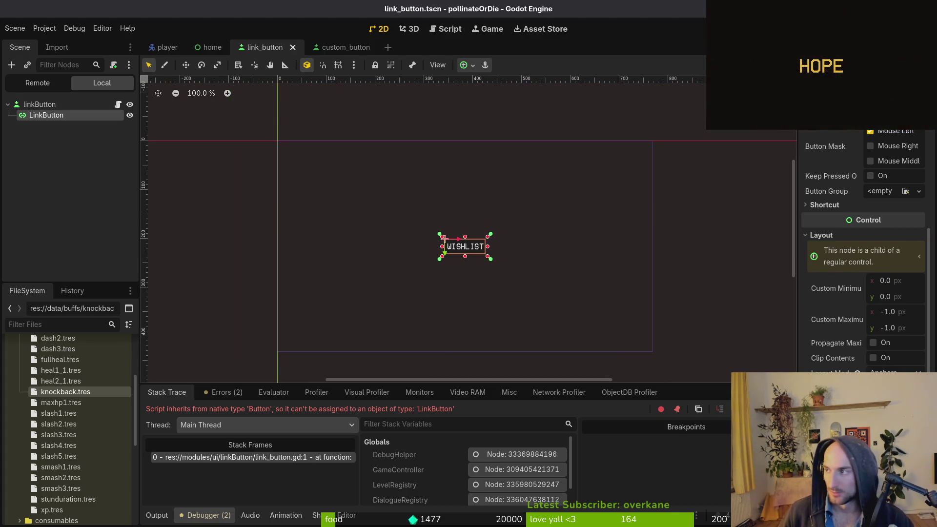
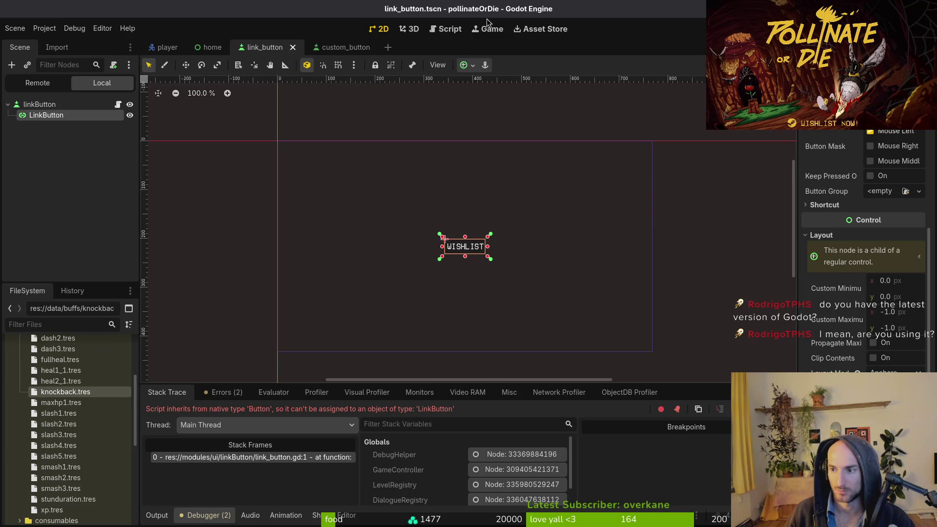
Restore the Godot editor window, nudge it, and maximize it again
double_click(567, 10)
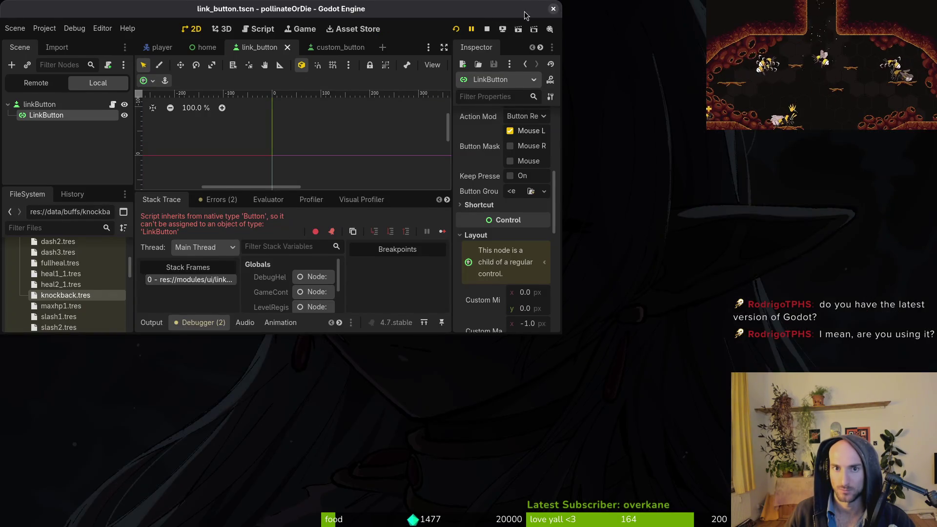
drag(525, 11, 541, 16)
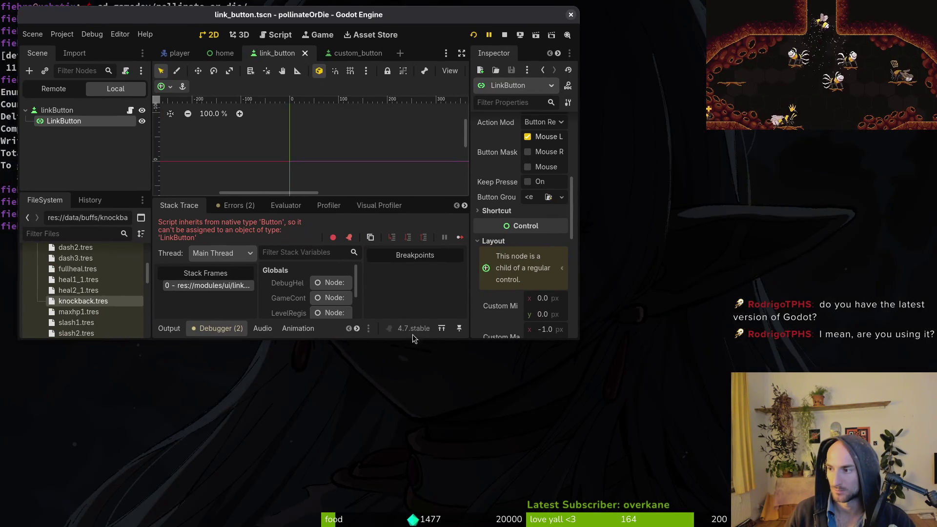
double_click(408, 15)
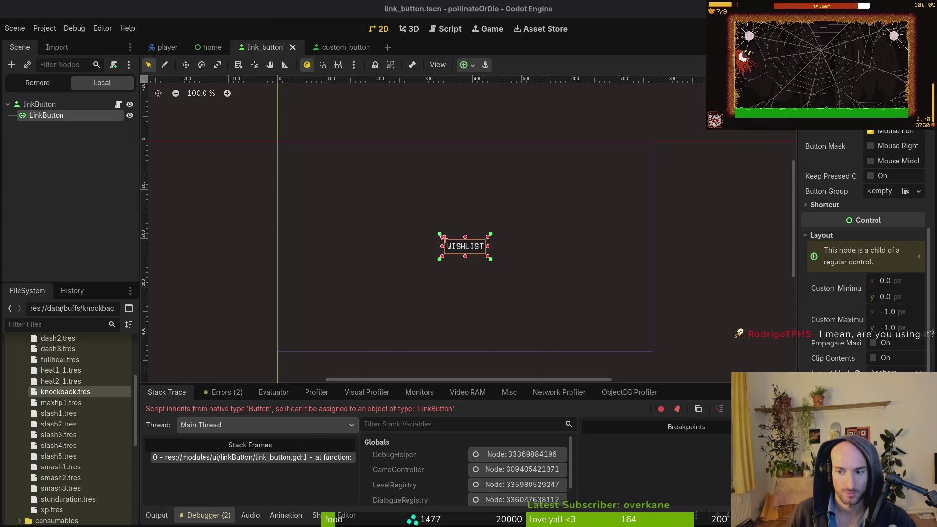
Save the link button scene, test-run the game to see WISHLIST, then stop it
click(222, 161)
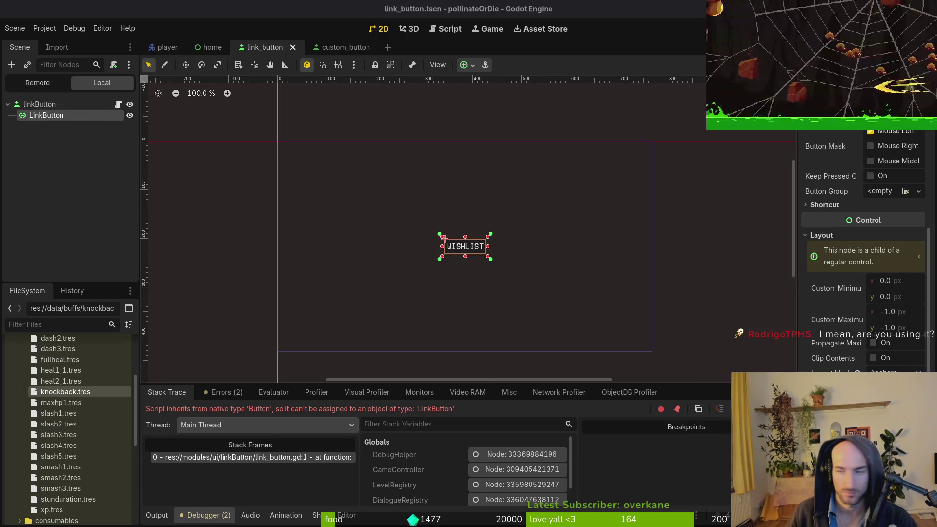
key(ctrl+s)
key(F5)
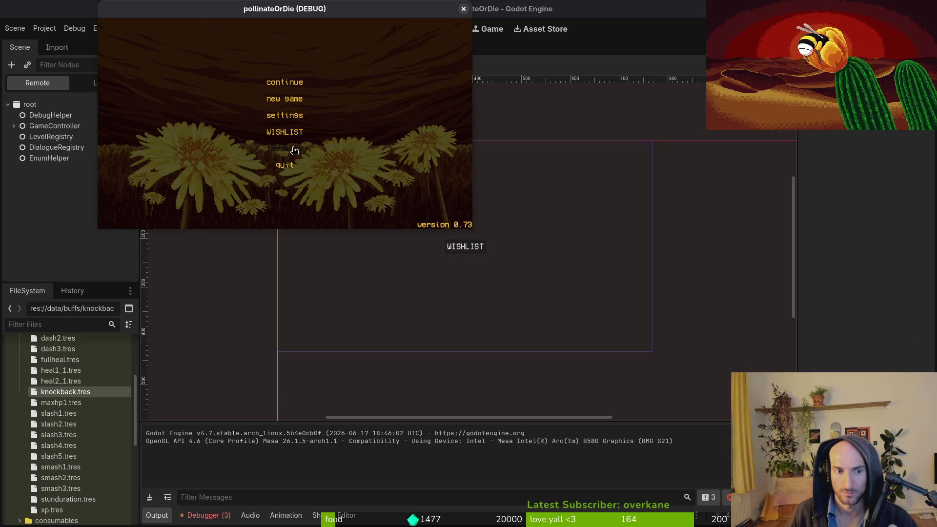
key(F8)
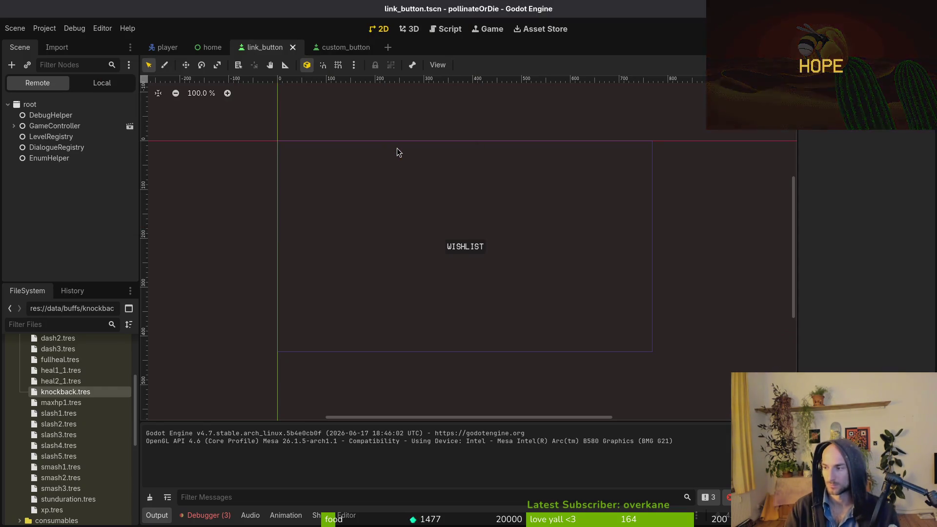
Launch vim in the terminal
key(super+2)
text(vim)
key(Return)
Open link_button.gd in Neovim via the file finder
text(linkbu)
key(Return)
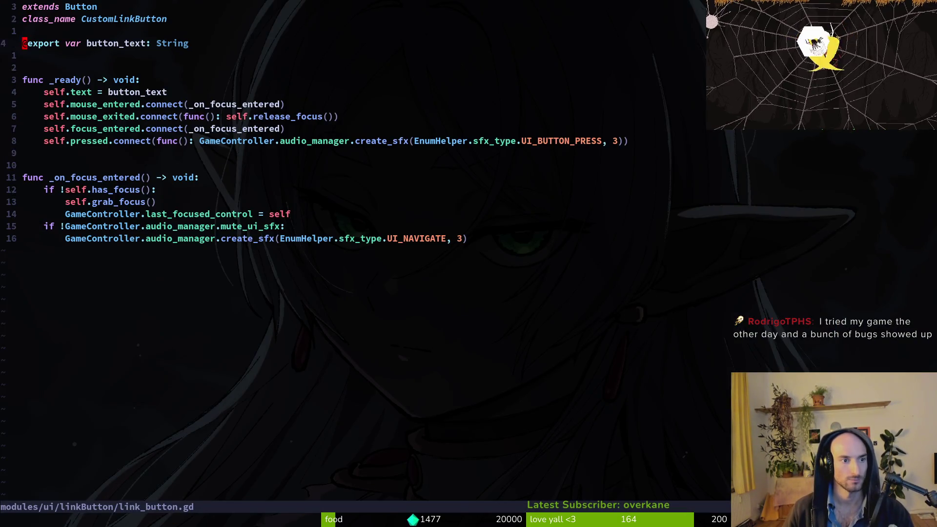
click(43, 141)
Duplicate the button_text export as link_button typed LinkButton
key(k)
key(k)
key(k)
key(V)
text(yp)
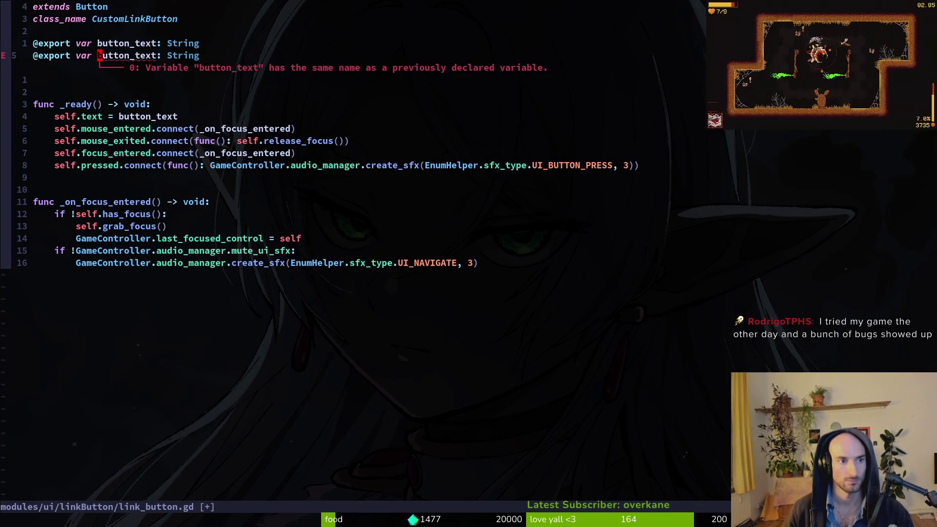
text(ciwlink)
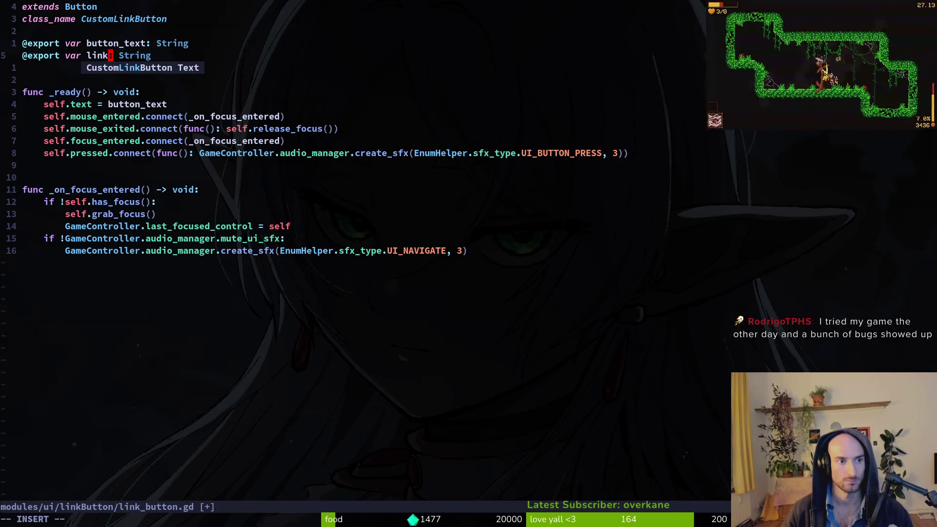
text(_button)
key(Escape)
text(WciwB)
key(BackSpace)
text(LinkB)
key(Return)
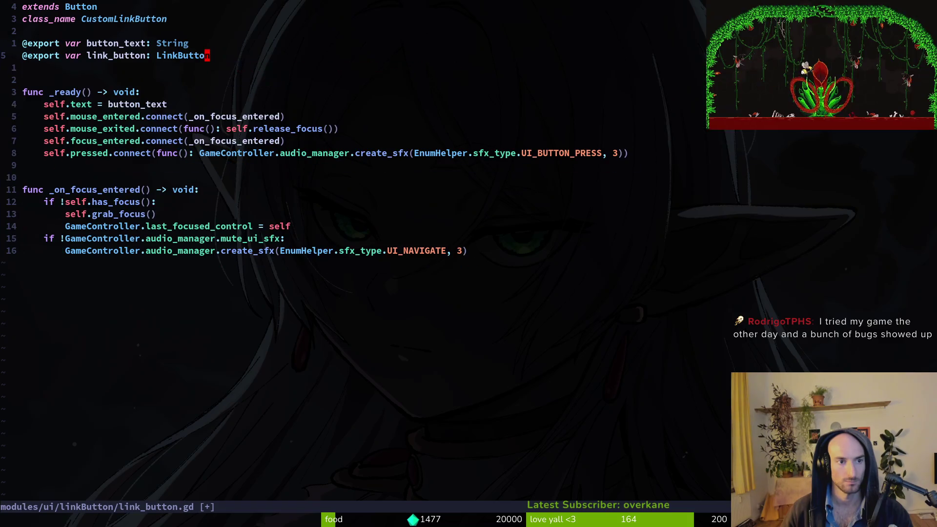
click(165, 104)
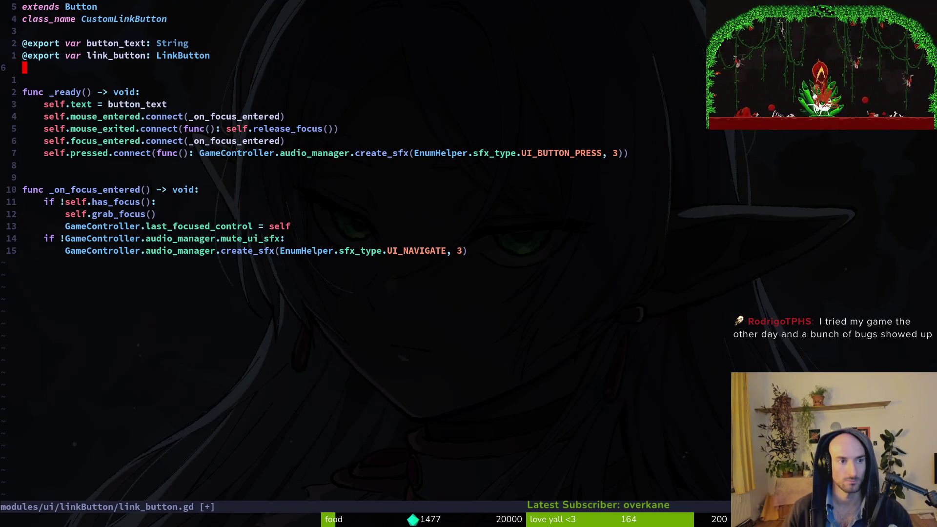
key(alt+Tab)
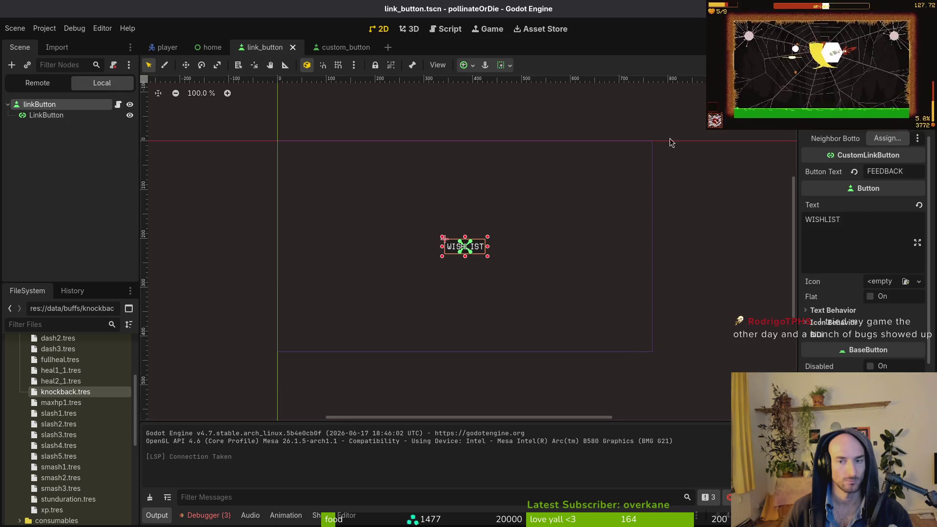
Assign the child LinkButton node to the button's Link Button property in the Inspector
scroll(885, 165, up, 3)
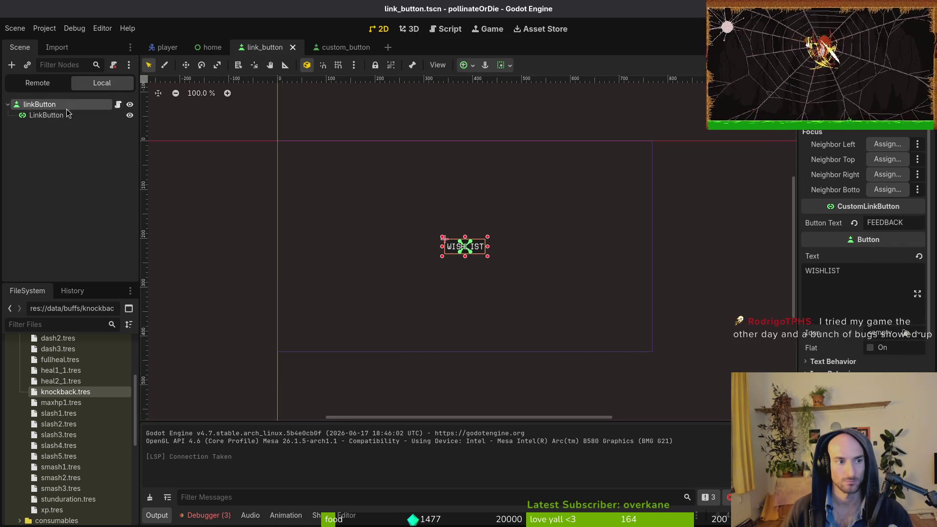
click(118, 106)
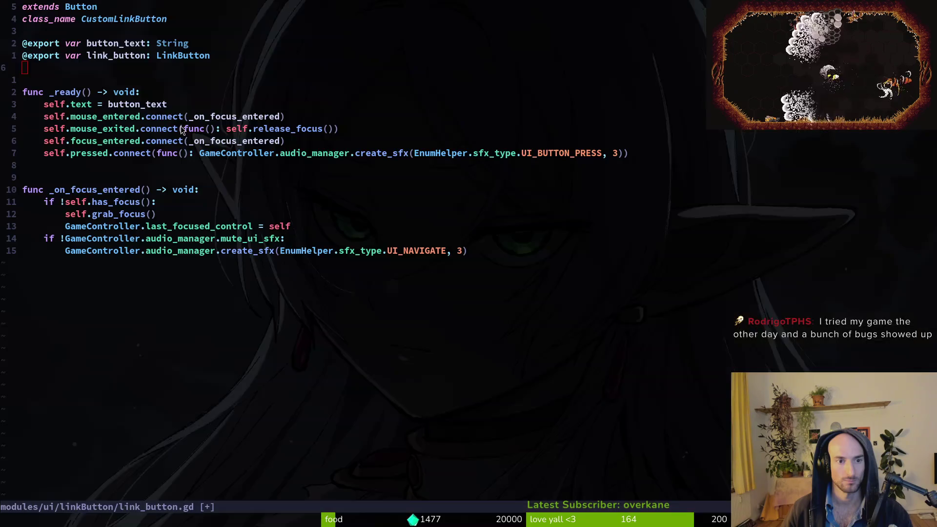
key(alt+Tab)
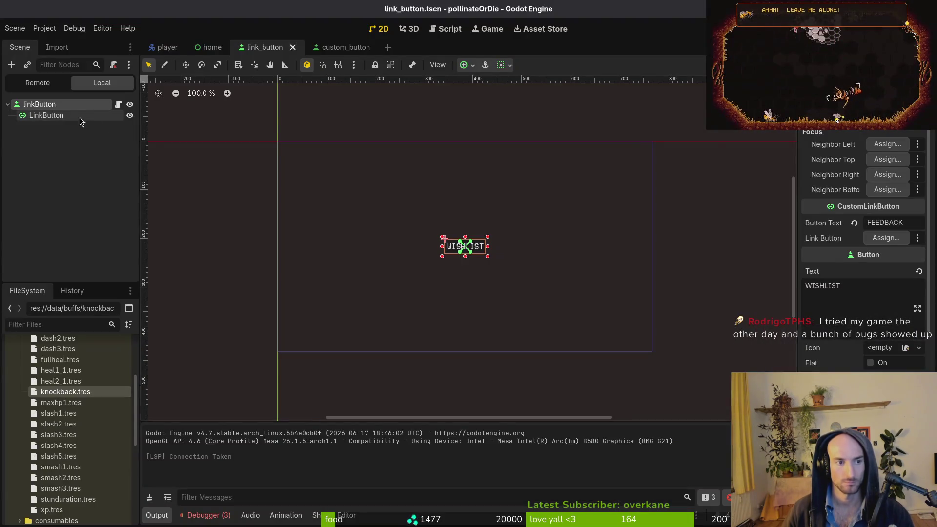
click(886, 238)
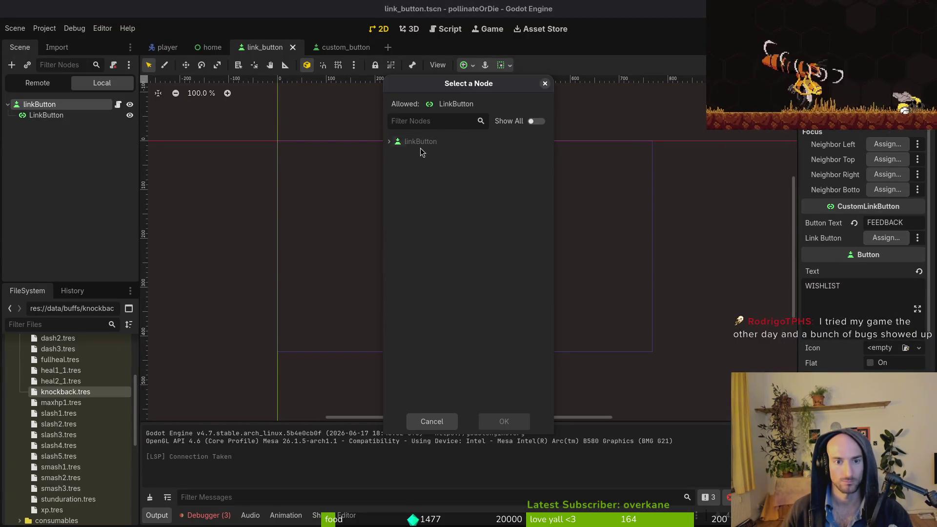
click(421, 152)
click(513, 414)
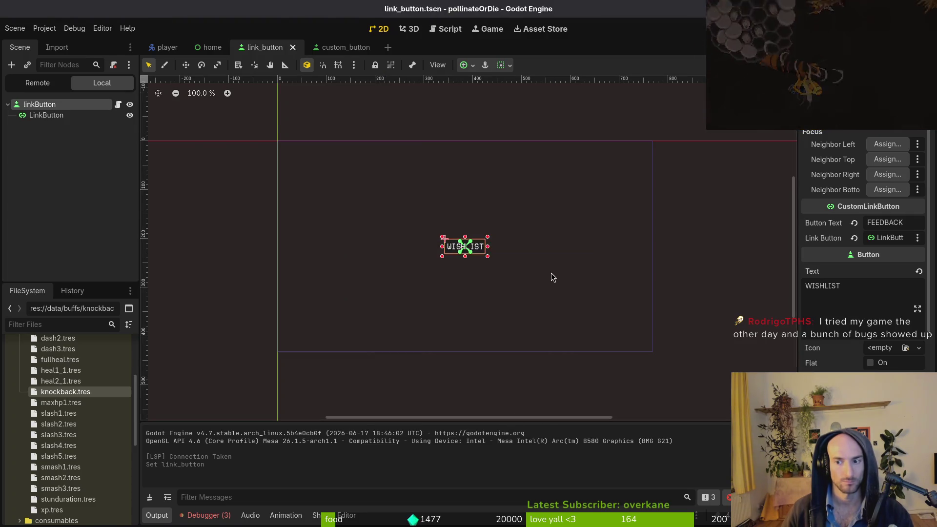
key(alt+Tab)
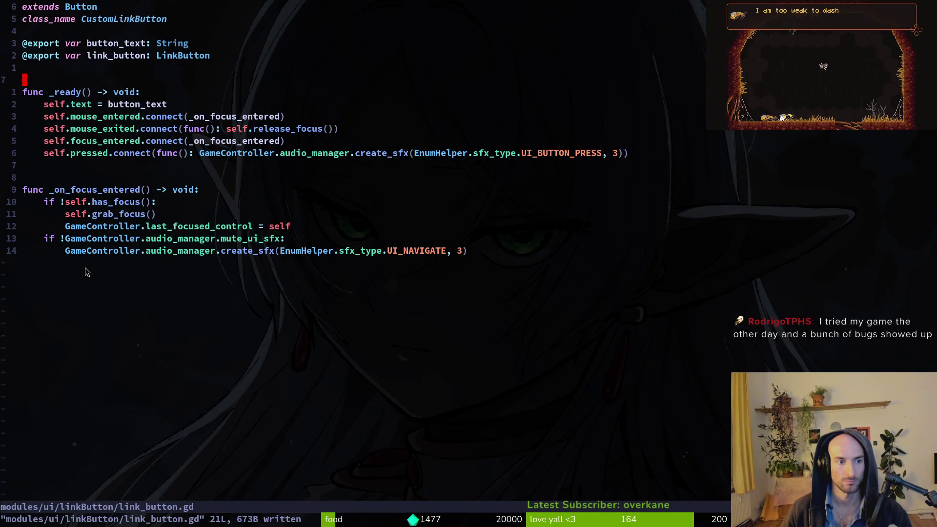
Add a new 'func _button_pressed() -> void:' header at the end of the script
key(G)
key(o)
key(BackSpace)
key(BackSpace)
text(func )
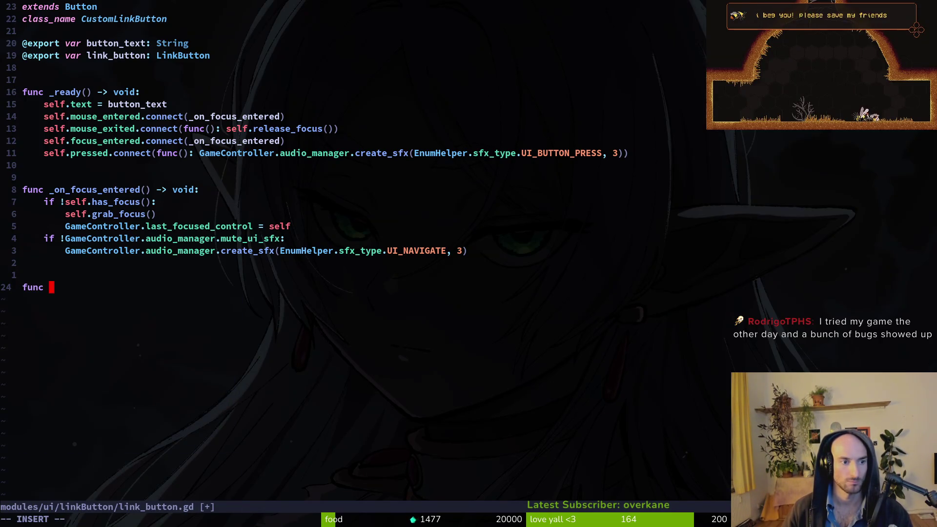
text(_button_pressed() -> void:)
key(Escape)
Make it play GameController.audio_manager.create_sfx with EnumHelper.sfx_type.UI_BUTTON_PRESS
key(k)
key(k)
key(k)
key(j)
key(j)
key(j)
text(jo)
text(GameController.)
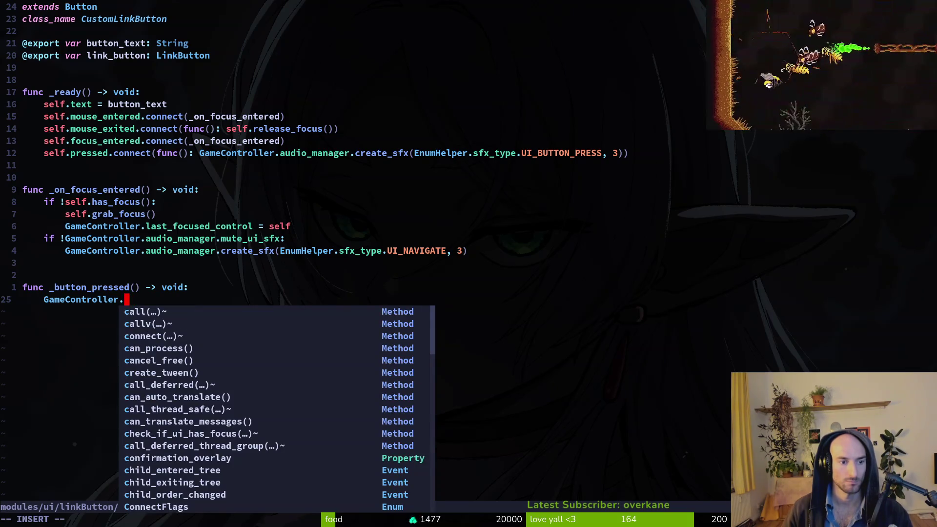
text(audio_manager.crea)
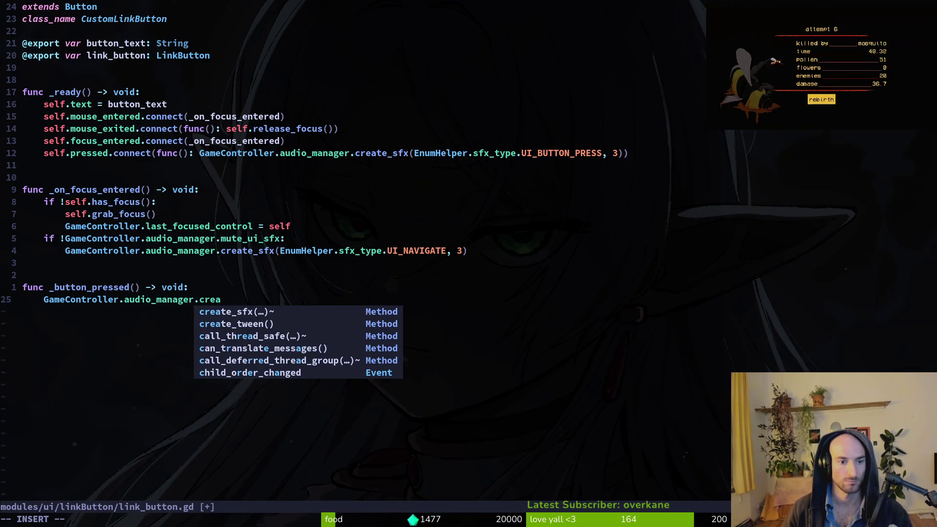
key(Return)
text(E)
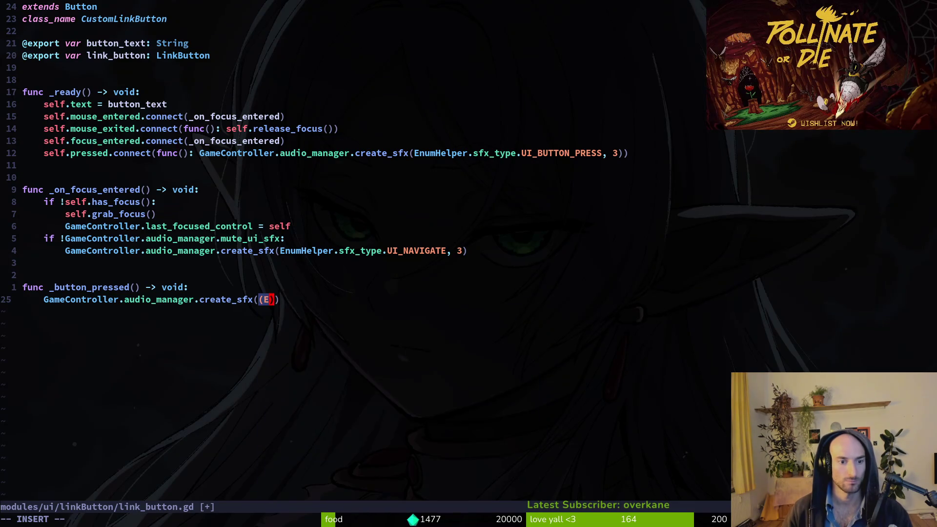
key(Return)
text(.sf)
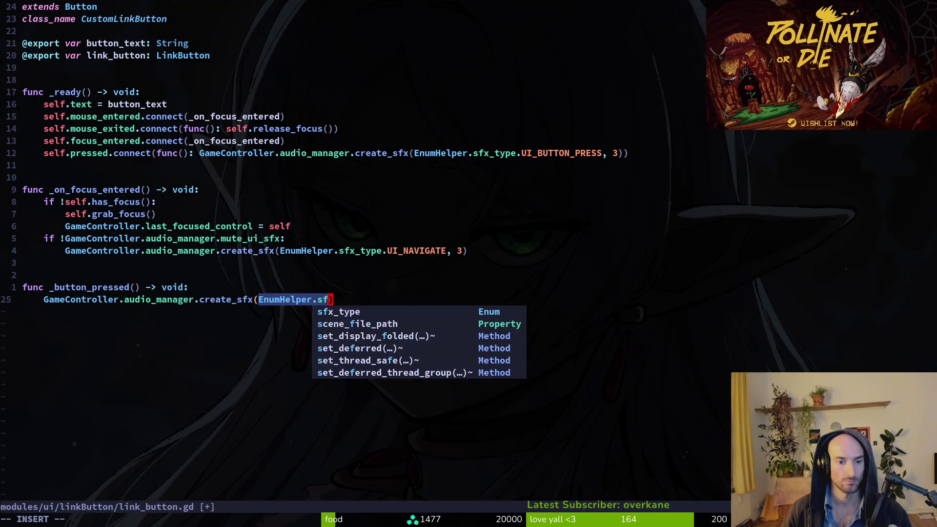
key(Return)
text(.UI)
key(Down)
key(Down)
key(Down)
key(Down)
key(Down)
key(Down)
key(Return)
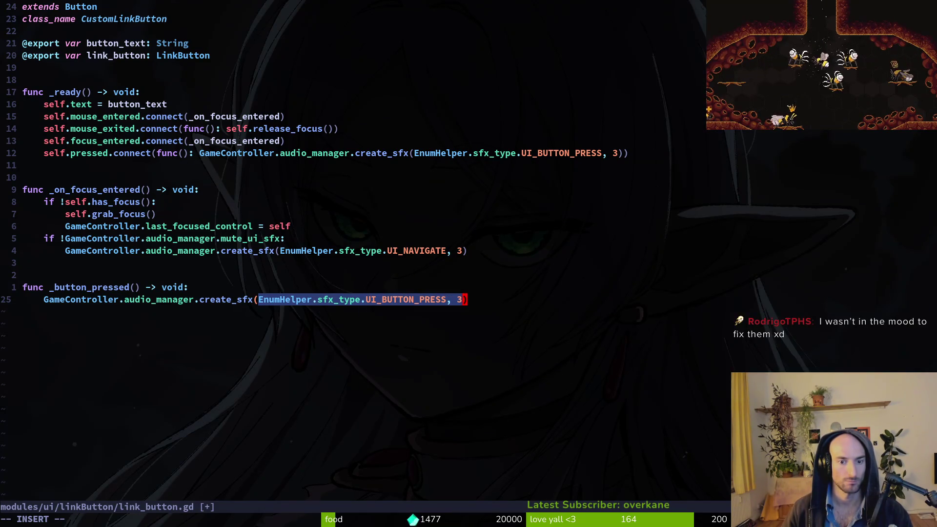
Add link_button.pressed.emit() to the function and save link_button.gd
text(o)
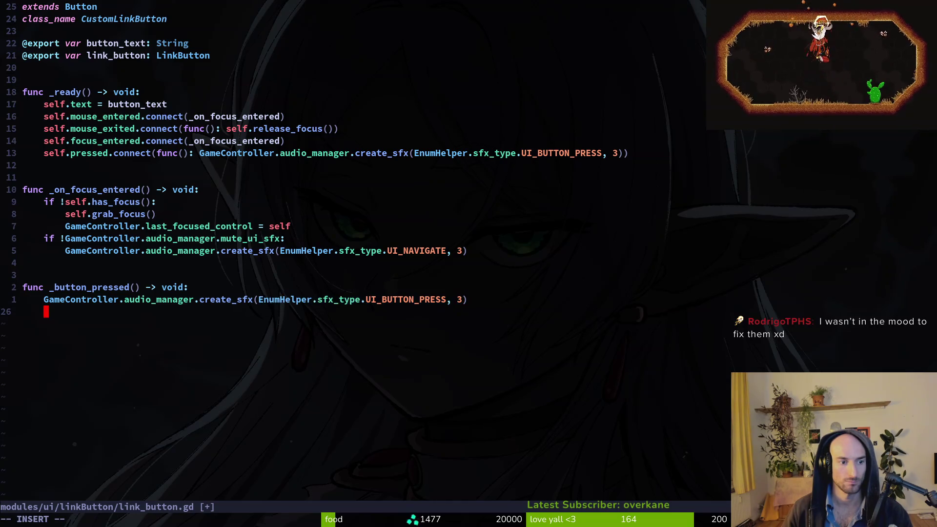
text(li)
key(Tab)
key(Tab)
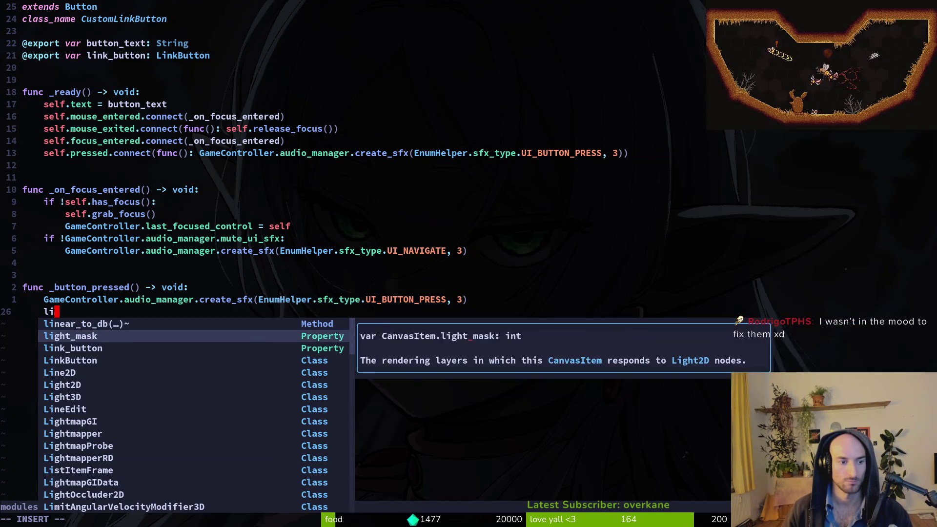
text(.pres)
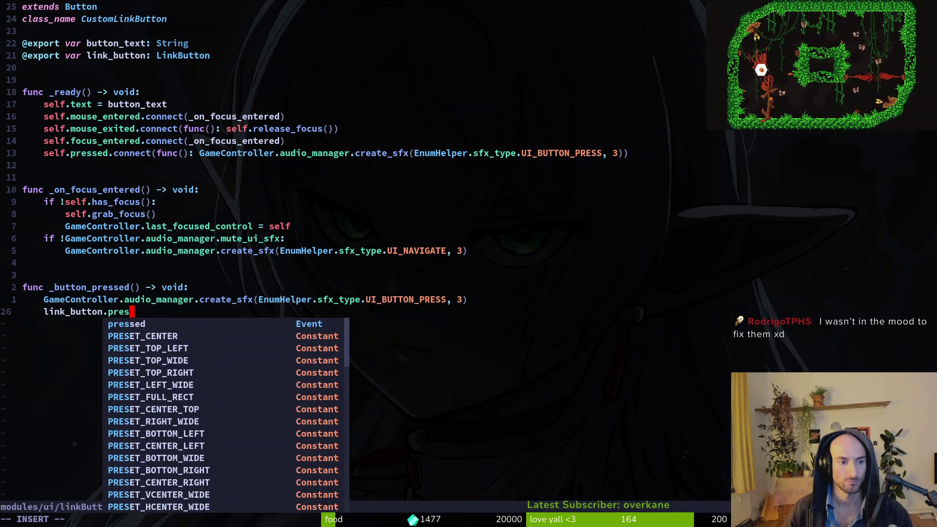
key(Tab)
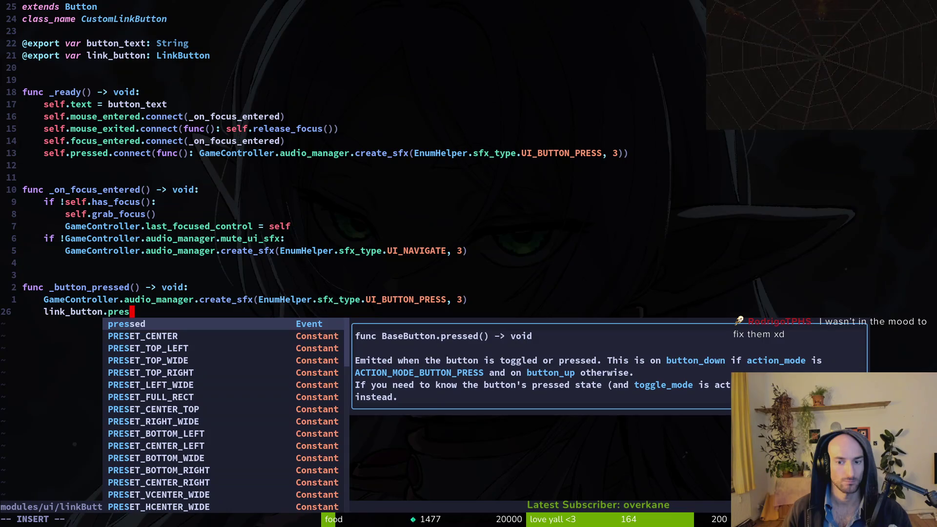
key(BackSpace)
key(BackSpace)
key(BackSpace)
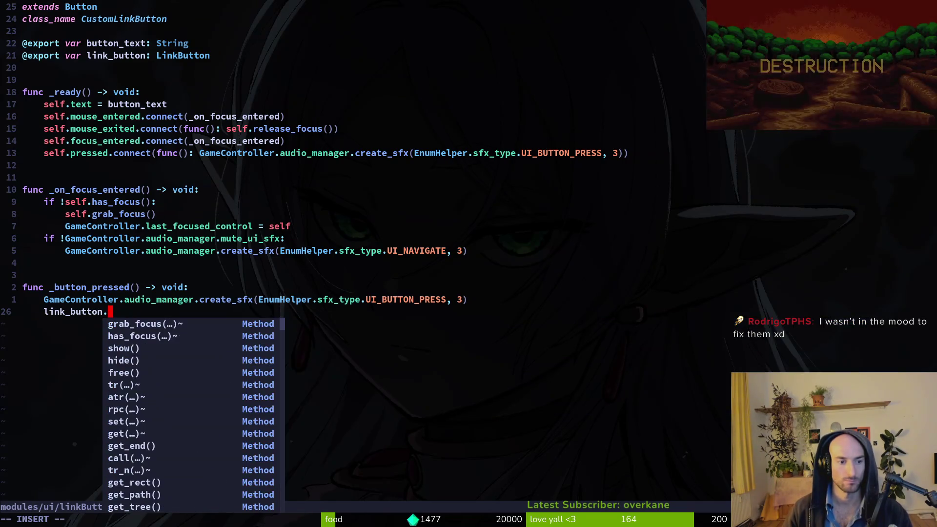
text(press)
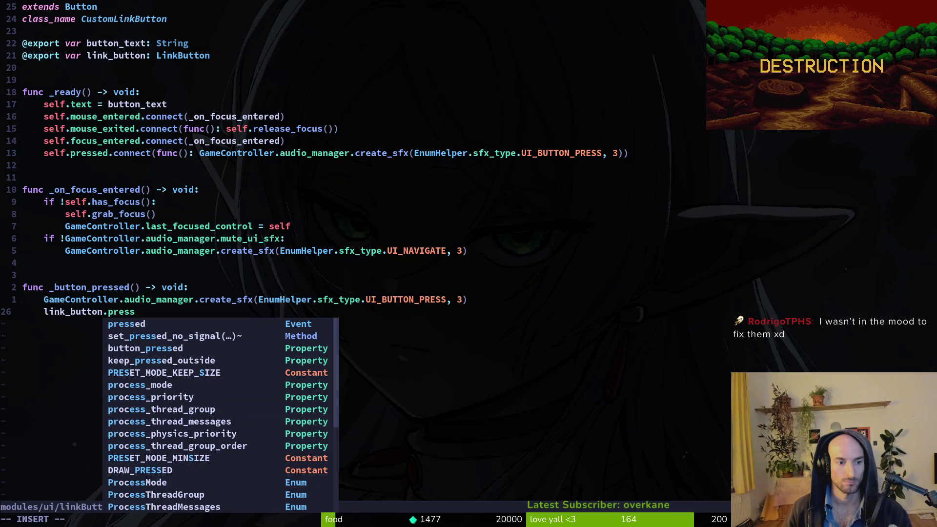
key(Tab)
key(Tab)
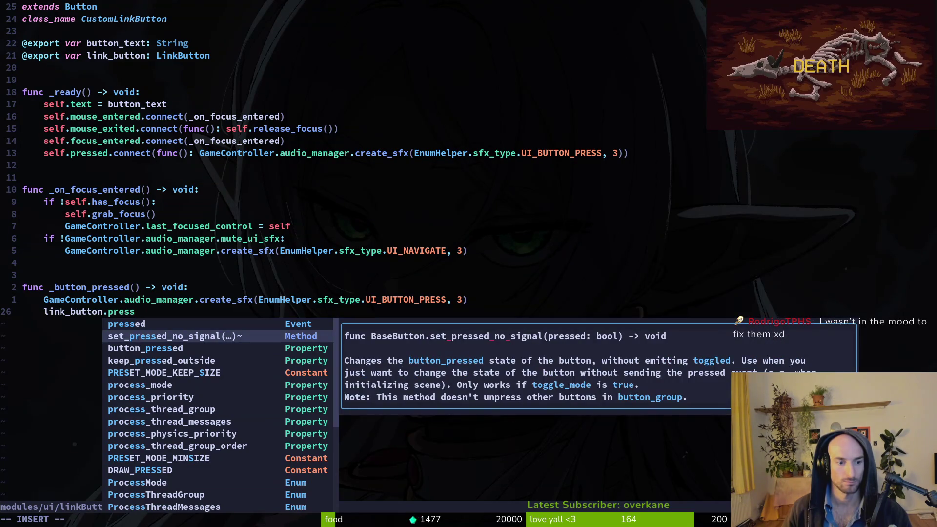
key(Tab)
key(shift+Tab)
key(shift+Tab)
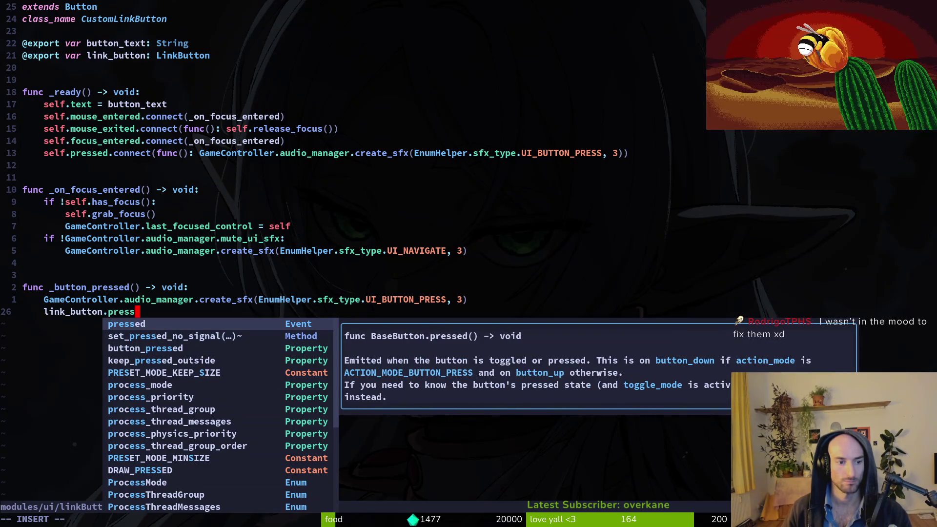
key(Return)
text(.emit)
key(Return)
key(Escape)
text(:w)
key(Return)
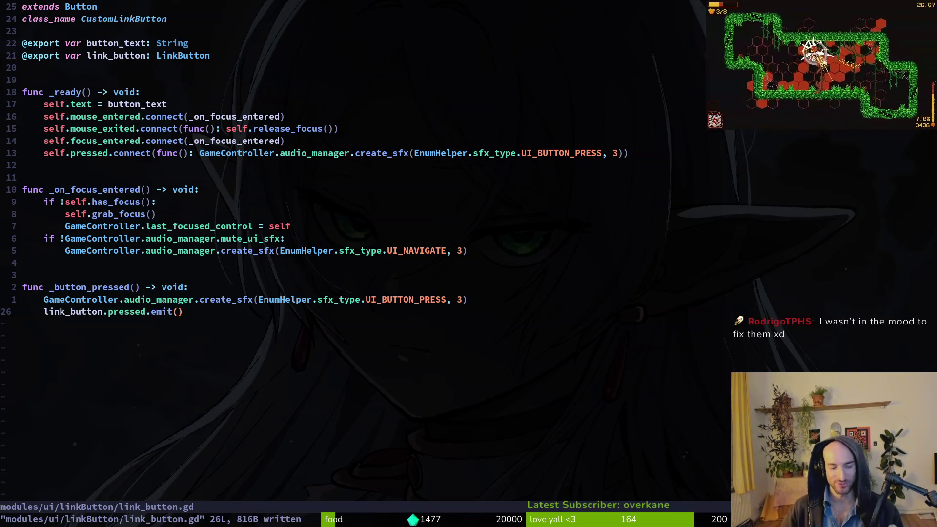
key(k)
key(k)
key(k)
key(j)
key(j)
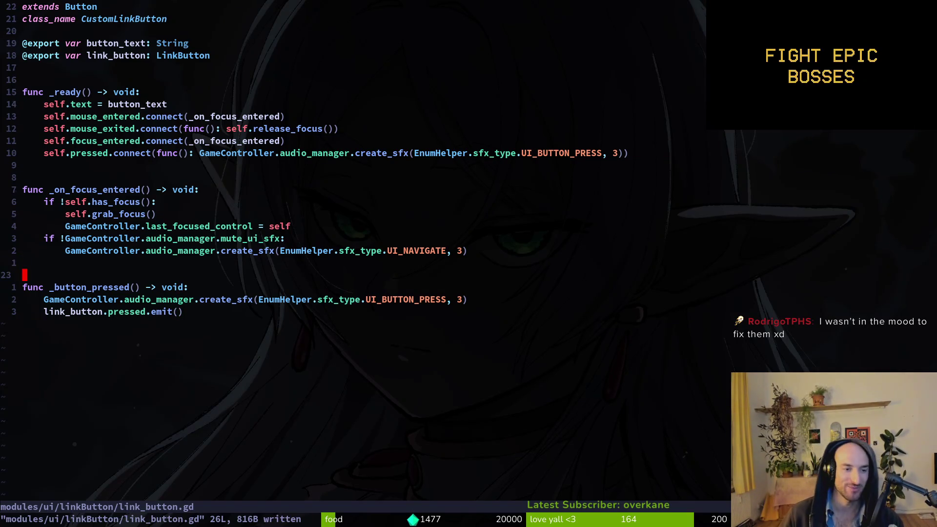
key(k)
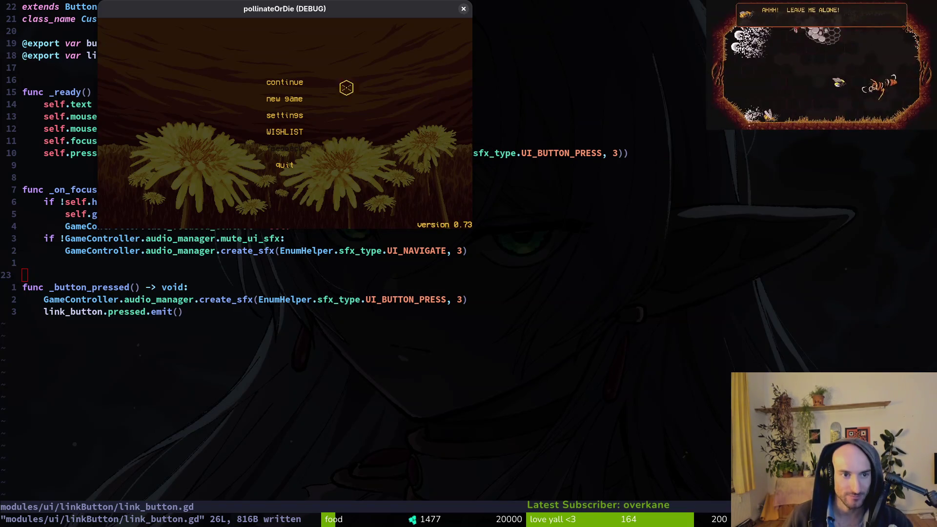
Relaunch the game and review the debugger error that VBoxContainer/linkButton is not found
key(Return)
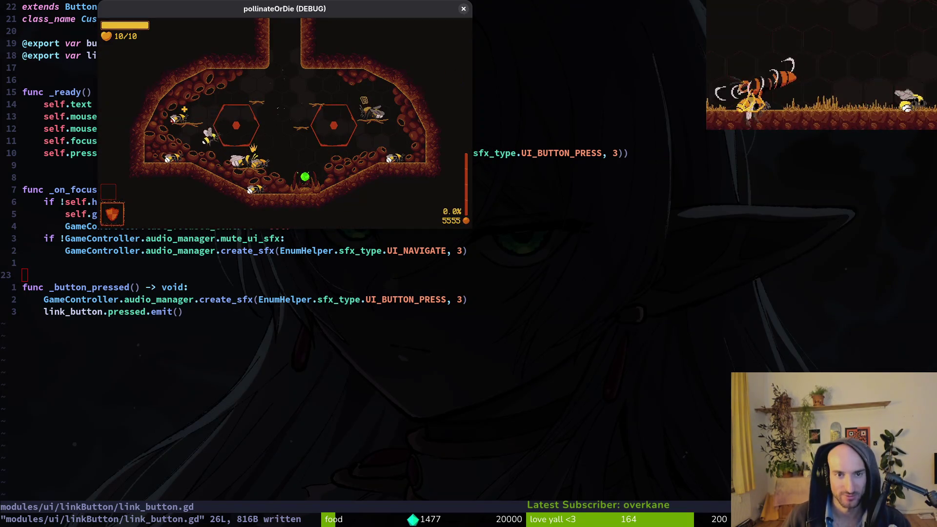
key(super+q)
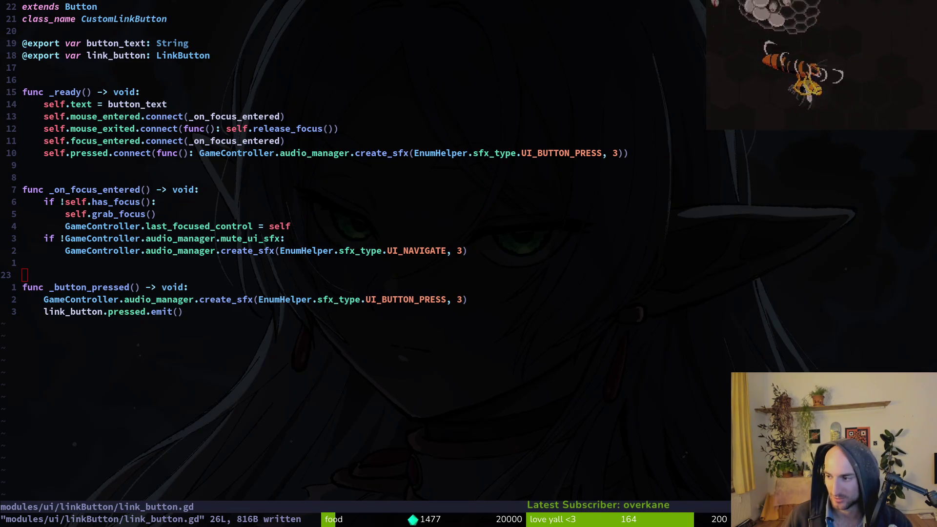
key(super+2)
key(F5)
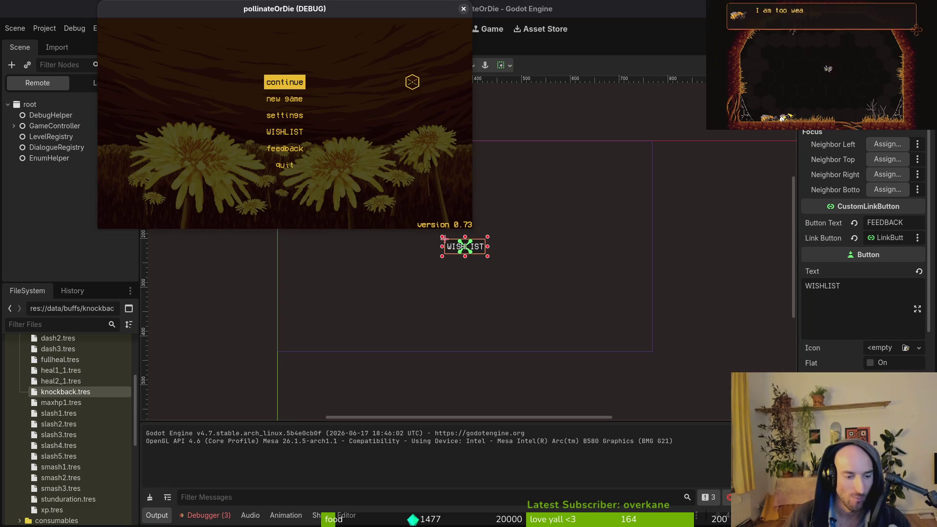
click(215, 523)
click(226, 393)
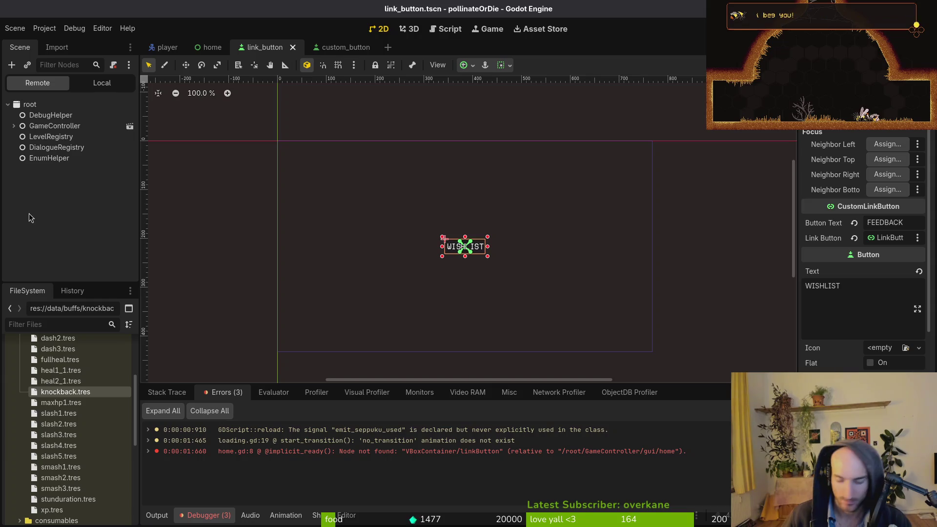
Open home.gd through the Neovim file finder
key(alt+Tab)
key(alt+Tab)
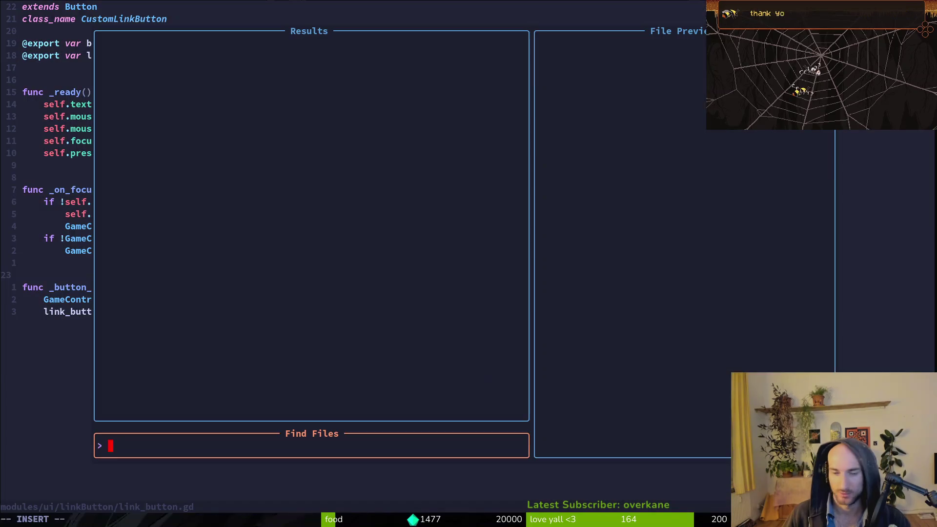
text(home)
key(Return)
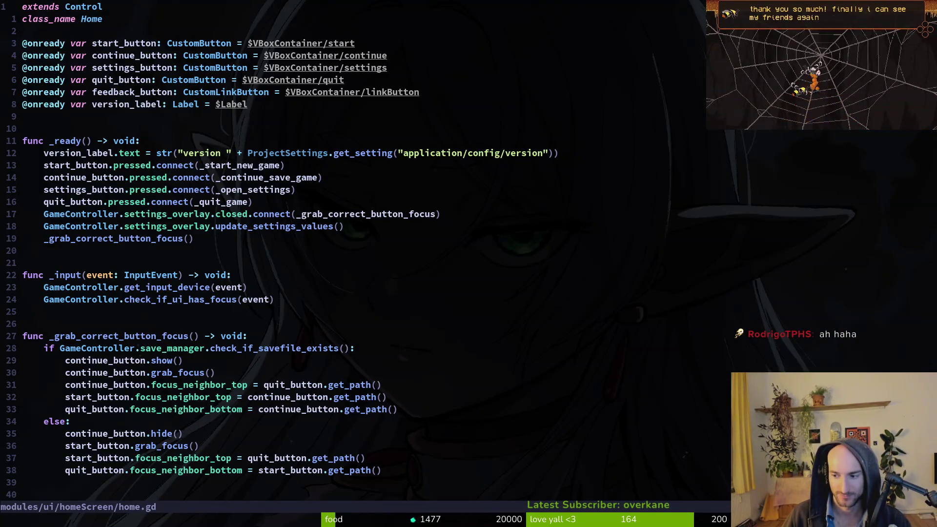
Delete linkButton from the feedback_button path and check the home scene's node names
key(j)
key(j)
key(j)
key(dollar)
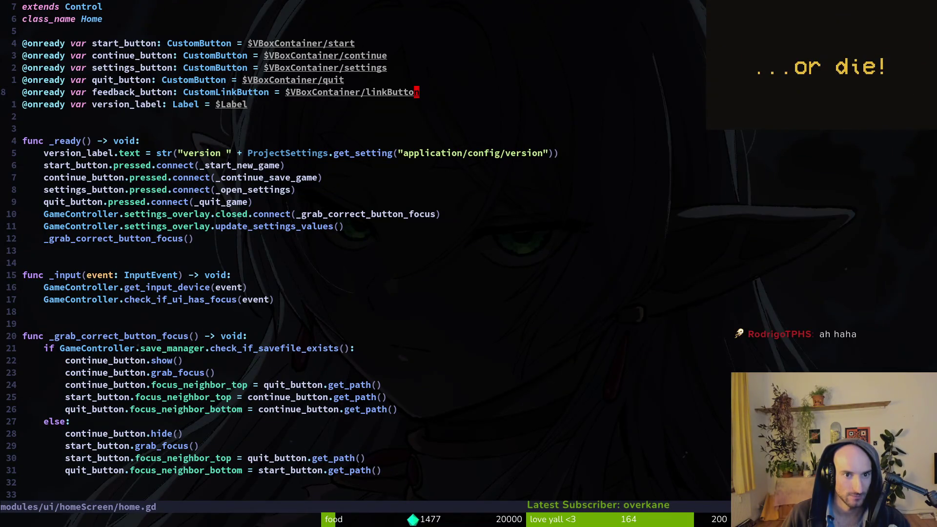
key(c)
key(i)
key(w)
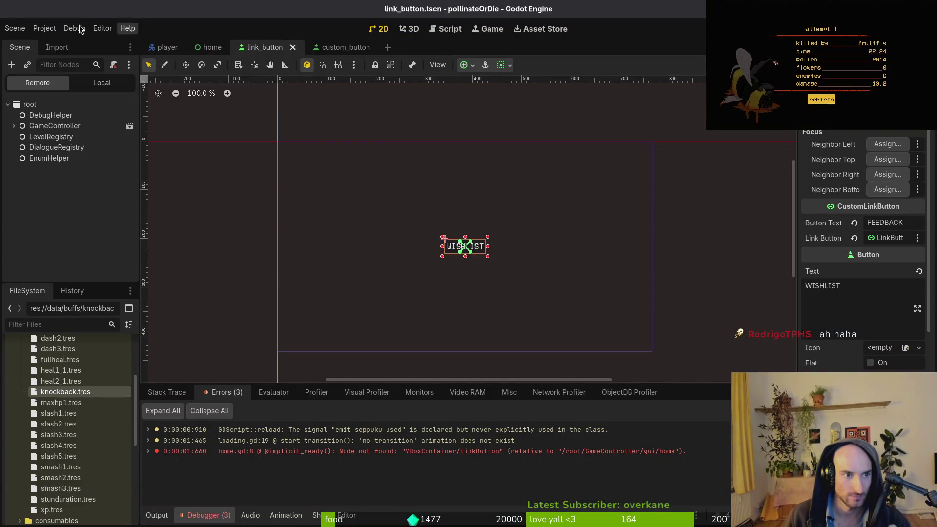
click(100, 83)
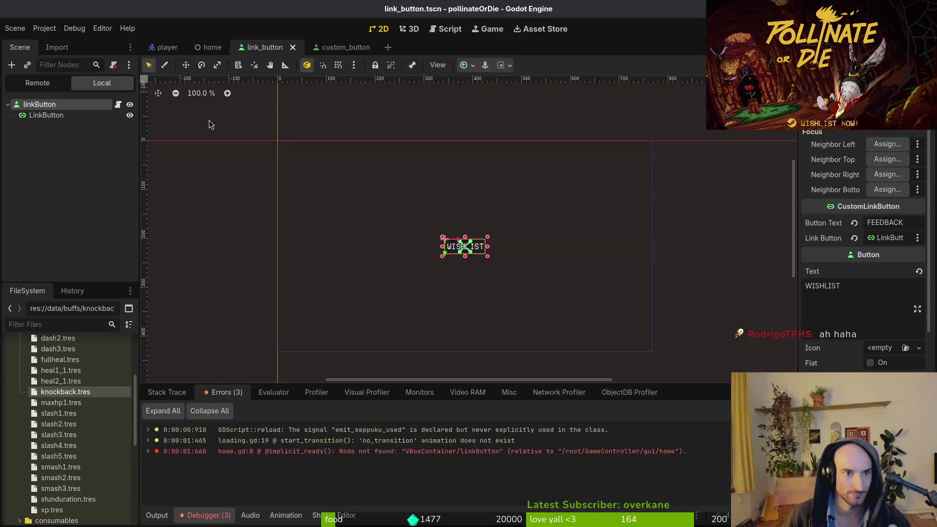
click(212, 47)
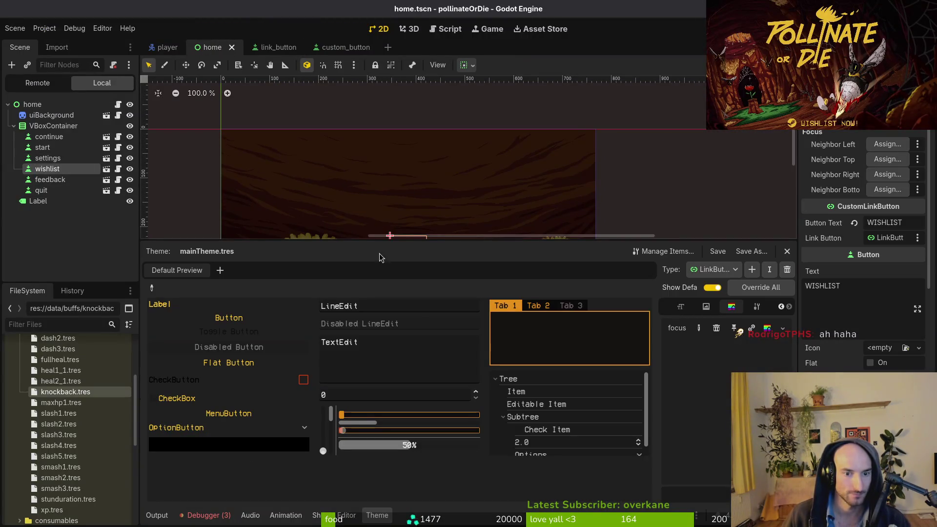
key(alt+Tab)
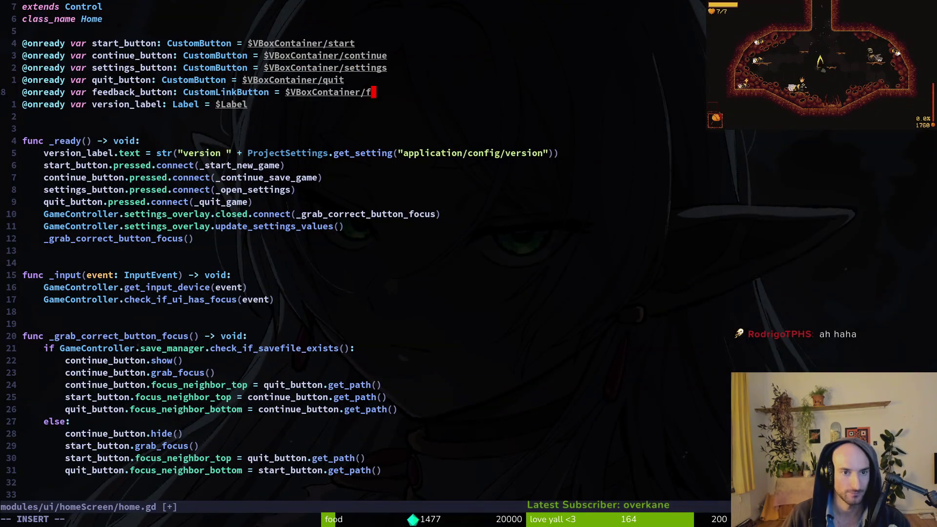
Complete the path as VBoxContainer/feedback, save home.gd, and relaunch the game
text(ed)
key(Tab)
key(Return)
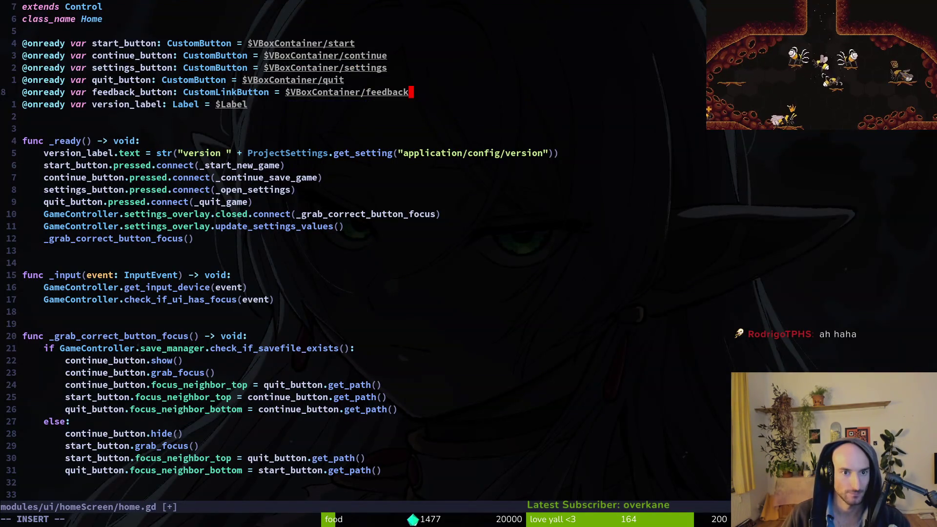
text(:w)
key(Return)
key(alt+Tab)
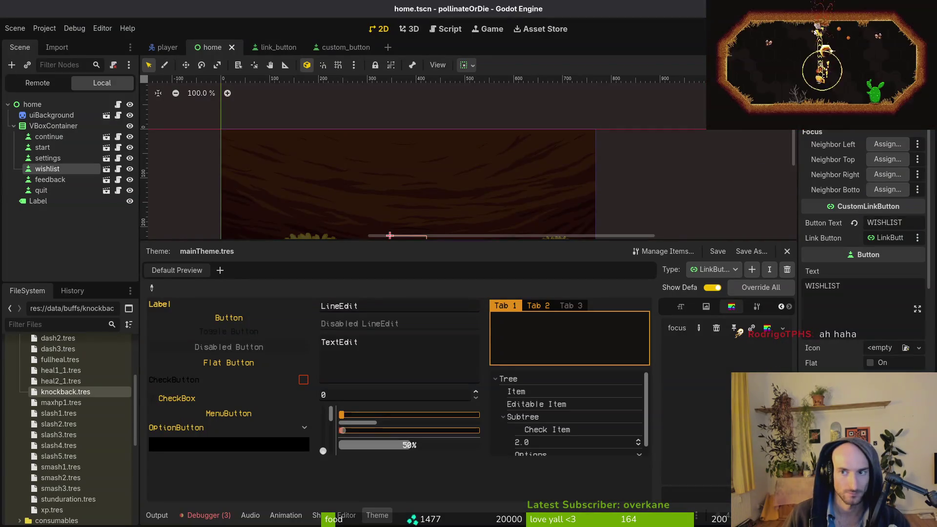
key(F5)
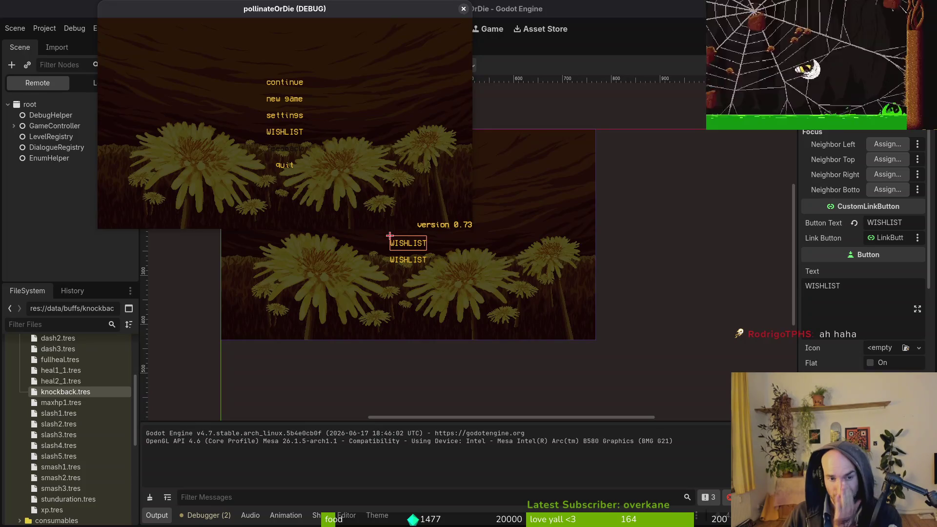
Return to Neovim after viewing the main menu with its WISHLIST entry
key(super+1)
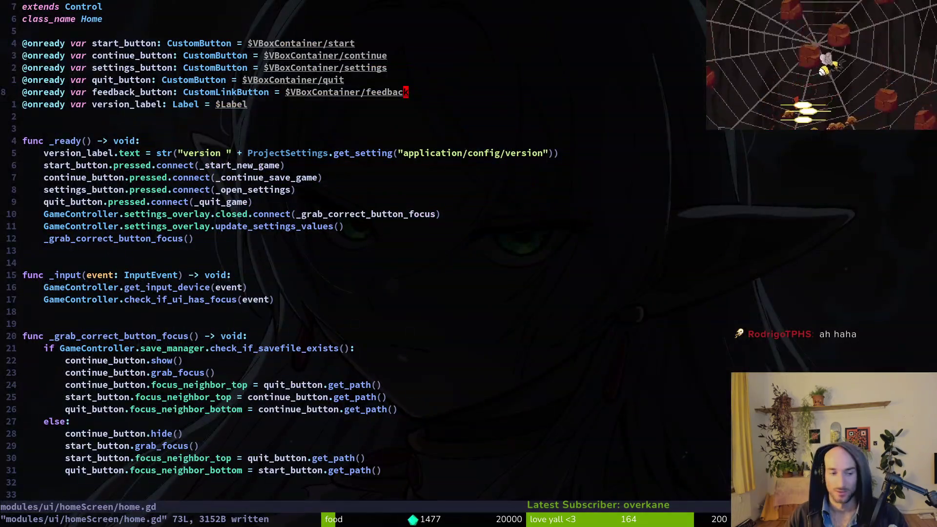
Switch back to link_button.gd, remove a stray blank line, and save
key(ctrl+6)
key(j)
key(j)
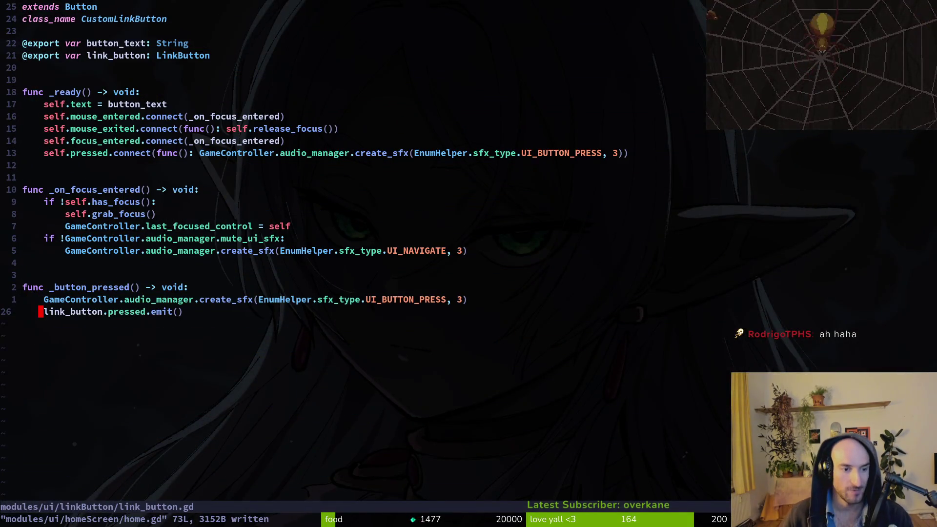
key(O)
key(d)
key(d)
text(:w)
key(Return)
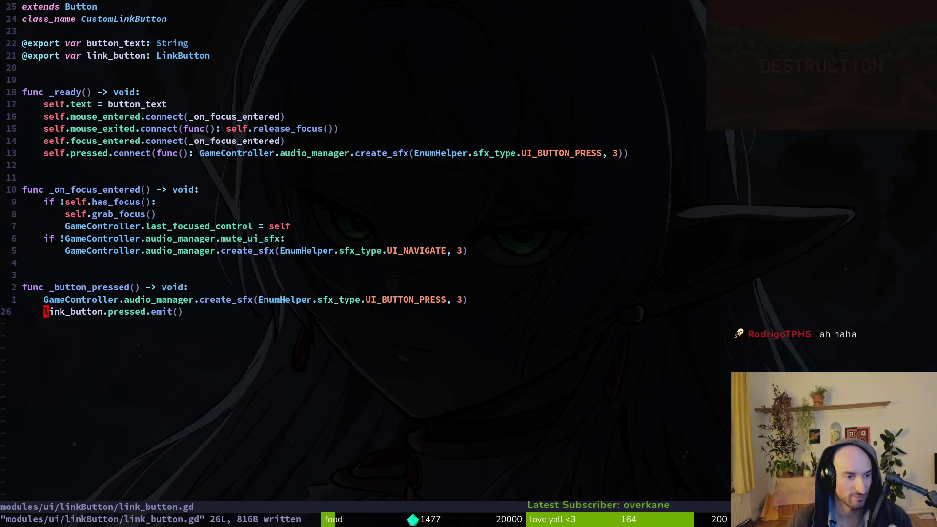
Add 'link_button.button_pressed = true' below the emit call and save link_button.gd
key(o)
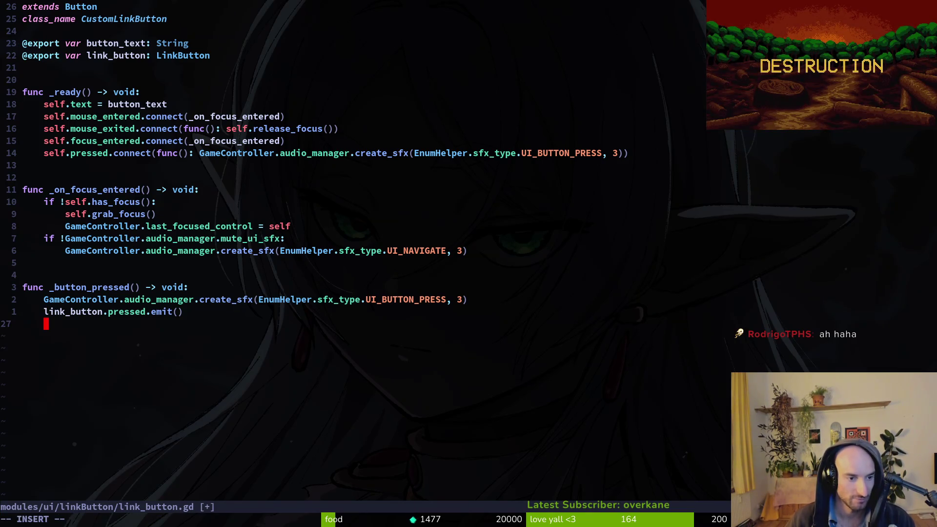
key(Escape)
text(ko)
text(link_button.)
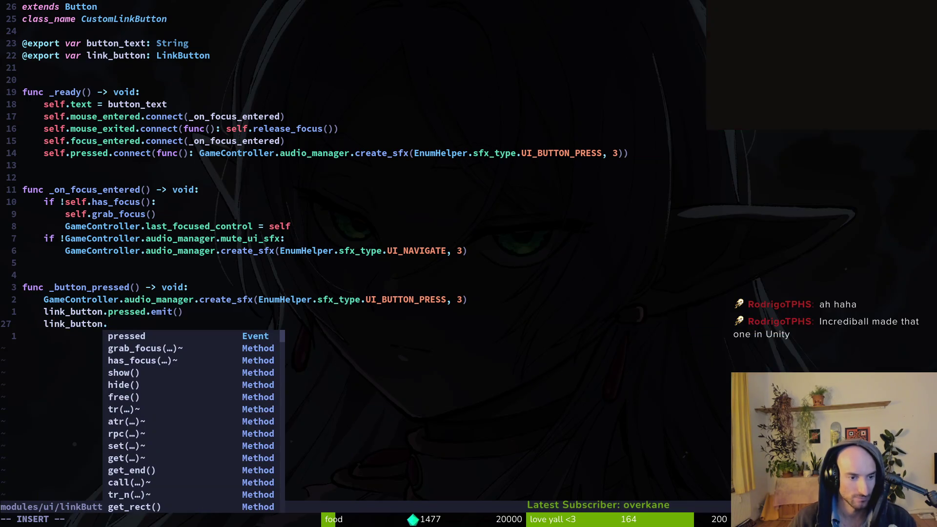
key(Return)
key(BackSpace)
key(BackSpace)
key(BackSpace)
text(press)
key(Tab)
key(Tab)
key(Tab)
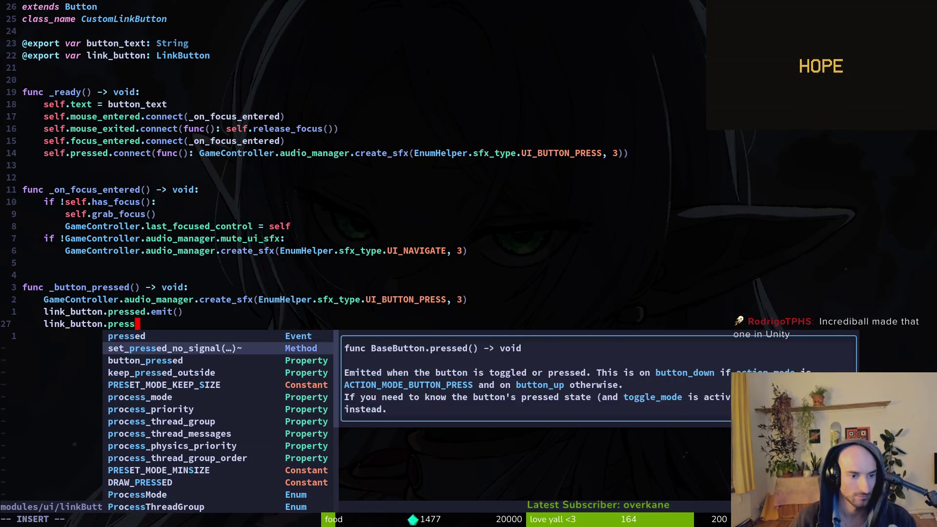
key(Return)
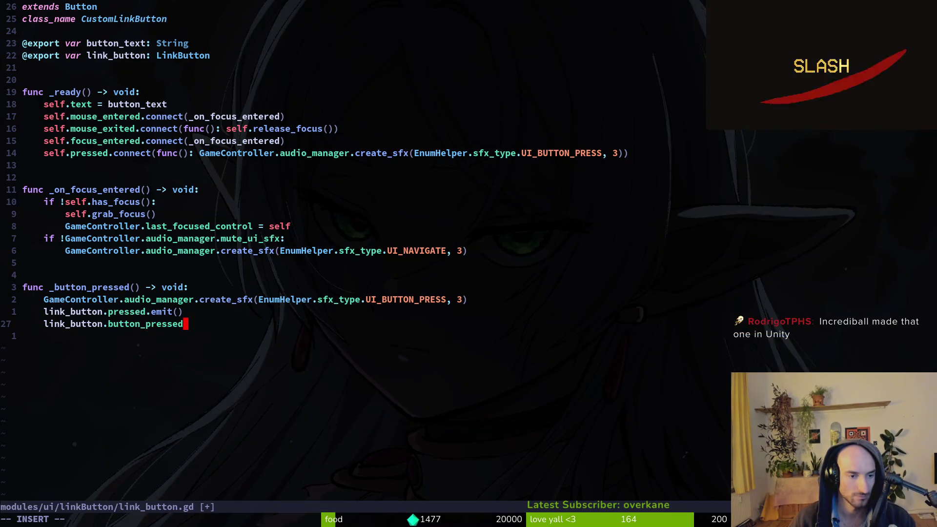
text( = tru)
key(Escape)
key(a)
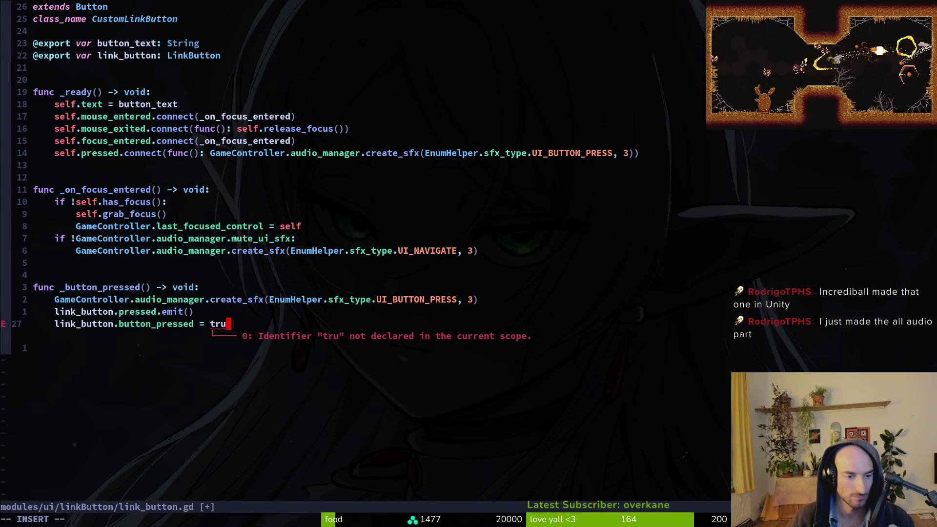
key(Escape)
text(:w)
key(Return)
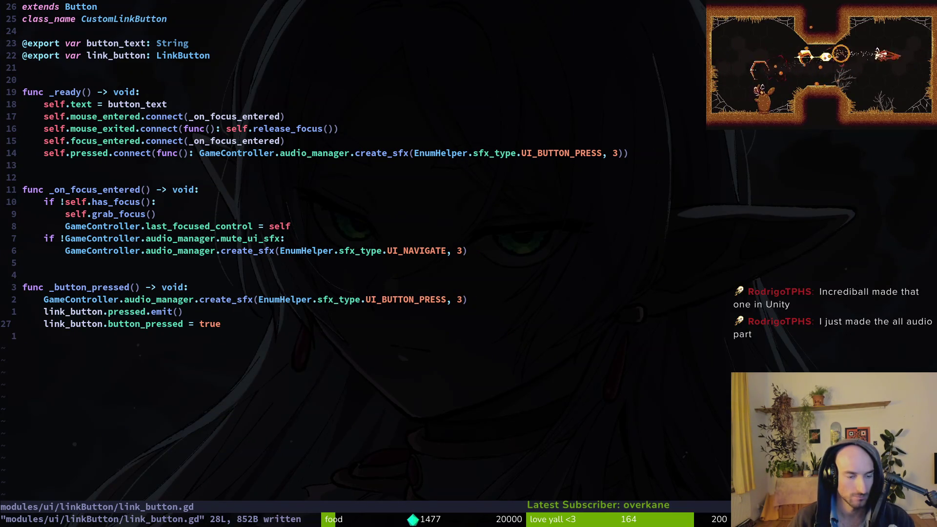
key(alt+Tab)
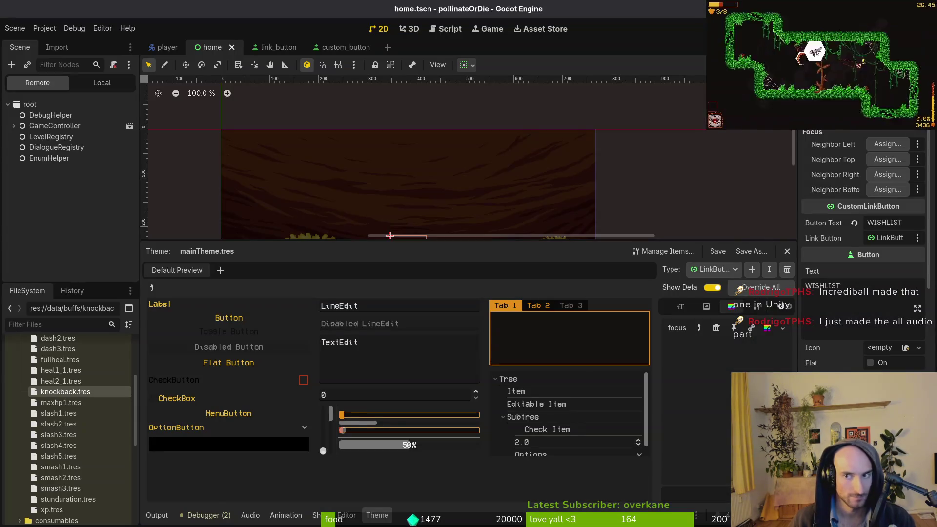
Run the game, continue the saved game to test it, then close it
key(F5)
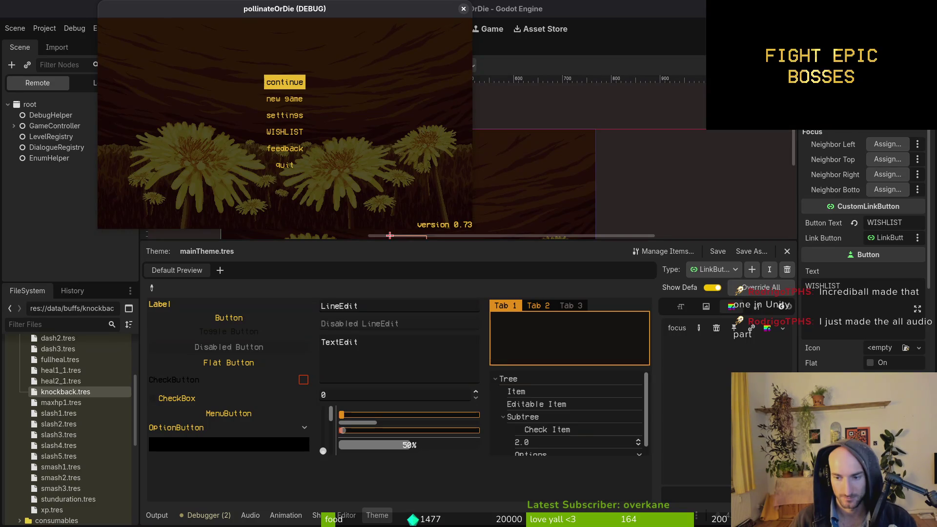
key(Return)
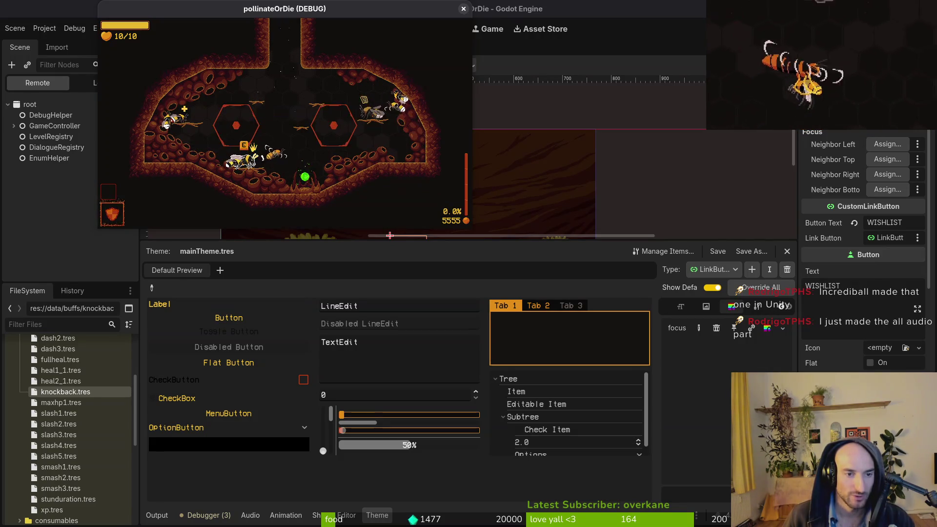
key(F8)
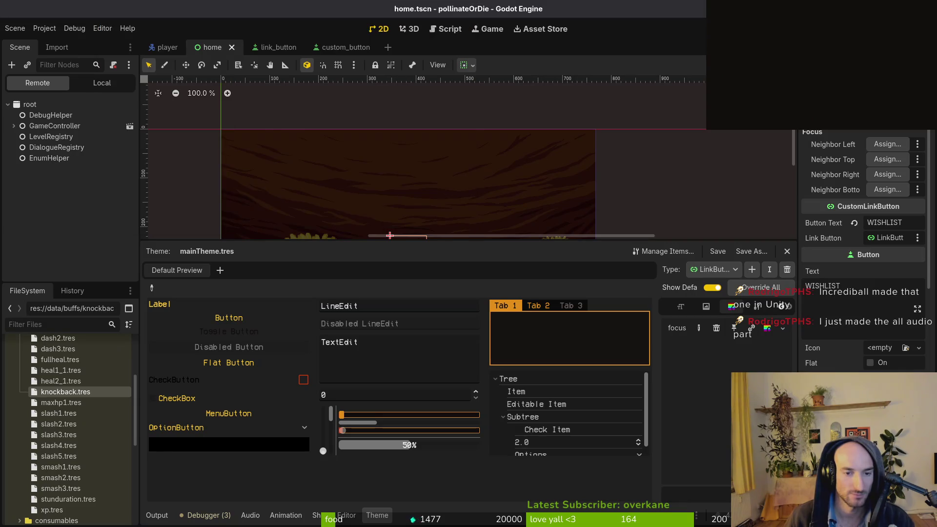
Relaunch, quit from the pause menu to the main menu, and focus the feedback entry
key(F5)
key(Escape)
key(Return)
key(Left)
key(Return)
key(Down)
key(Down)
key(Down)
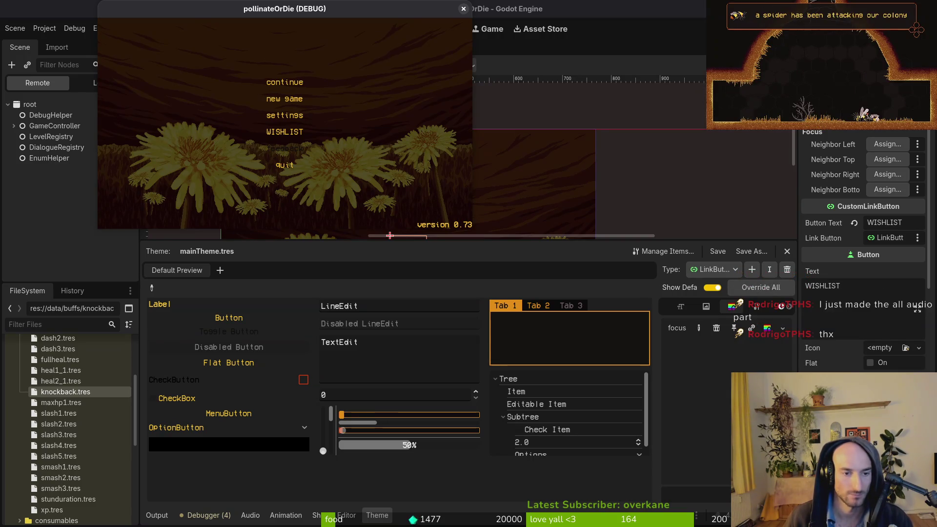
key(alt+Tab)
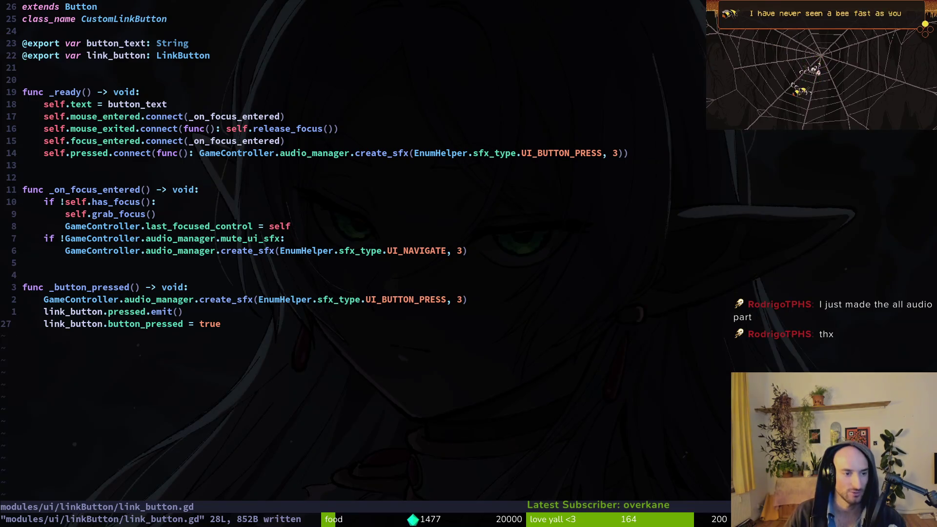
Replace the sound lambda in line 13's pressed.connect() with _button_pressed and save
key(k)
key(k)
key(k)
key(braceleft)
key(k)
key(k)
key(t)
key(shift+c)
key(b)
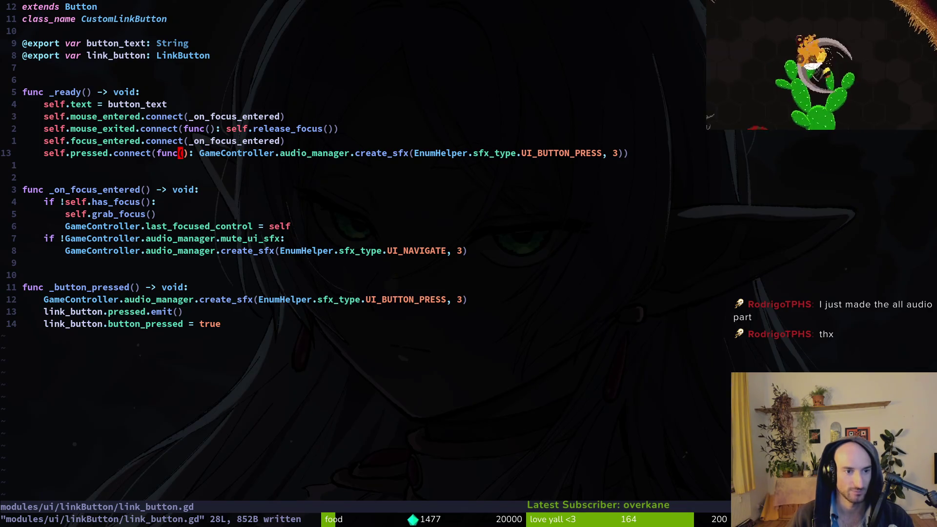
key(b)
key(v)
key(dollar)
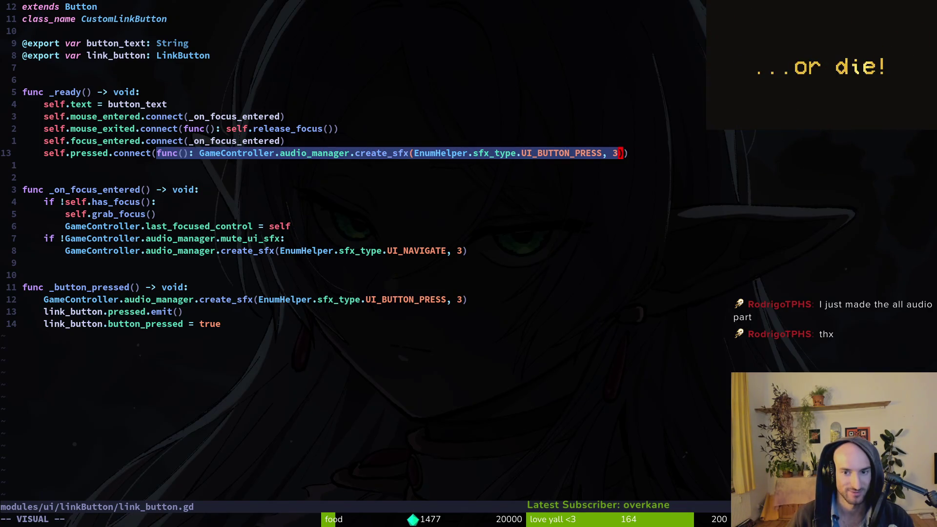
text(ct(_)
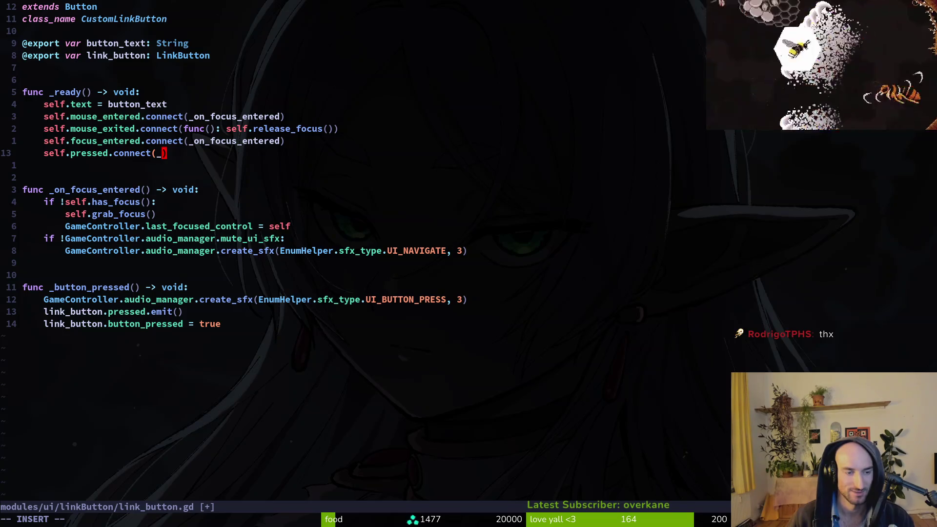
text(bu)
key(Return)
key(Escape)
text(:w)
key(Return)
key(j)
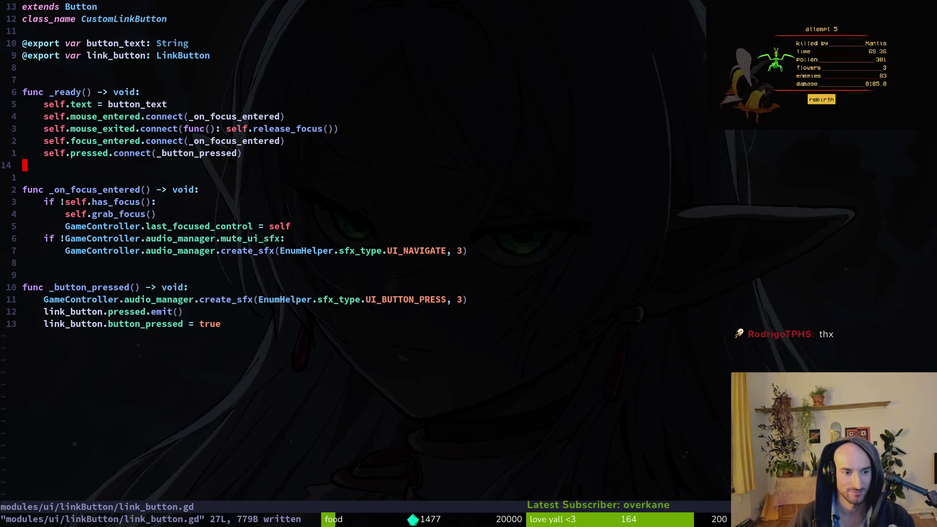
key(alt+Tab)
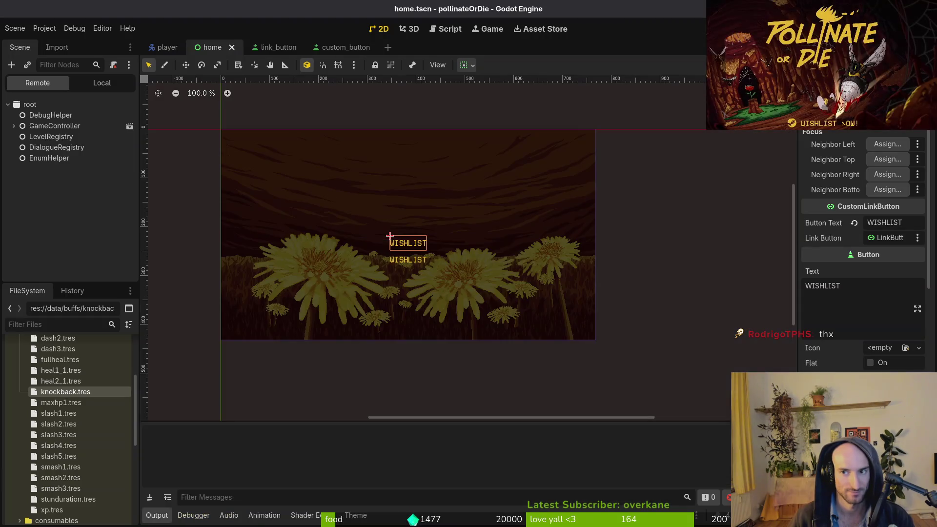
Test-run the game to check the main menu, then close it and return to link_button.gd
key(F5)
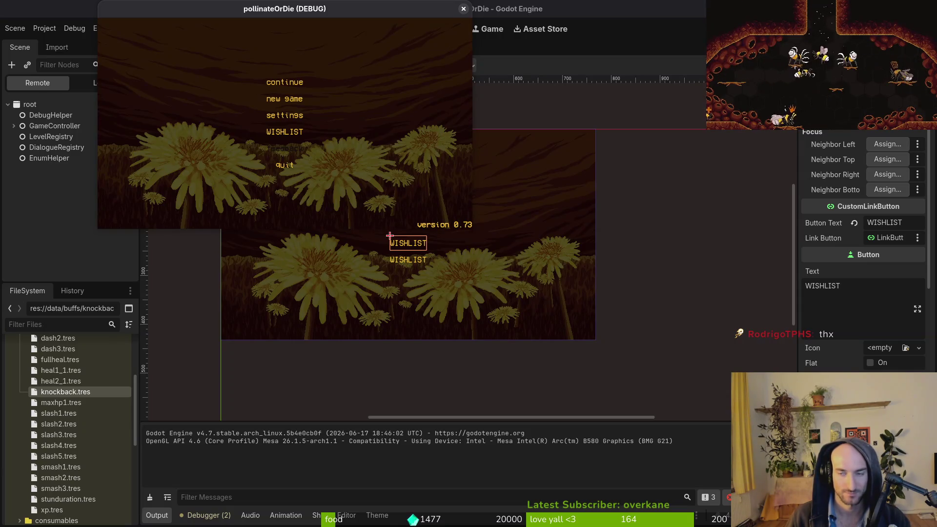
key(alt+F4)
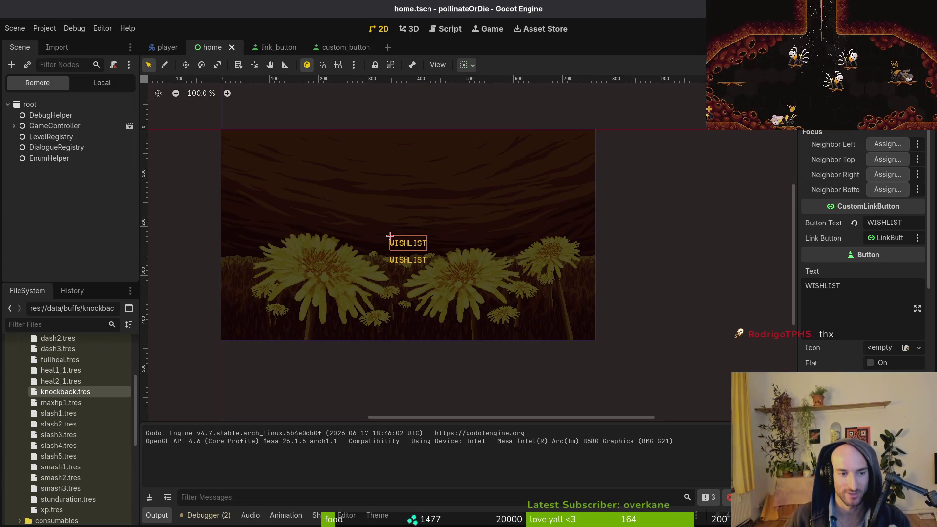
key(alt+Tab)
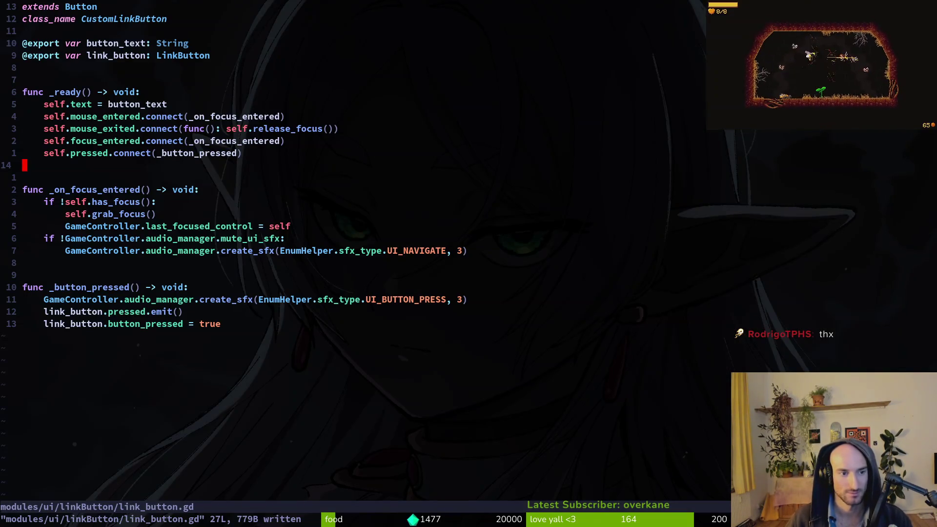
Keep the _button_pressed connection in link_button.gd and save the script
key(u)
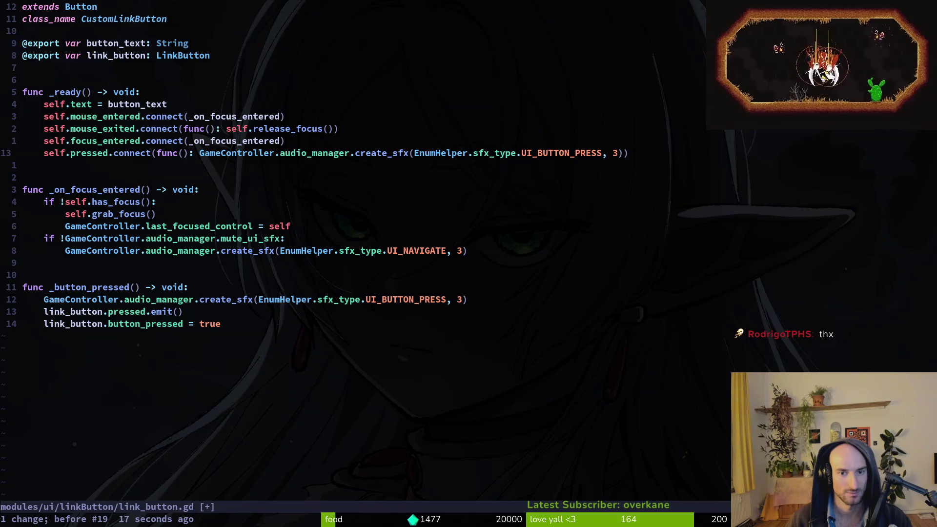
key(ctrl+r)
key(ctrl+r)
text(:w)
key(Return)
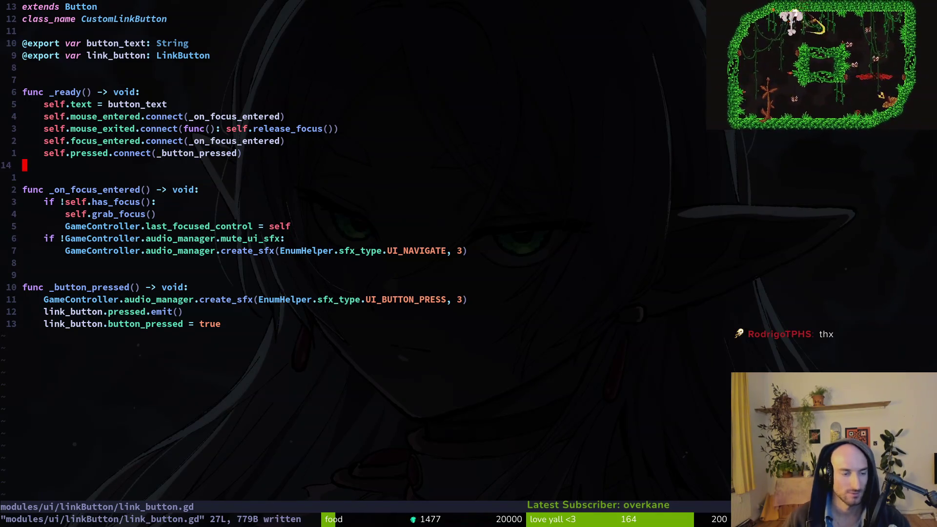
Copy the whole script and search the web for 'how to press button programmatically godot'
click(155, 325)
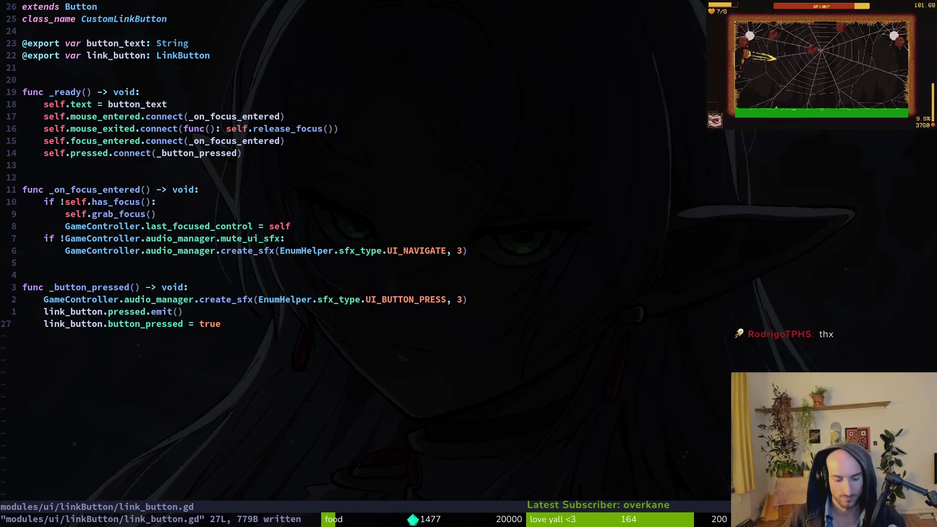
key(g)
key(g)
text(VGy:w)
key(Return)
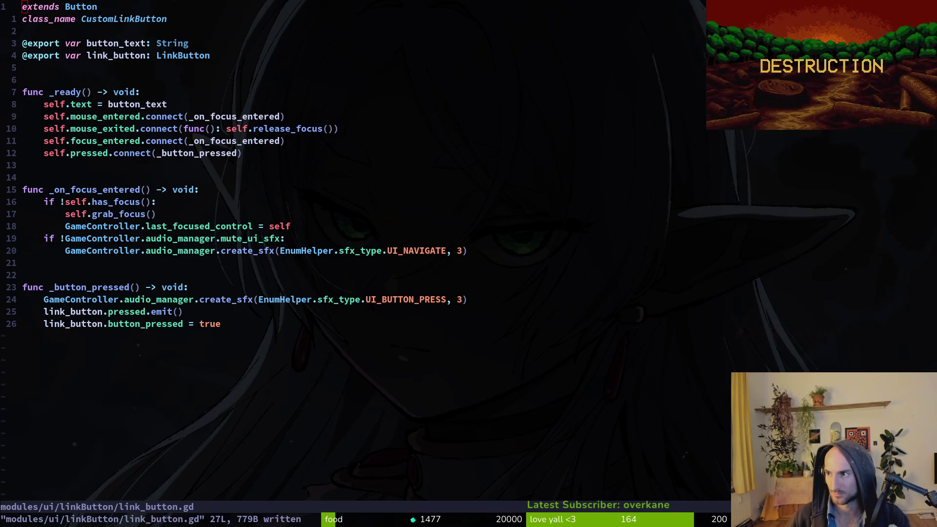
key(alt+Tab)
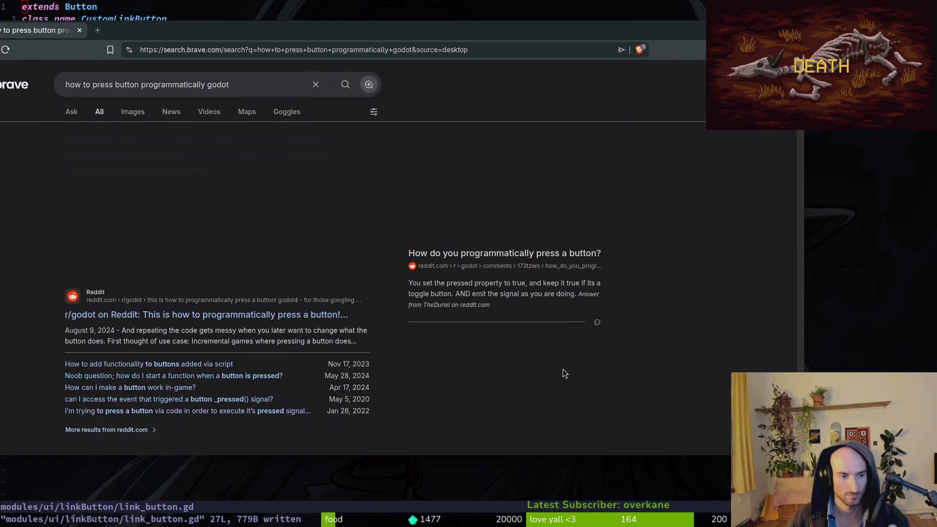
Read the r/godot thread on emitting button.pressed, then go back to the pressed.emit() line in link_button.gd
click(266, 315)
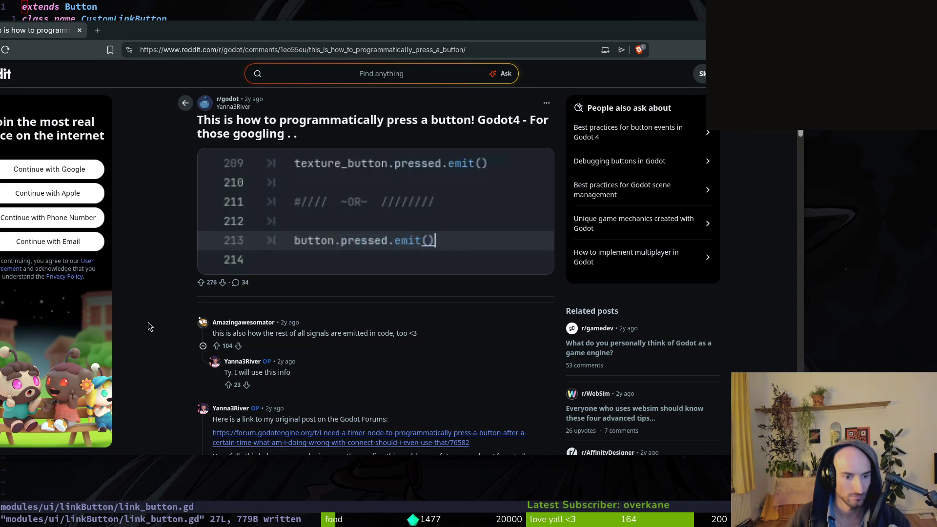
scroll(148, 325, down, 3)
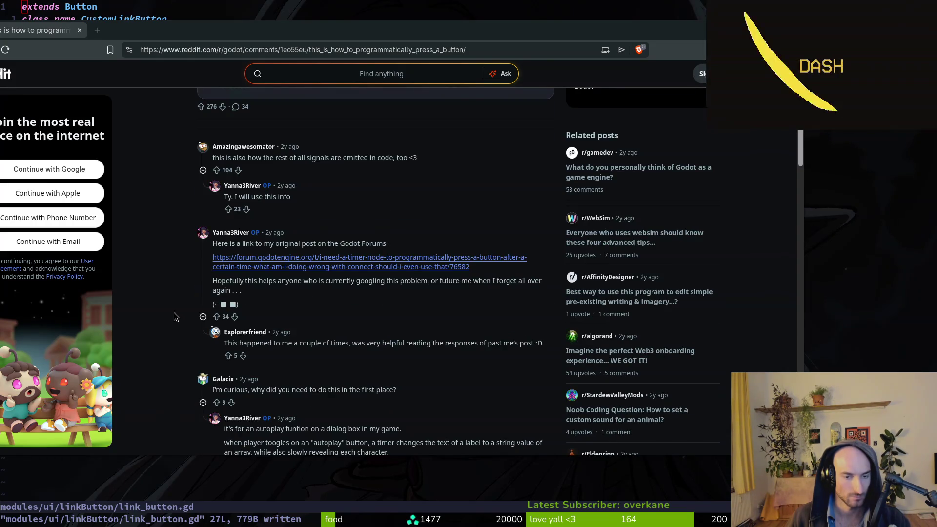
scroll(175, 313, up, 3)
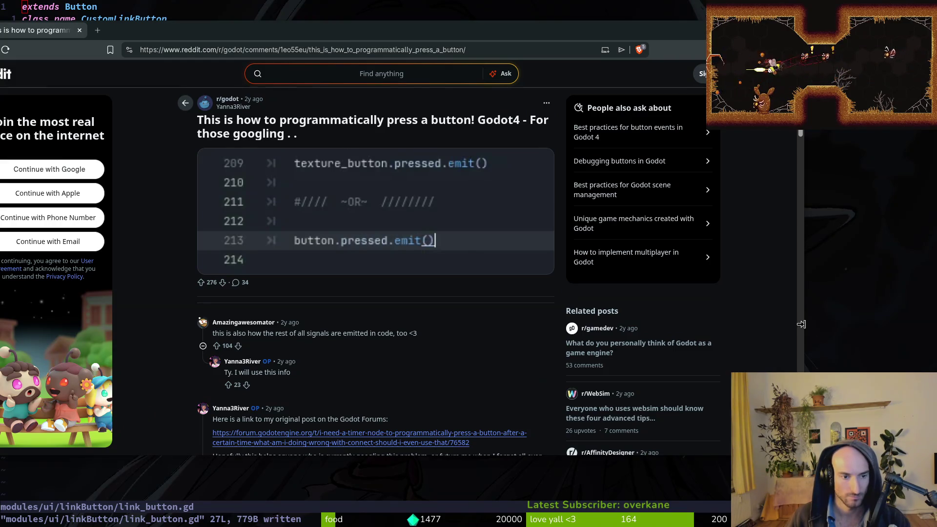
click(840, 344)
click(113, 313)
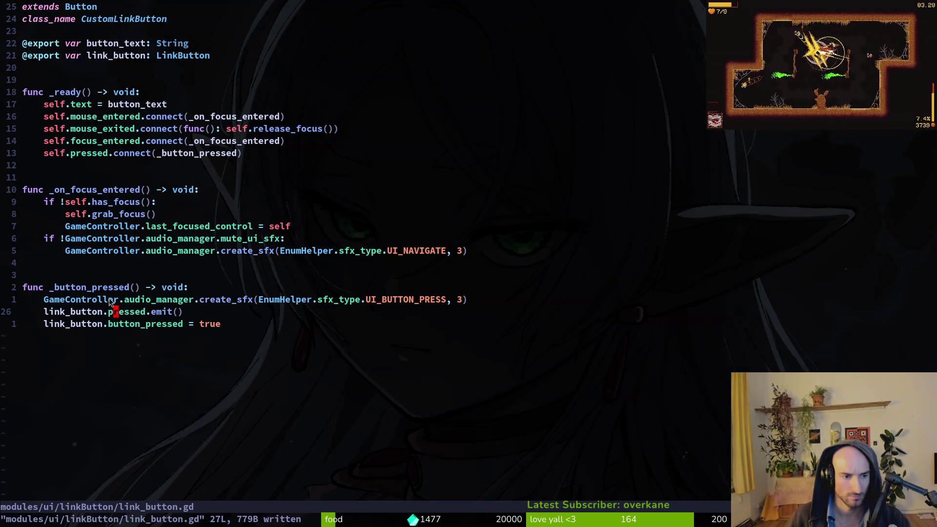
Add print_debug("pressed") as the first line of _button_pressed and save link_button.gd
click(126, 327)
key(v)
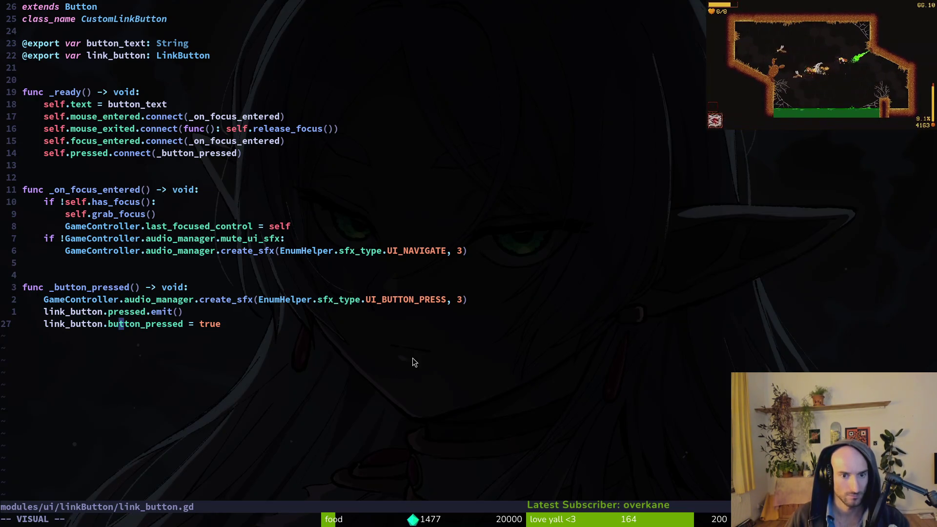
key(k)
key(k)
key(k)
text(print_debug("pre)
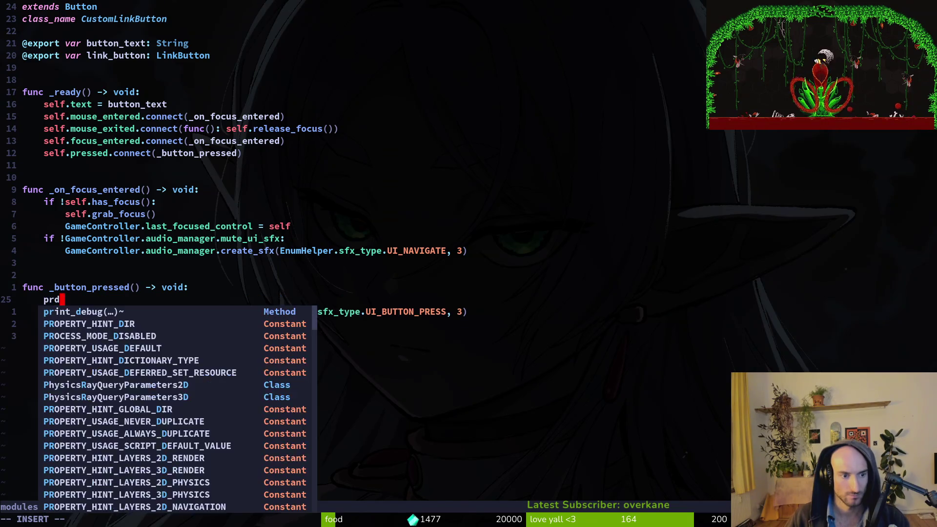
key(BackSpace)
key(BackSpace)
key(BackSpace)
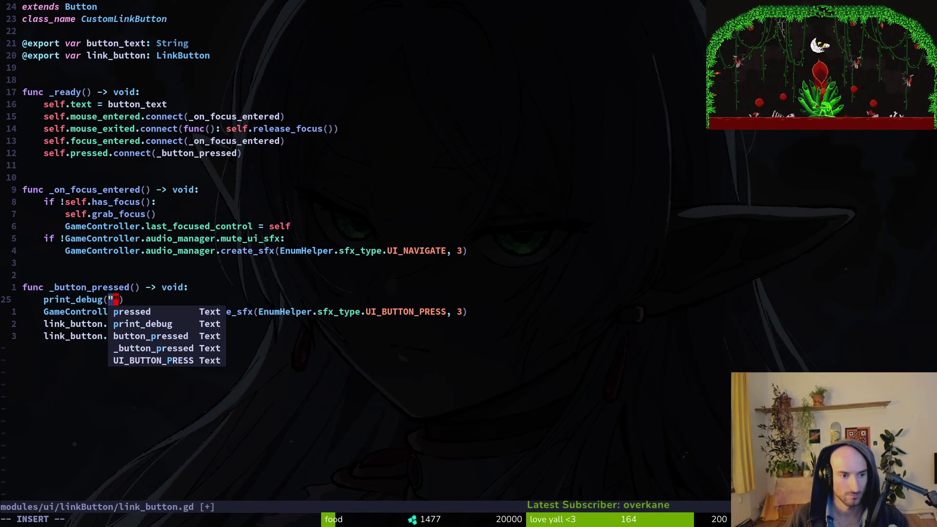
text(pres)
key(Tab)
key(Escape)
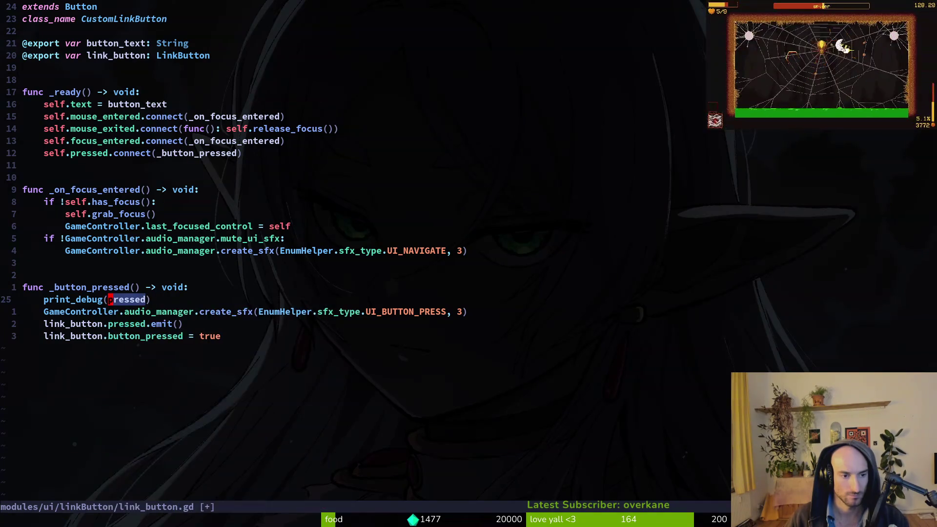
text(bi"ea")
key(Escape)
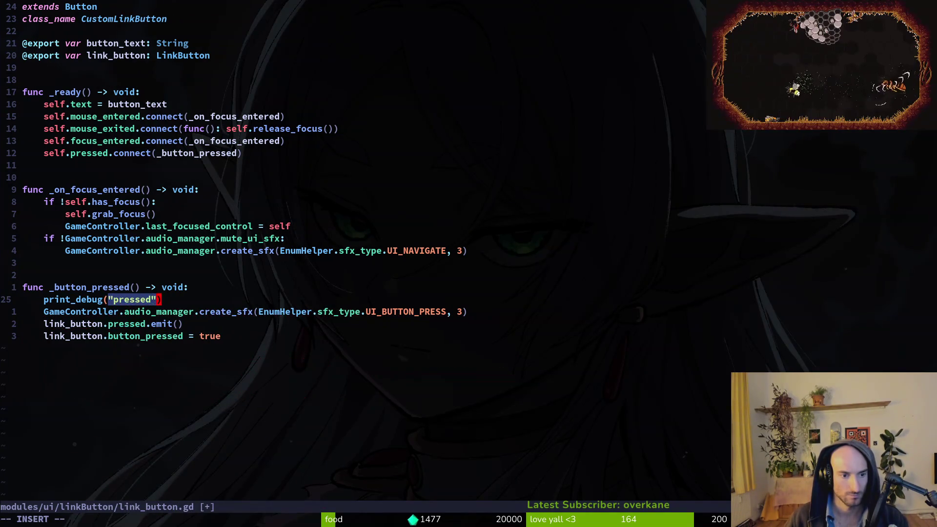
text(:w)
key(Return)
key(alt+Tab)
key(alt+Tab)
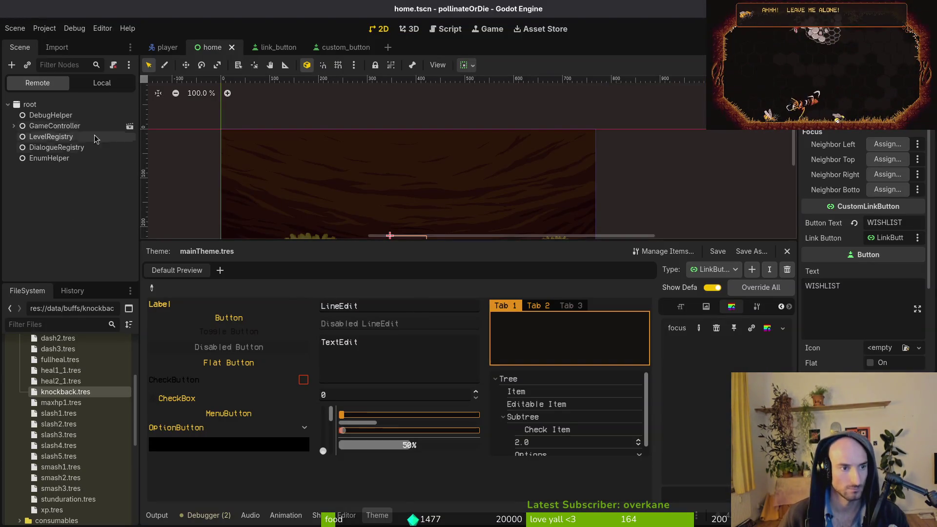
Compare the inner LinkButton's URI property in link_button.tscn with the wishlist button in home.tscn
click(113, 84)
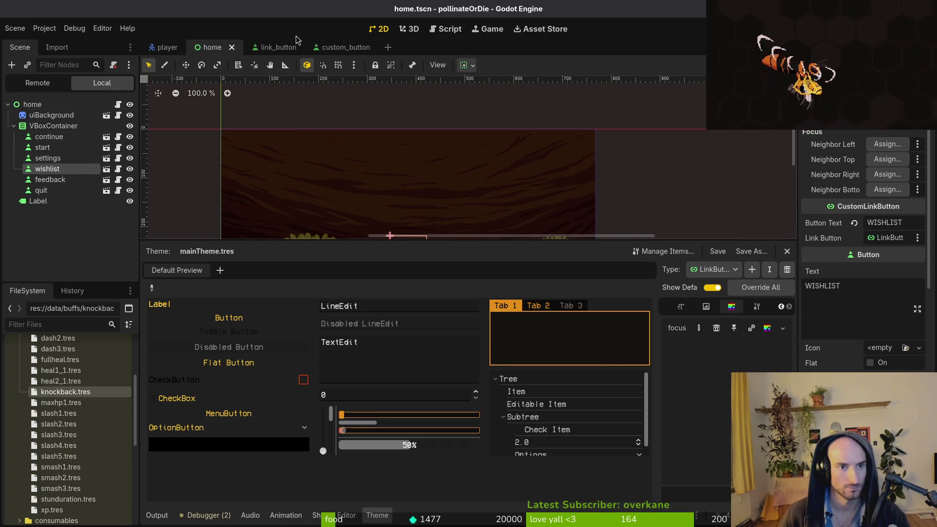
click(278, 46)
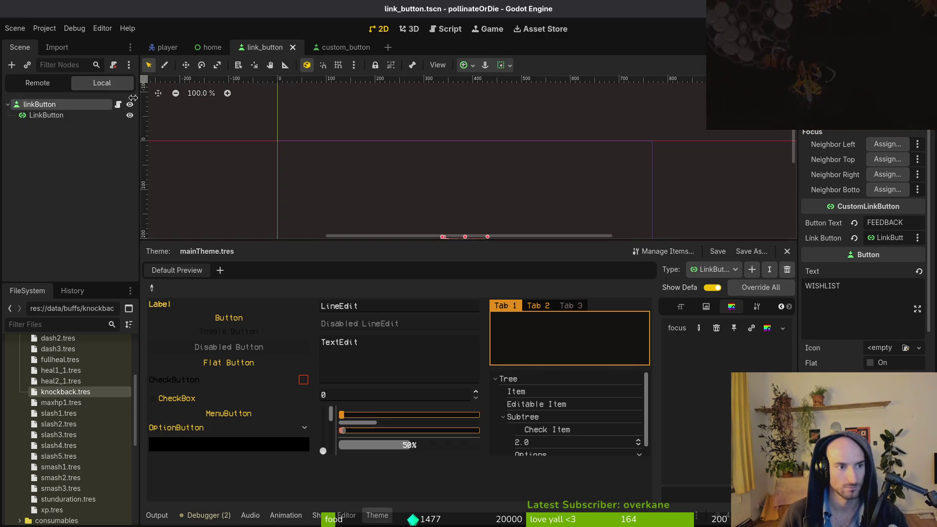
click(37, 119)
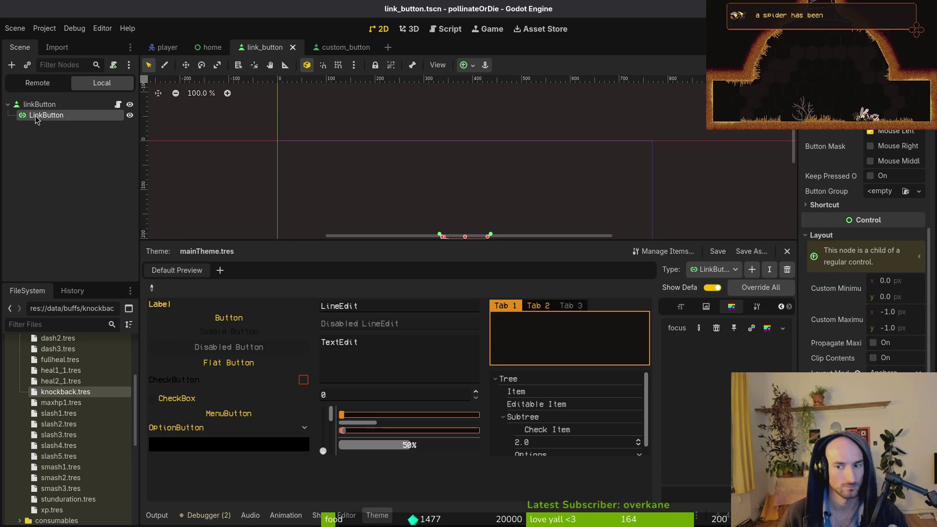
scroll(867, 308, up, 5)
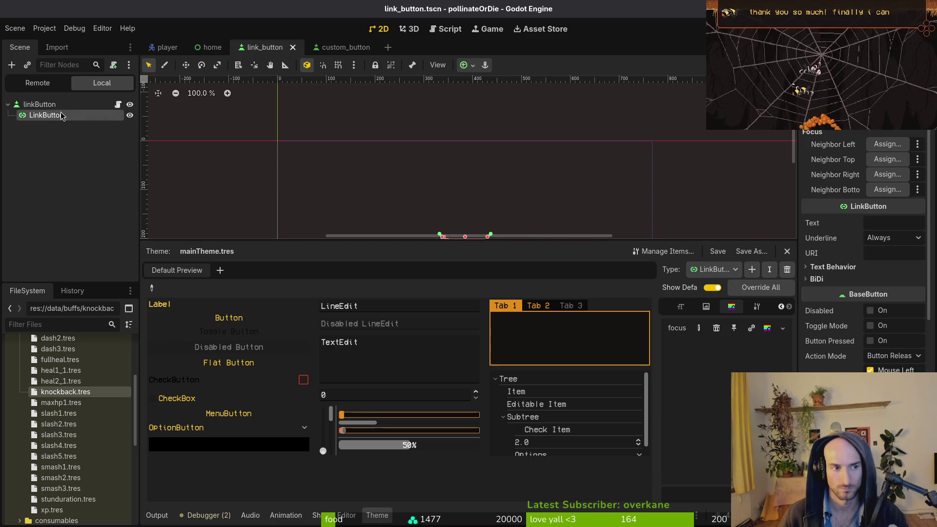
click(209, 51)
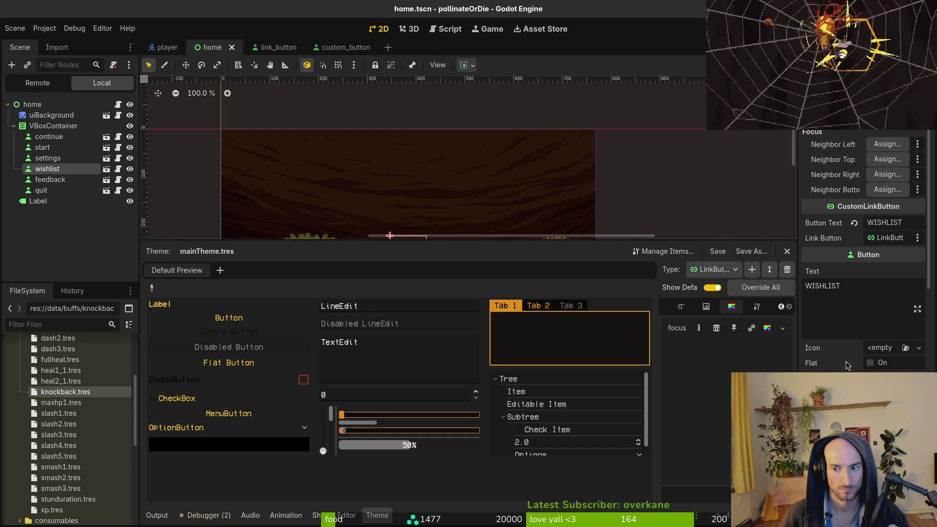
click(263, 47)
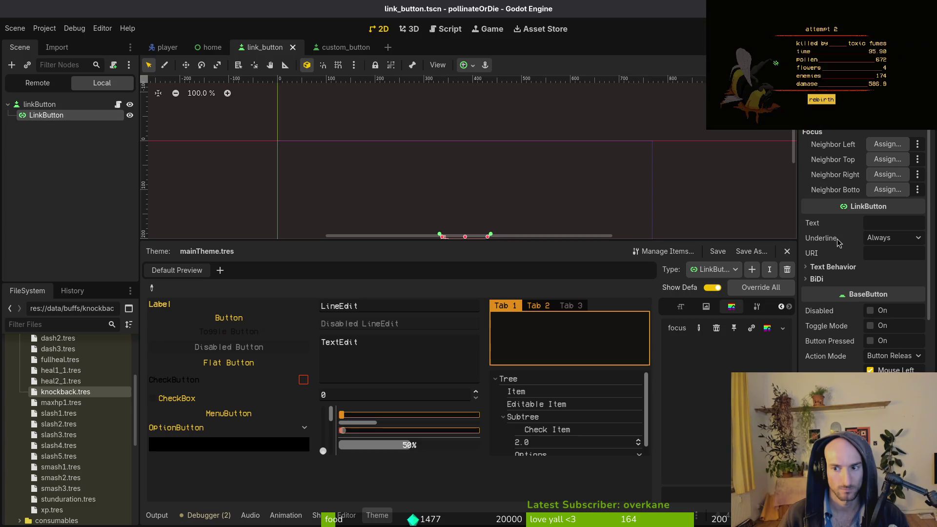
key(alt+Tab)
key(alt+Tab)
key(alt+Tab)
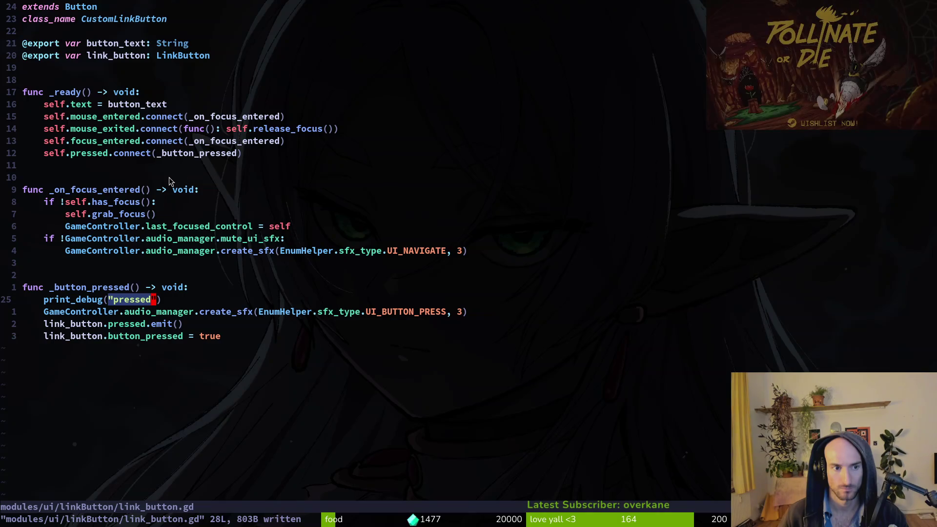
Add an exported uri variable of type String, copied from the link_button export line
click(79, 44)
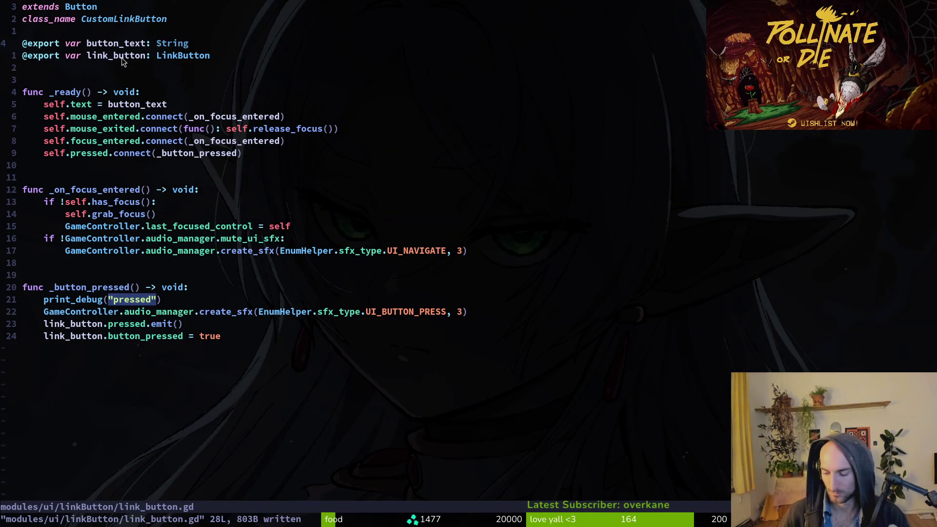
key(y)
key(y)
text(pw)
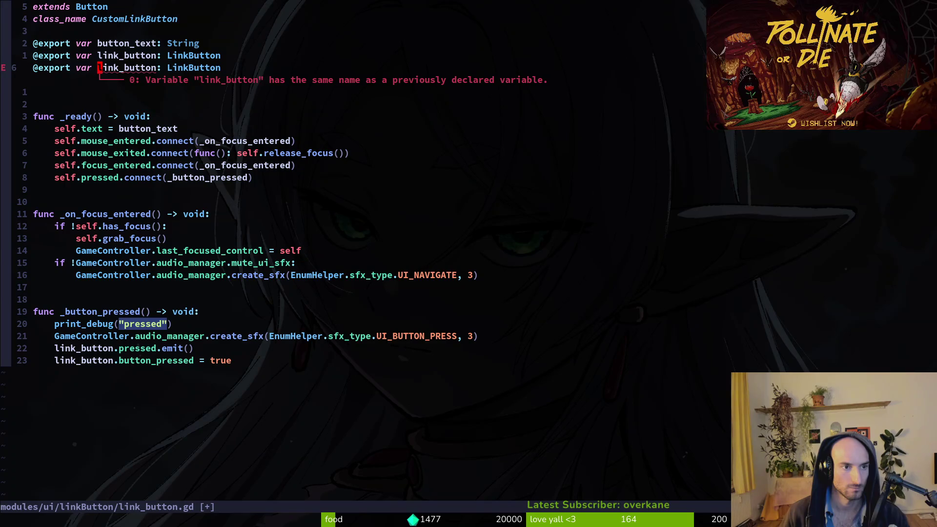
text(cwuri)
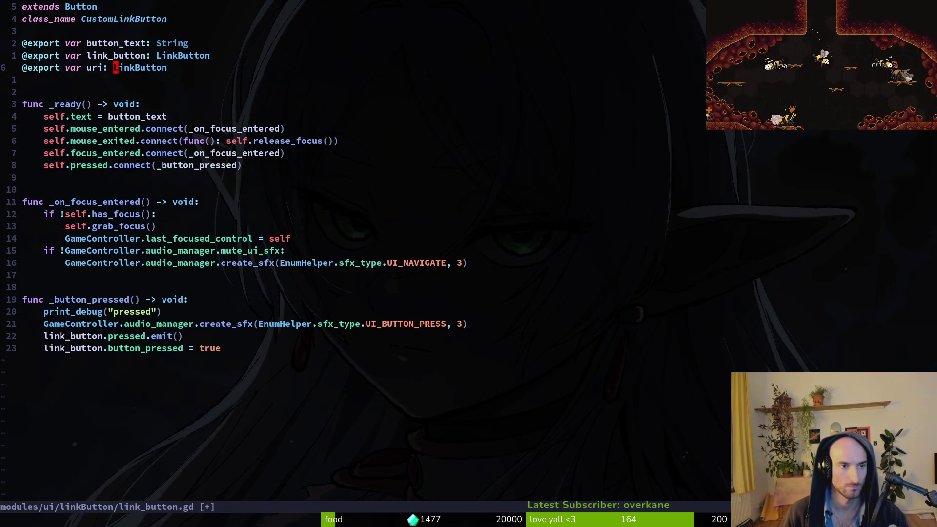
text(cwString)
key(Escape)
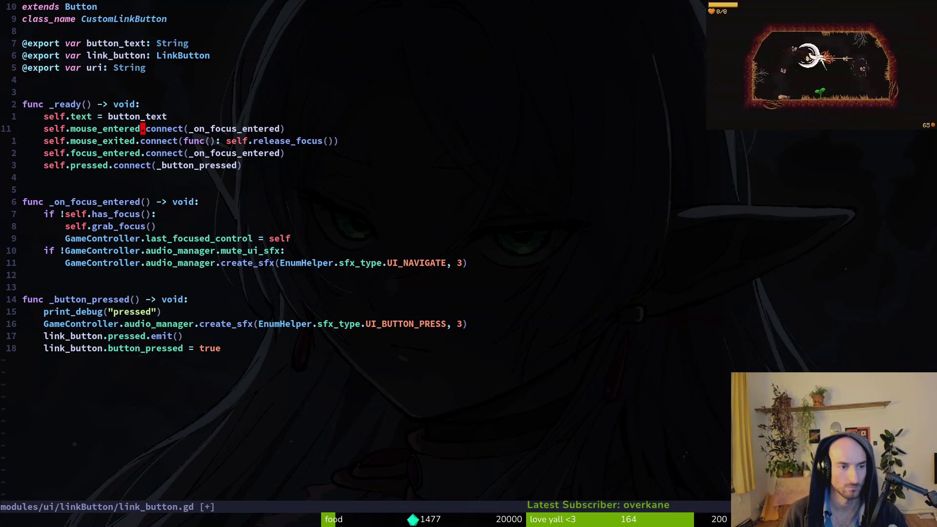
Add 'link_button.uri = uri' below link_button.pressed.emit() in _button_pressed
key(j)
key(j)
key(j)
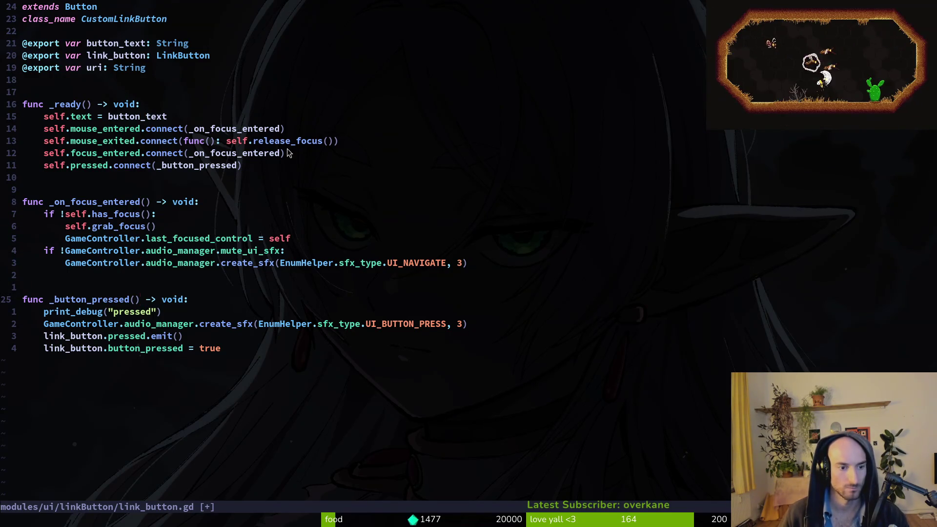
key(j)
key(j)
key(j)
click(190, 336)
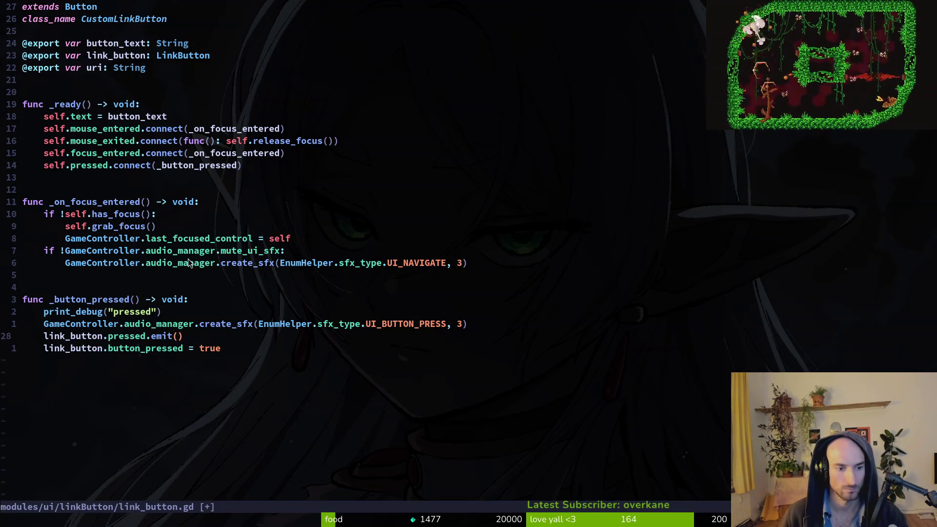
text(olink_button.)
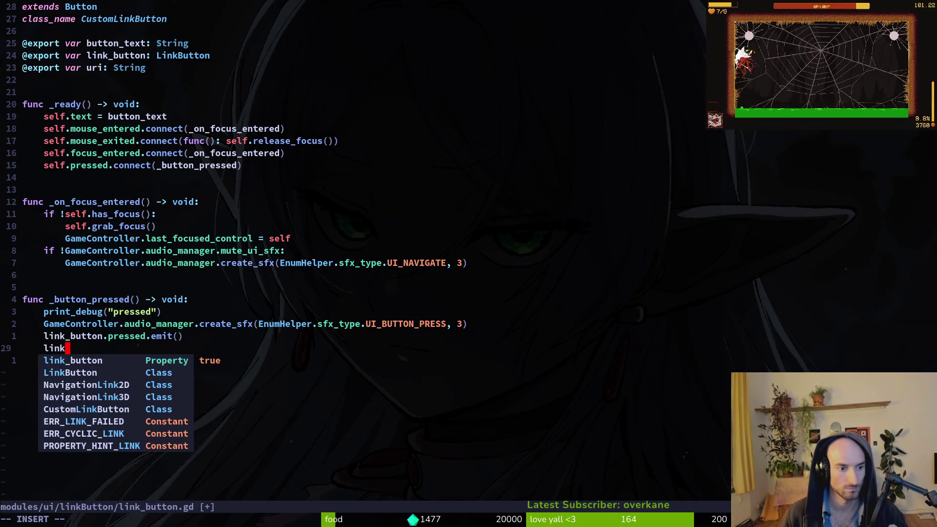
text(uri = rui)
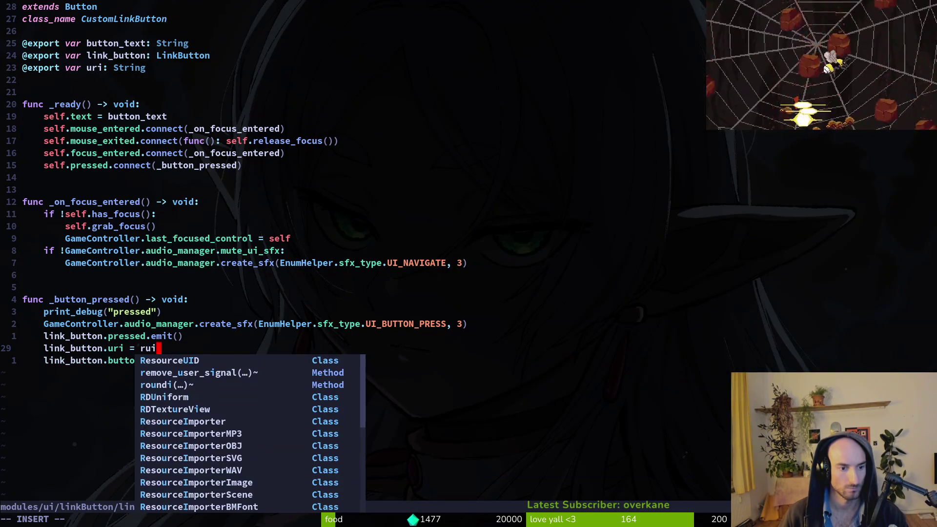
key(BackSpace)
text(uri)
key(Escape)
key(alt+Tab)
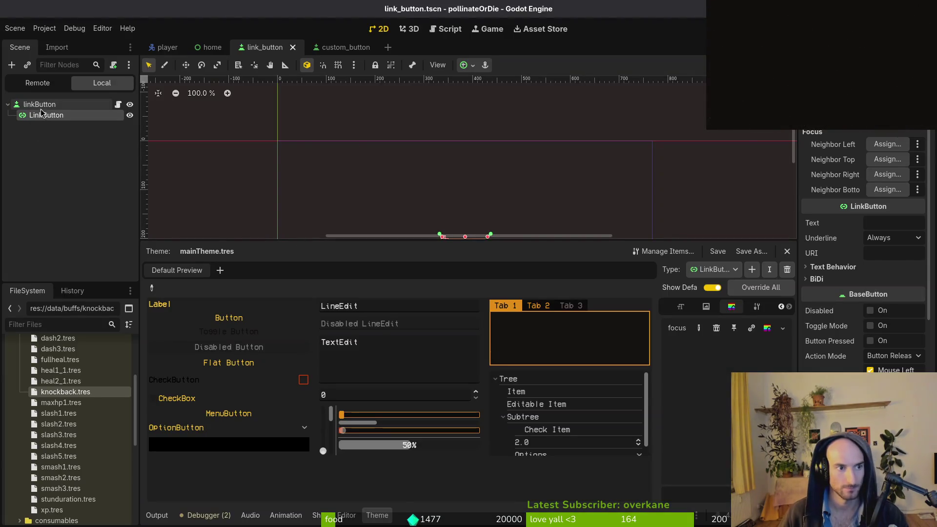
Paste the Pollinate or Die Steam store link from clipboard history into the wishlist button's URI
click(210, 47)
click(888, 250)
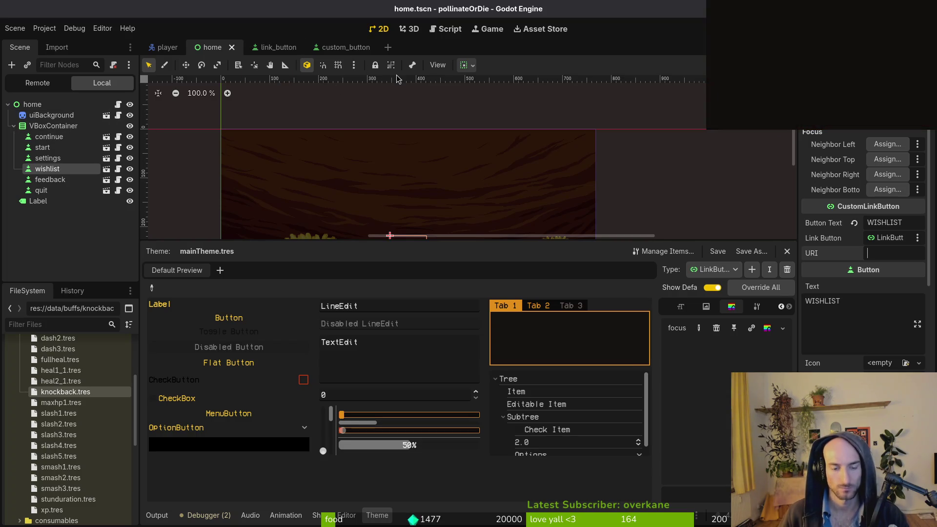
key(ctrl+shift+v)
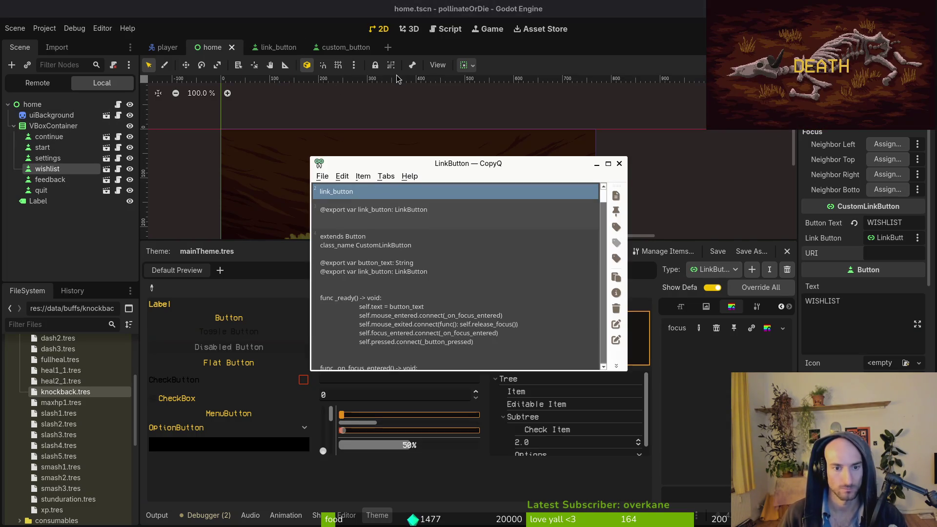
text(pod)
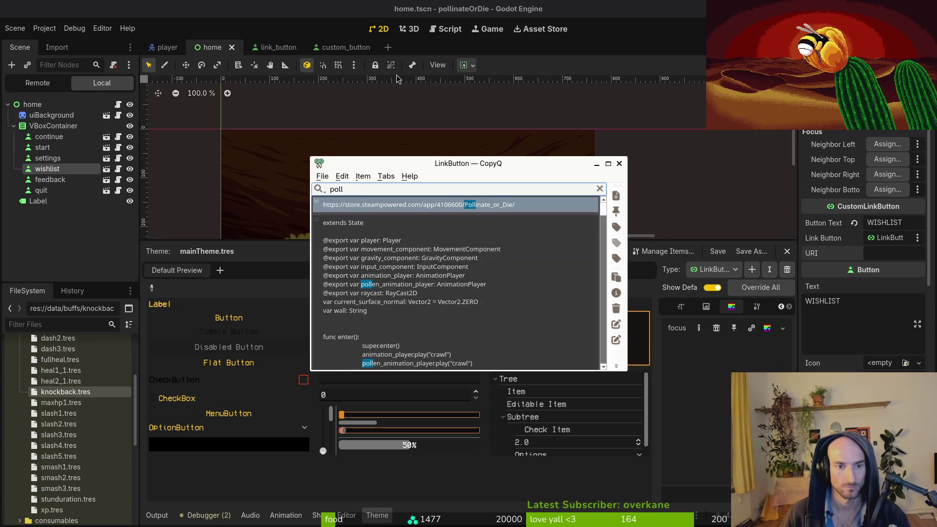
key(Return)
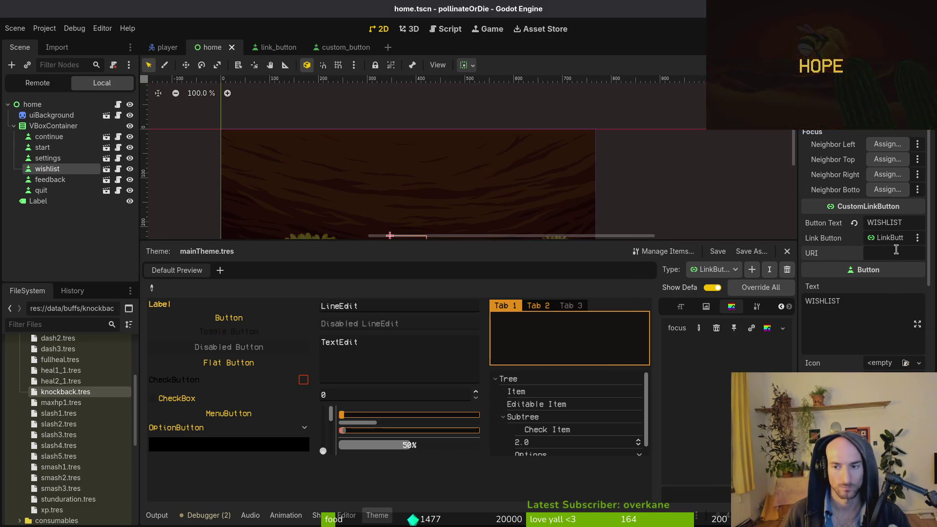
text(V)
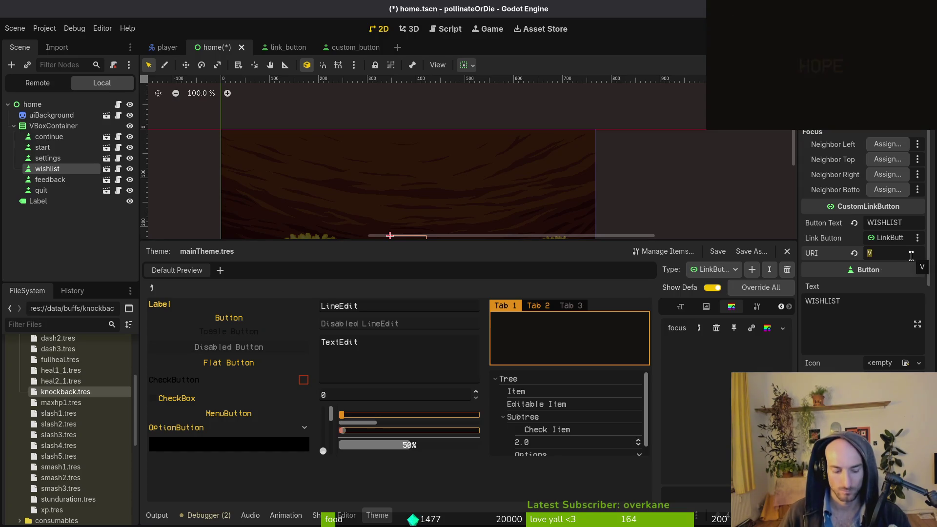
Select the feedback button's URI field and load pimen.itch.io in a new browser tab
click(49, 180)
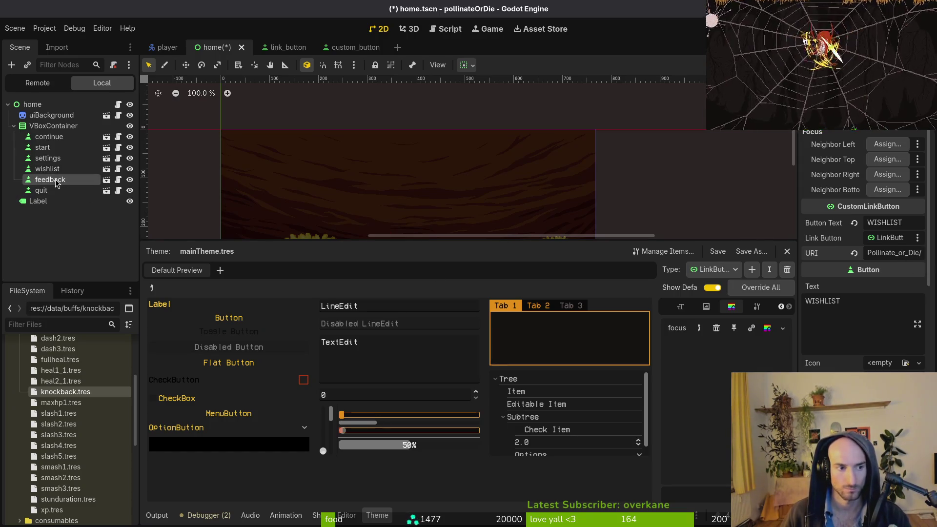
click(897, 250)
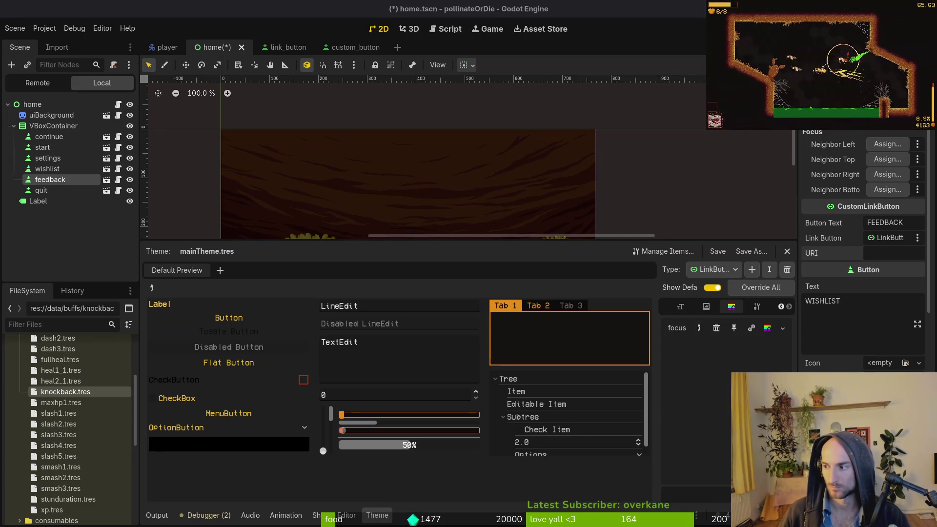
key(alt+Tab)
key(ctrl+t)
text(pimen.itch.io)
key(Return)
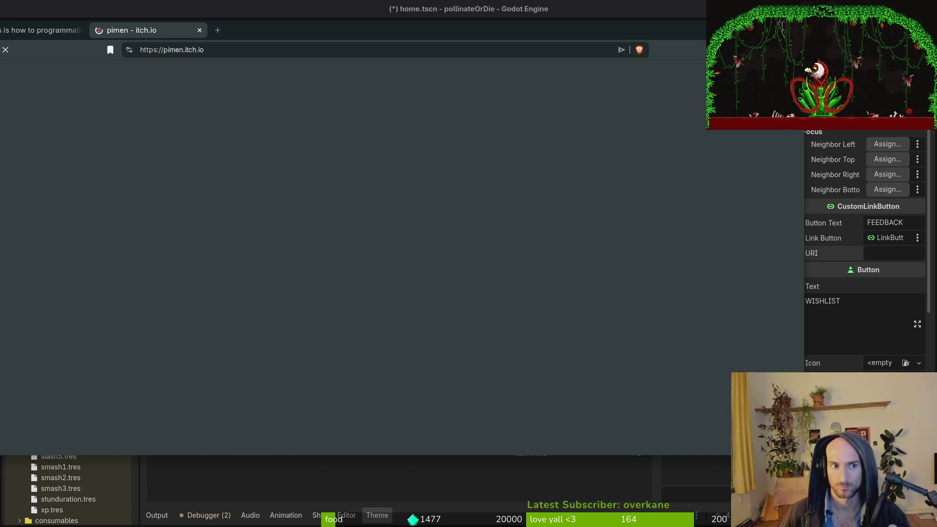
Open the developer's itch.io page and close the duplicate tab
key(ctrl+t)
text(itch)
key(Down)
key(Down)
key(Return)
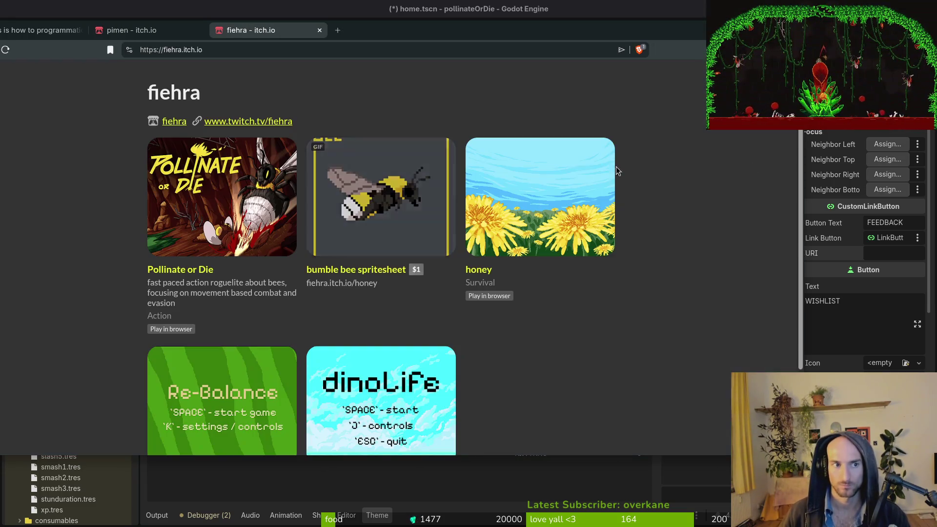
click(151, 31)
middle_click(150, 31)
Run Pollinate or Die's web build and follow its feedback link to the form page
click(203, 180)
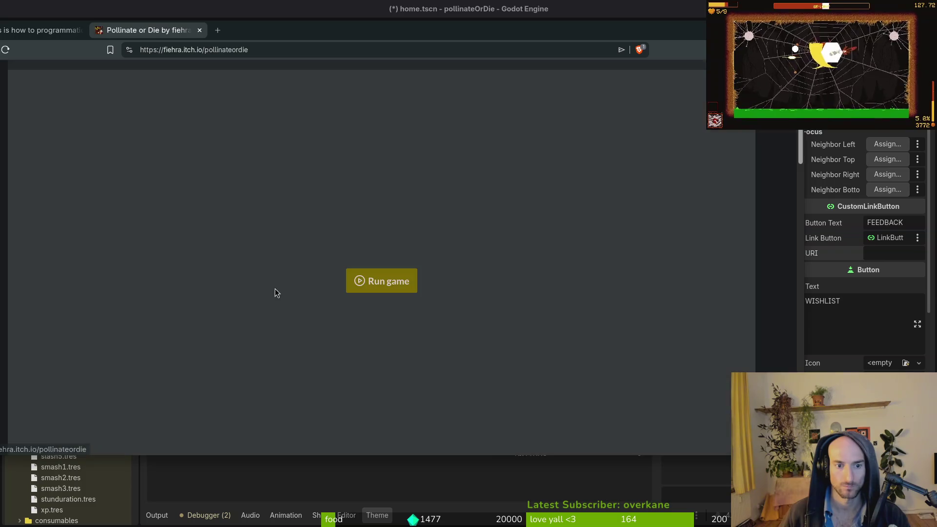
click(381, 280)
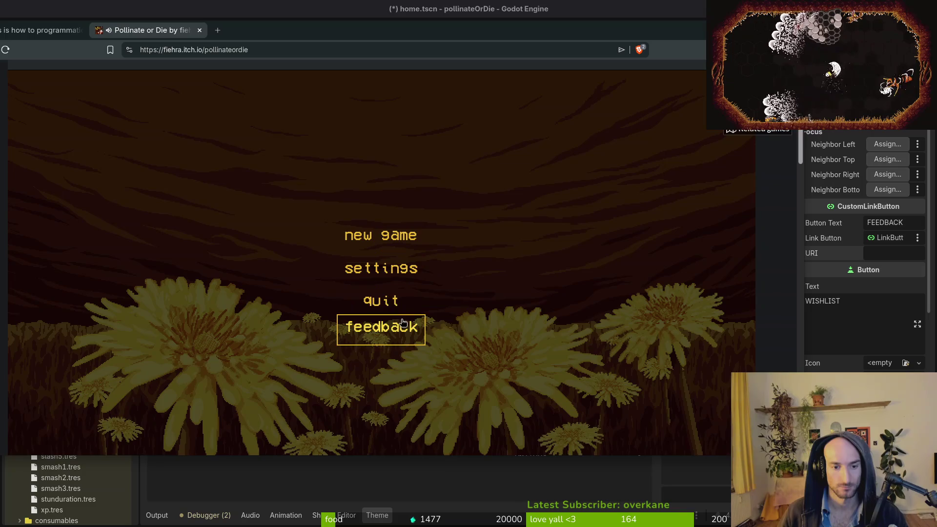
click(391, 328)
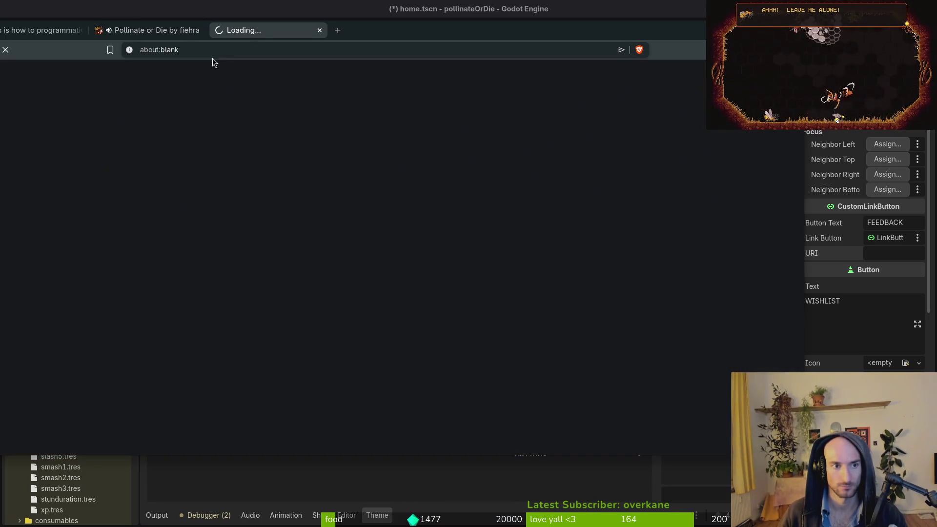
key(ctrl+w)
key(alt+Tab)
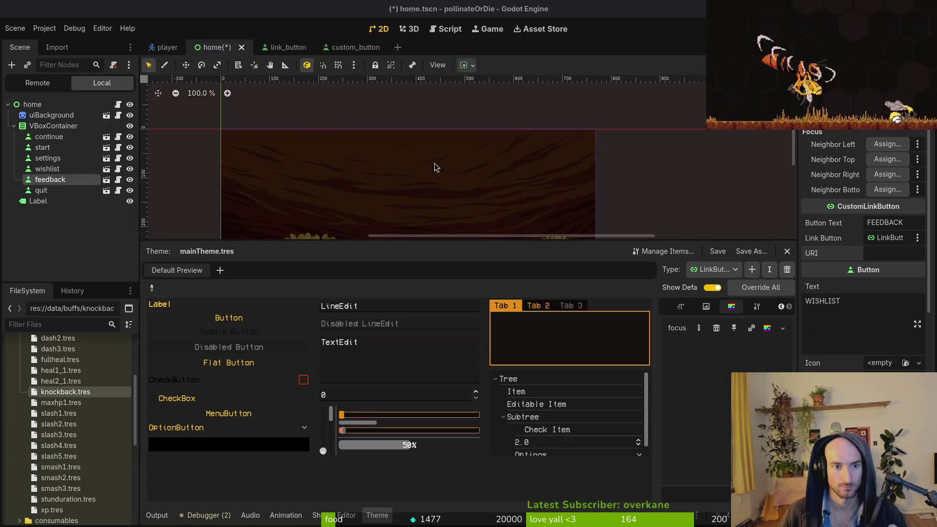
Paste the Google Docs feedback form link into the feedback button's URI, then save and run the game
key(alt+Tab)
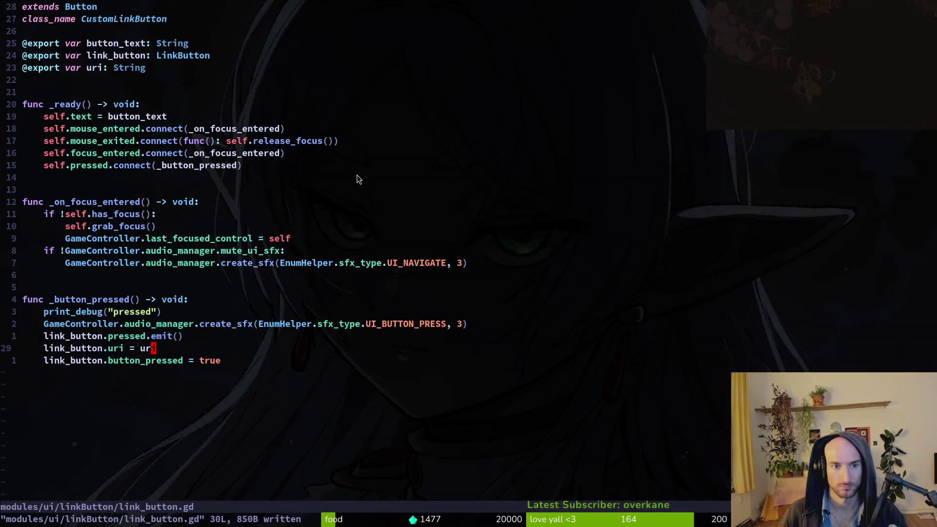
key(alt+Tab)
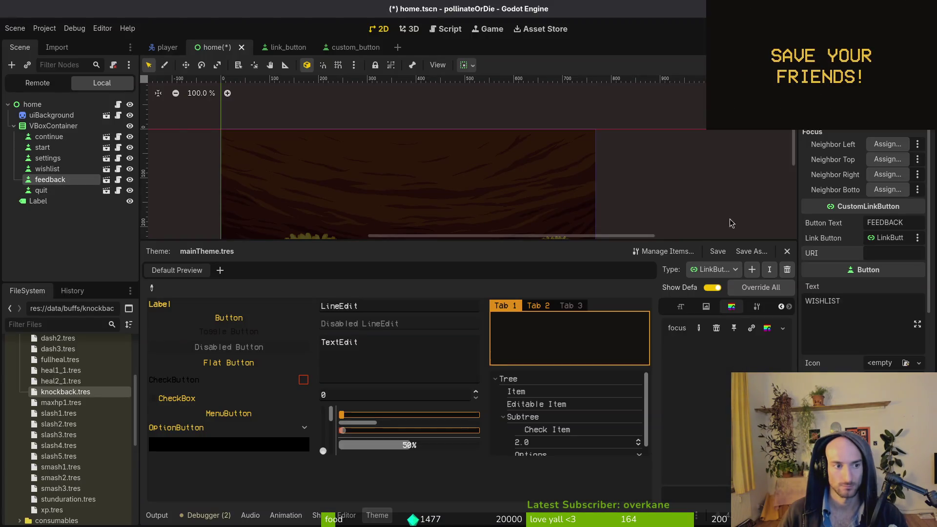
key(ctrl+v)
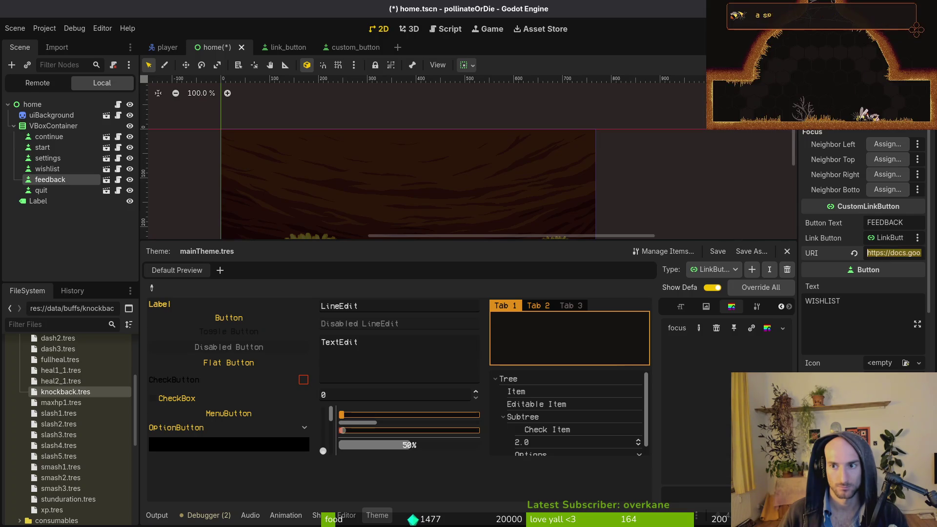
key(F5)
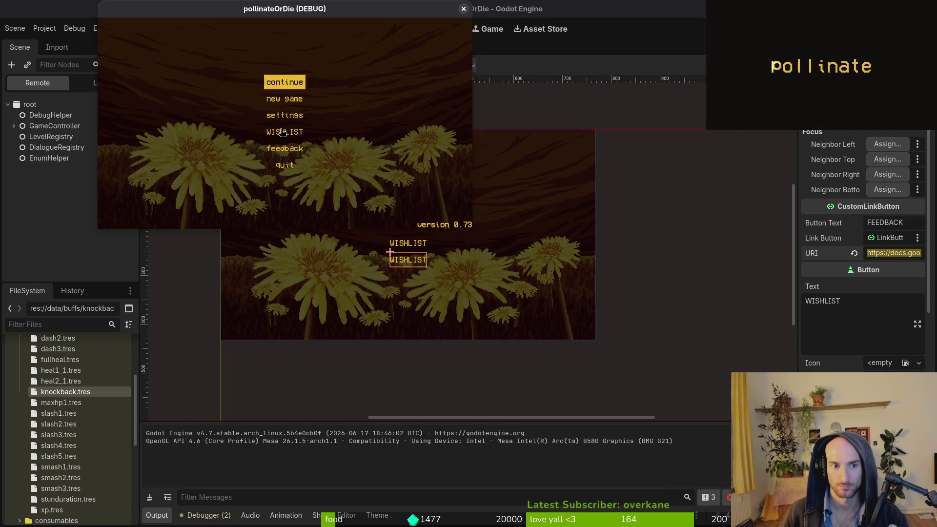
Trigger WISHLIST twice to confirm "pressed" is logged, then search the class help for LinkButton
click(282, 132)
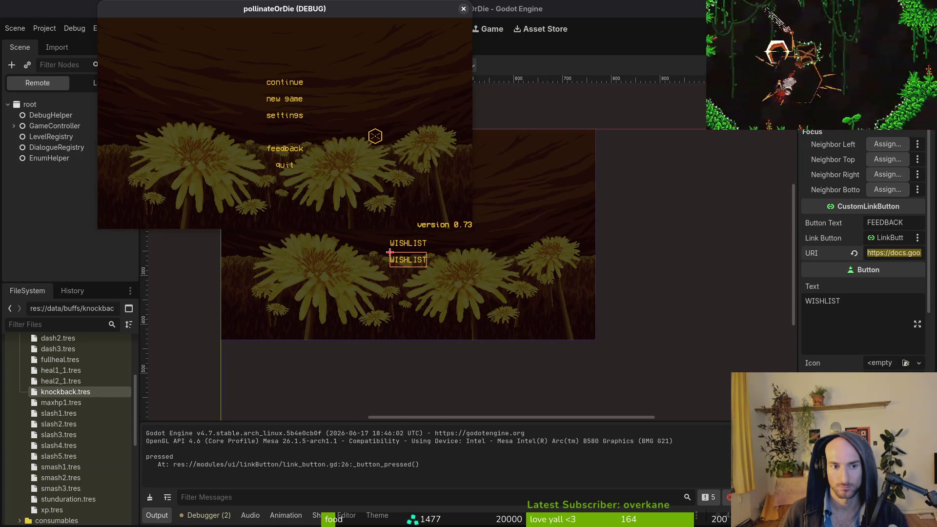
key(Return)
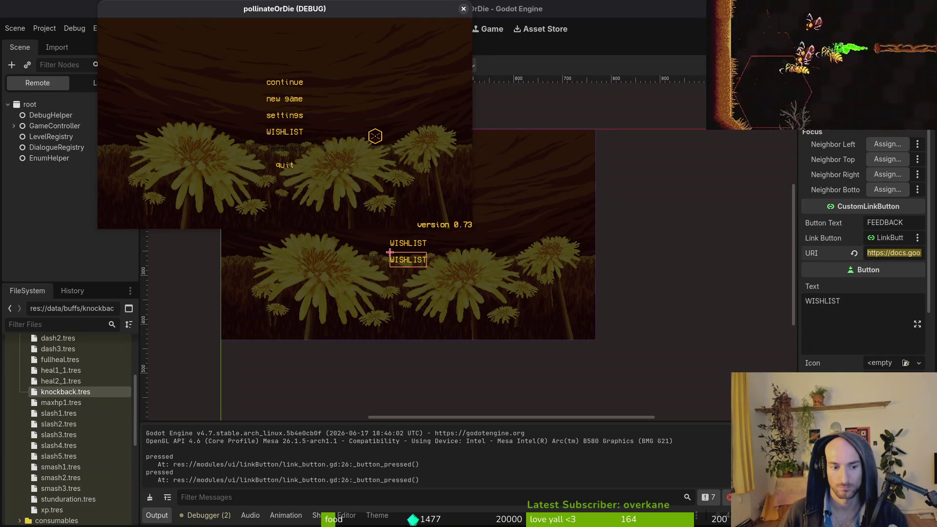
key(super+1)
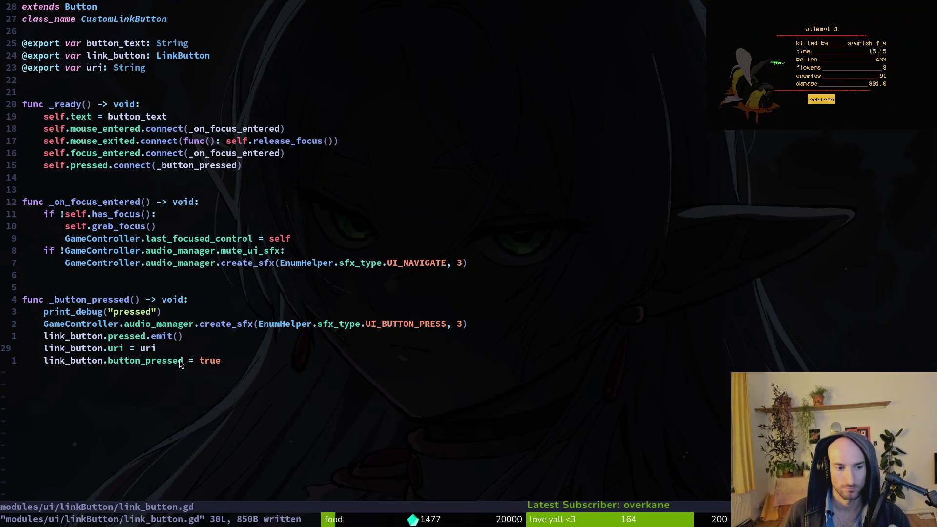
click(132, 361)
key(super+2)
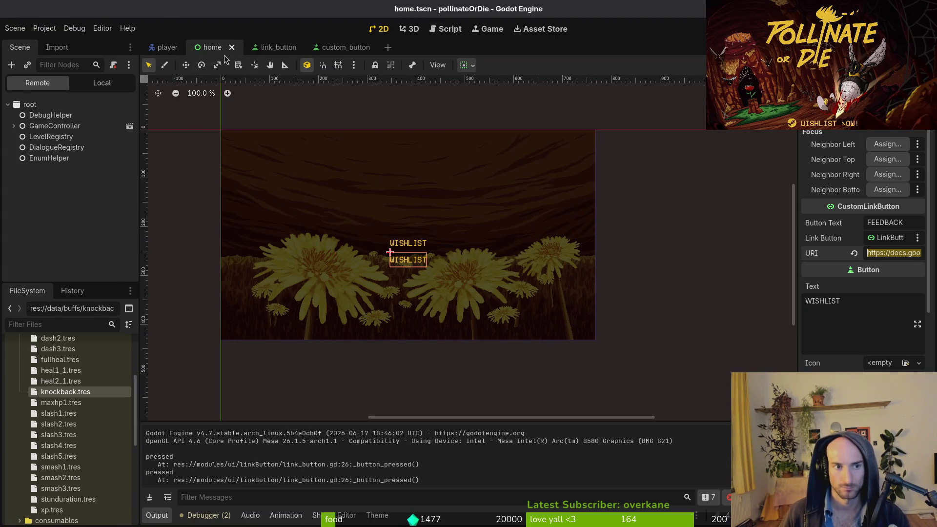
key(super+1)
key(super+2)
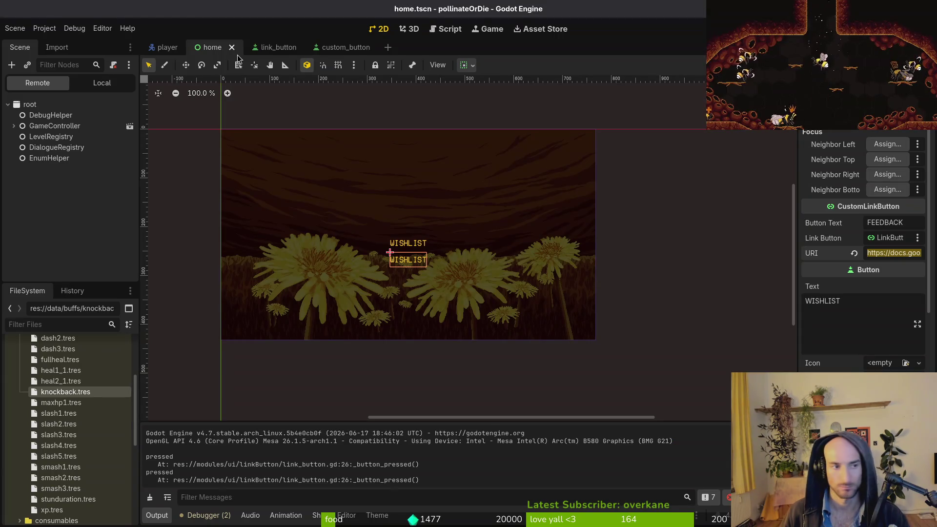
key(F1)
Search help for 'linkbu' and read through the LinkButton class reference
text(linkbu)
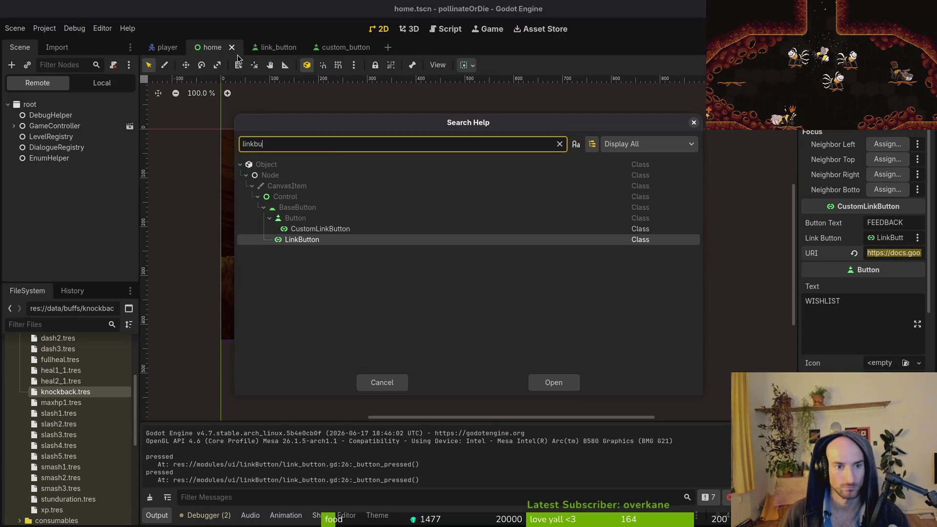
key(Return)
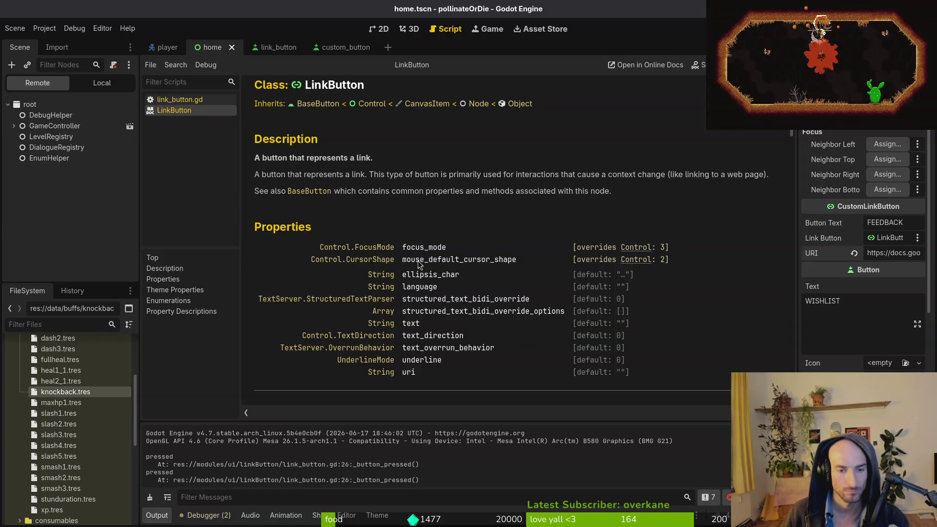
scroll(503, 275, down, 5)
scroll(424, 257, down, 3)
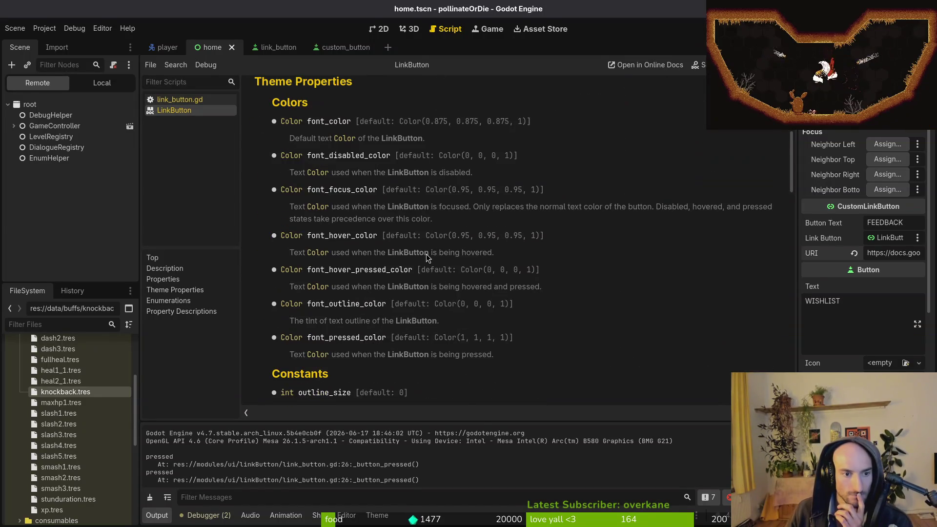
scroll(321, 181, down, 6)
scroll(441, 128, up, 20)
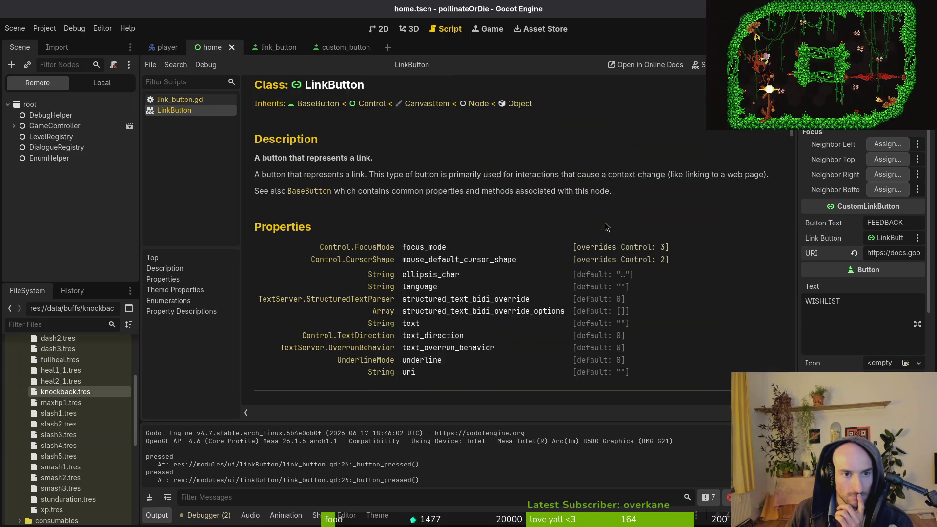
Follow the inheritance to the BaseButton page and jump to the _pressed() method description
click(318, 106)
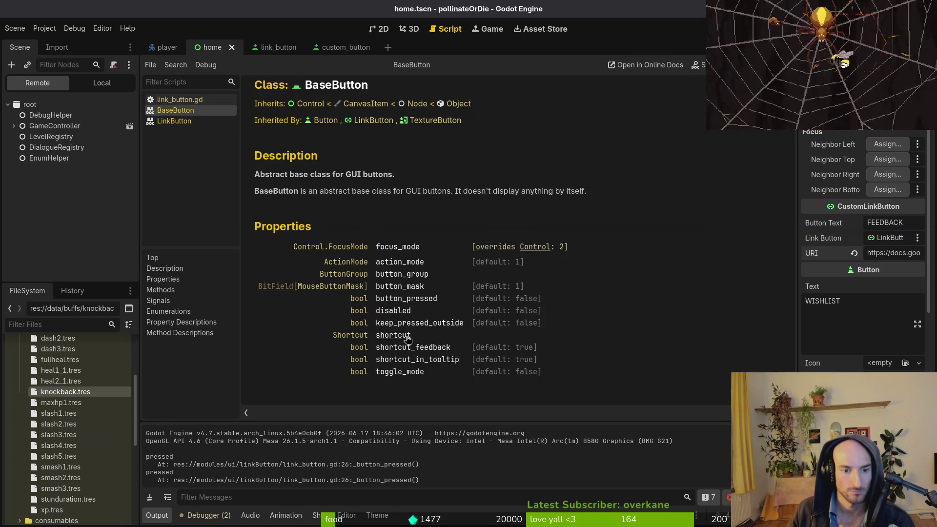
scroll(417, 266, down, 3)
scroll(417, 267, down, 3)
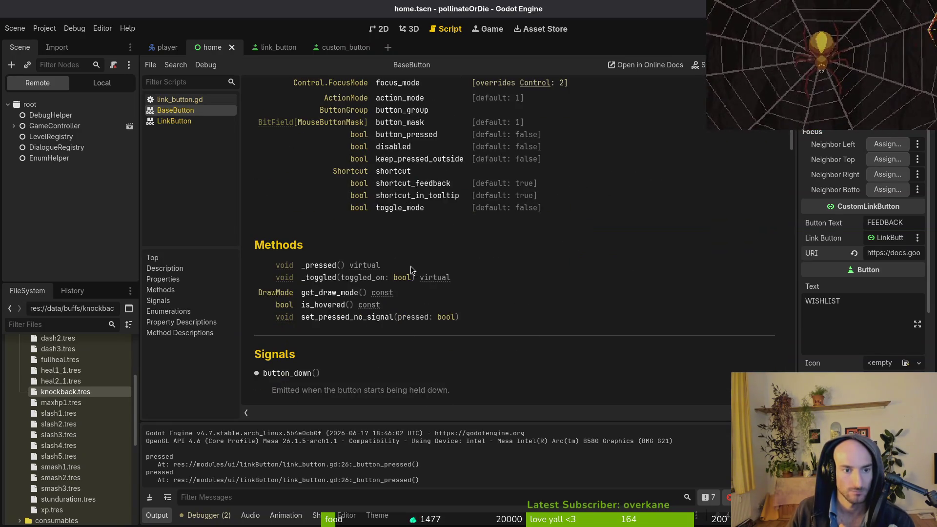
click(330, 269)
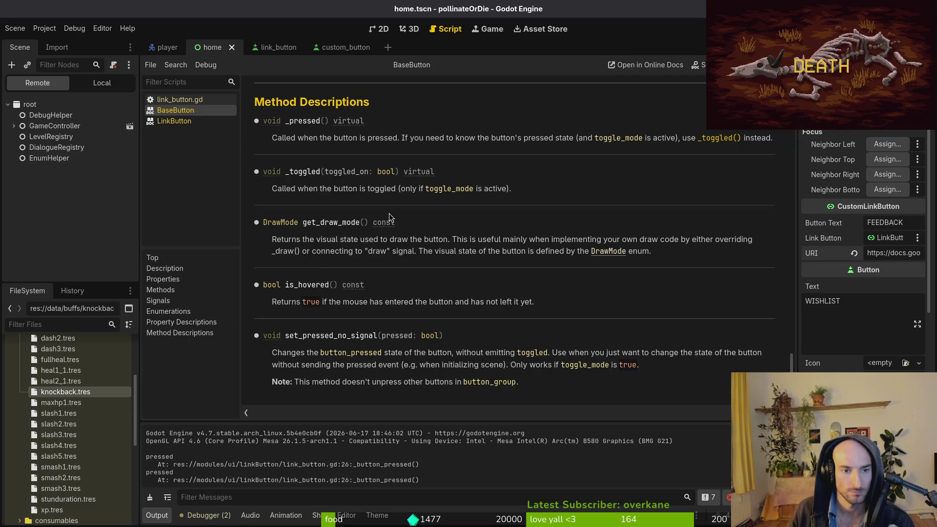
Return to the LinkButton page and scroll down to its uri property description
key(alt+Left)
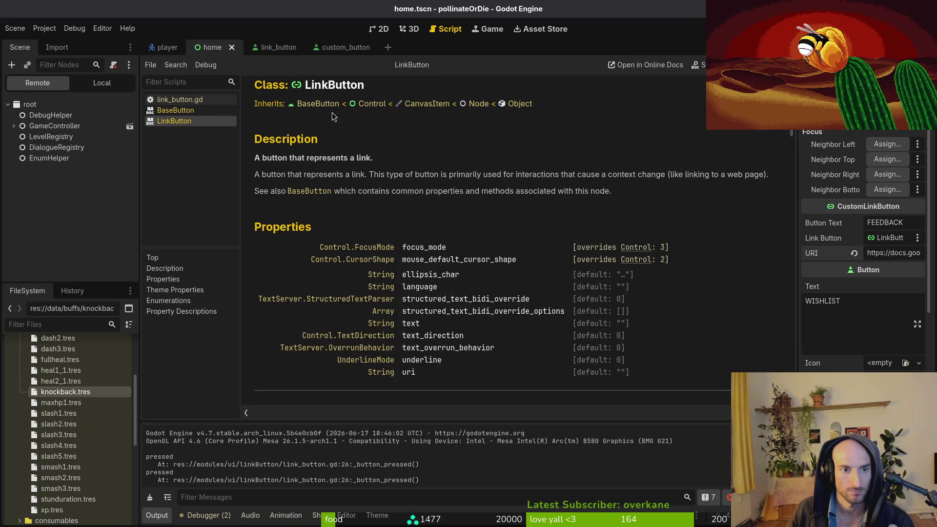
key(alt+Left)
key(alt+Right)
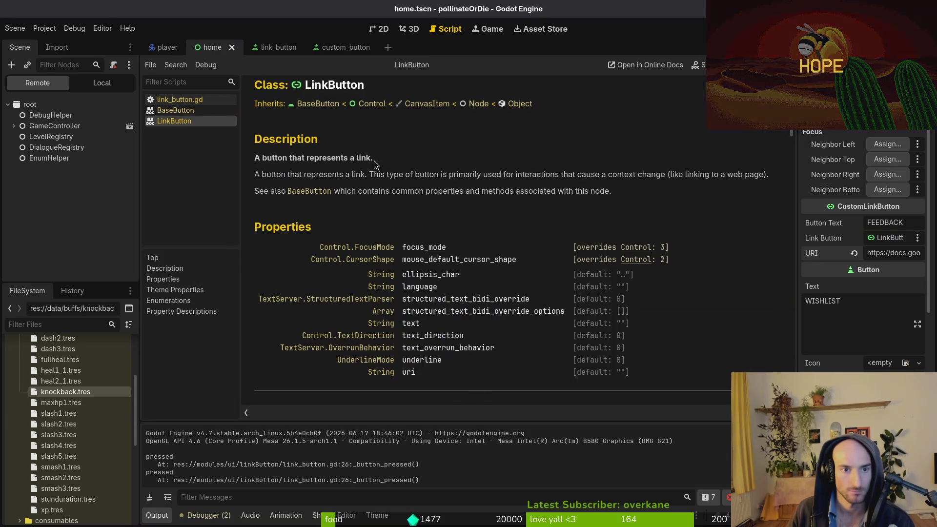
scroll(424, 250, down, 5)
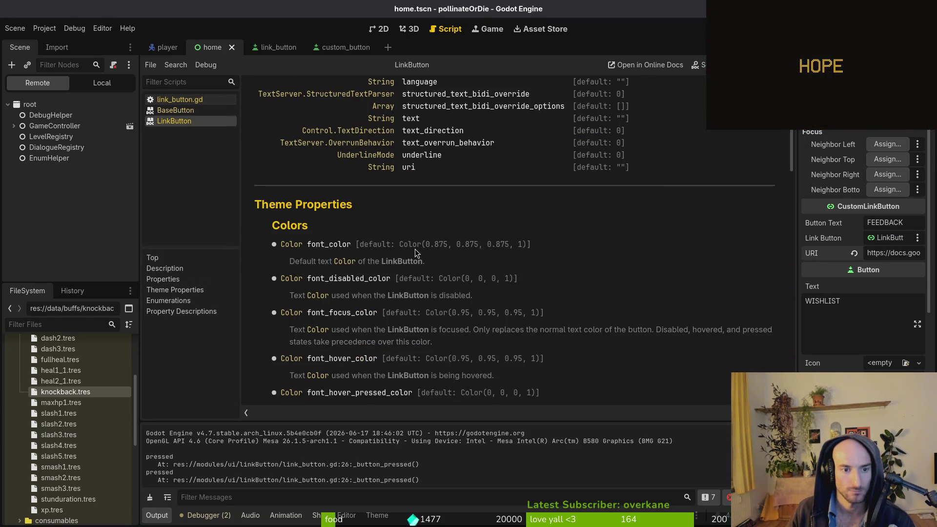
scroll(417, 253, down, 18)
scroll(413, 244, down, 19)
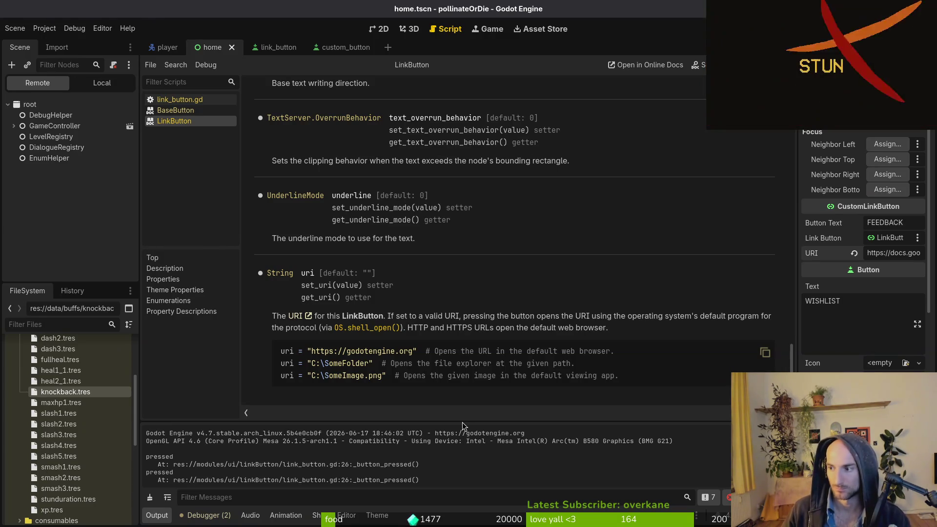
key(alt+Tab)
Delete '.emit' on line 28 so it reads link_button._pressed()
key(k)
key(i)
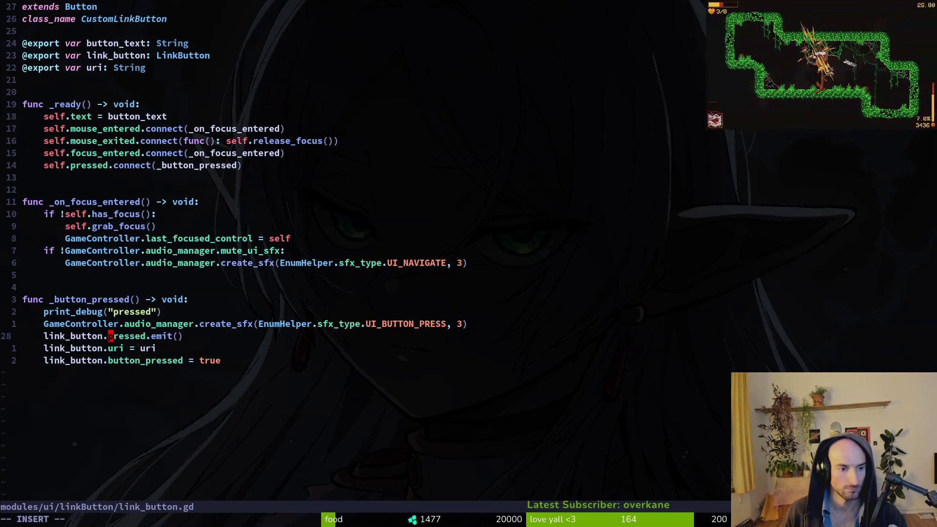
text(_)
key(l)
key(l)
key(l)
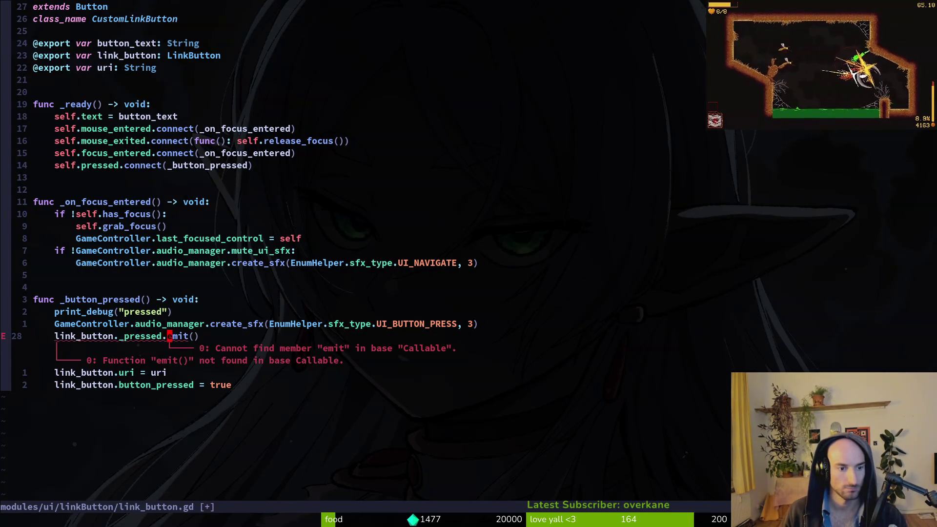
key(BackSpace)
key(Delete)
key(Delete)
key(Delete)
key(Escape)
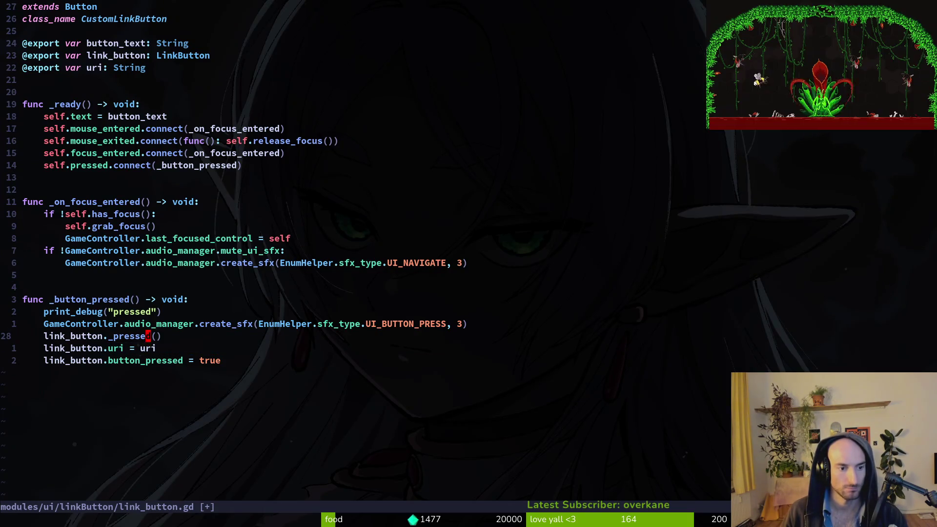
Save link_button.gd with :w and run the game from Godot with F5
text(:w)
key(Return)
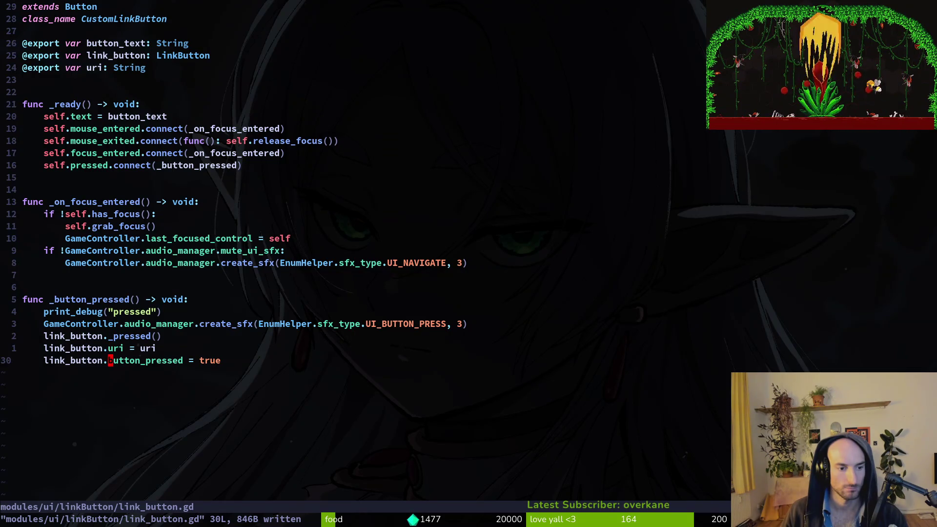
key(alt+Tab)
key(F5)
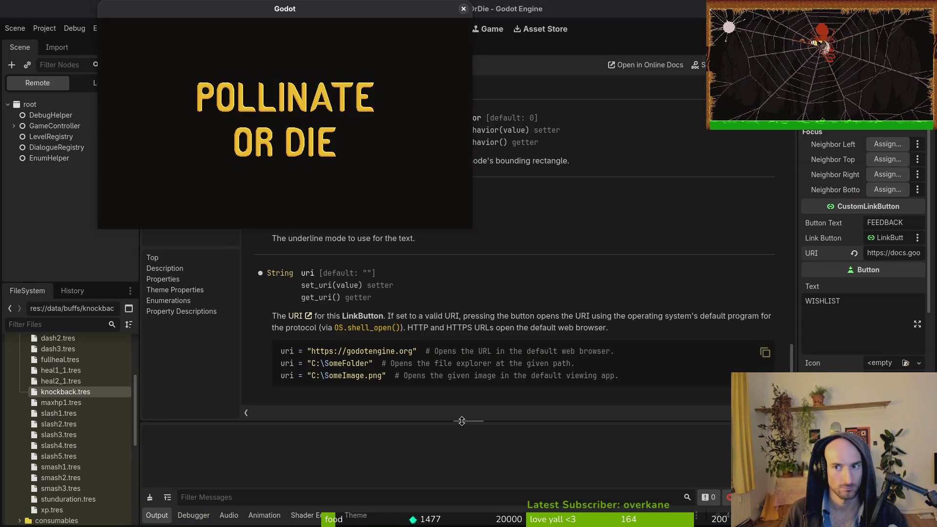
Activate feedback in the game menu to hit the missing _pressed error, then search help for 'link'
key(Down)
key(Down)
key(Down)
key(Return)
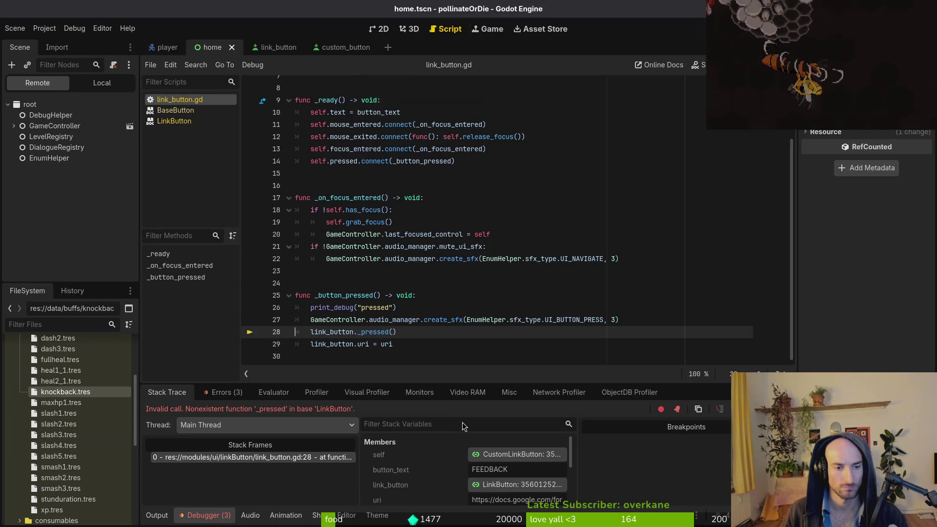
key(ctrl+f)
key(Escape)
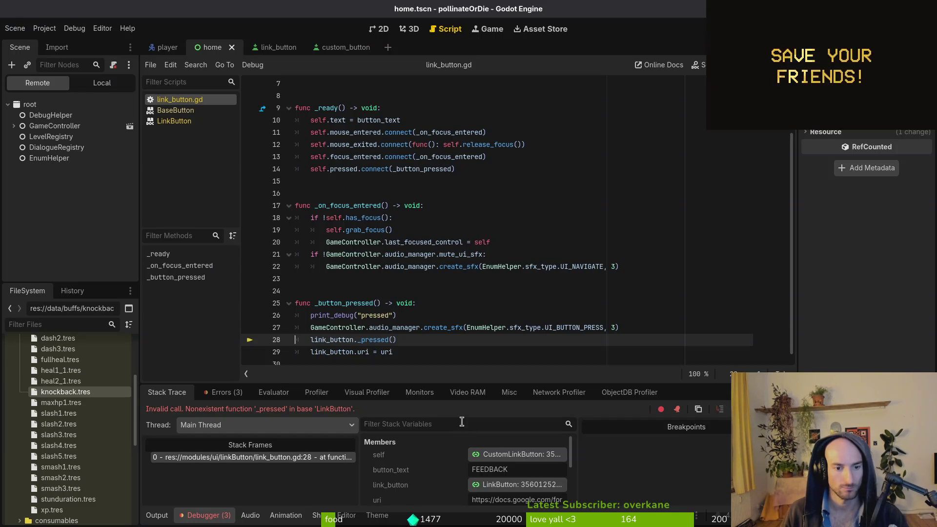
key(F1)
text(link)
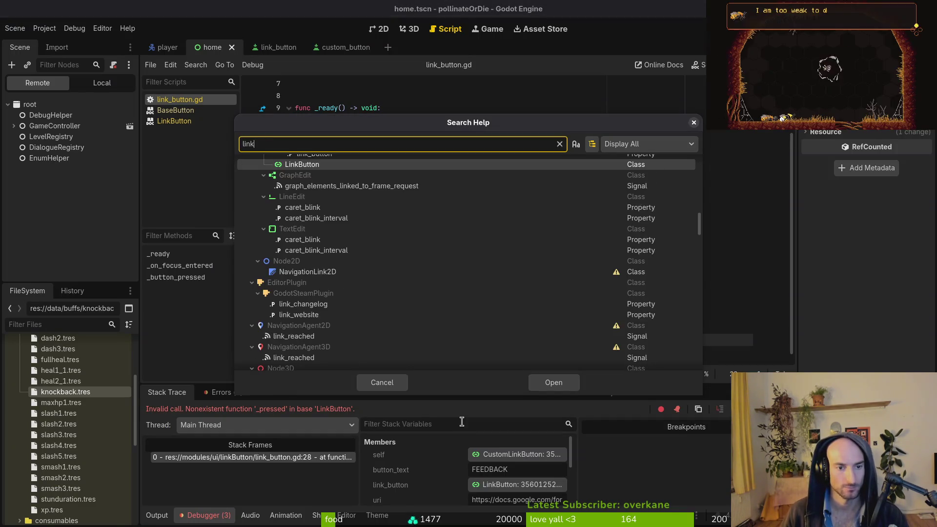
key(Return)
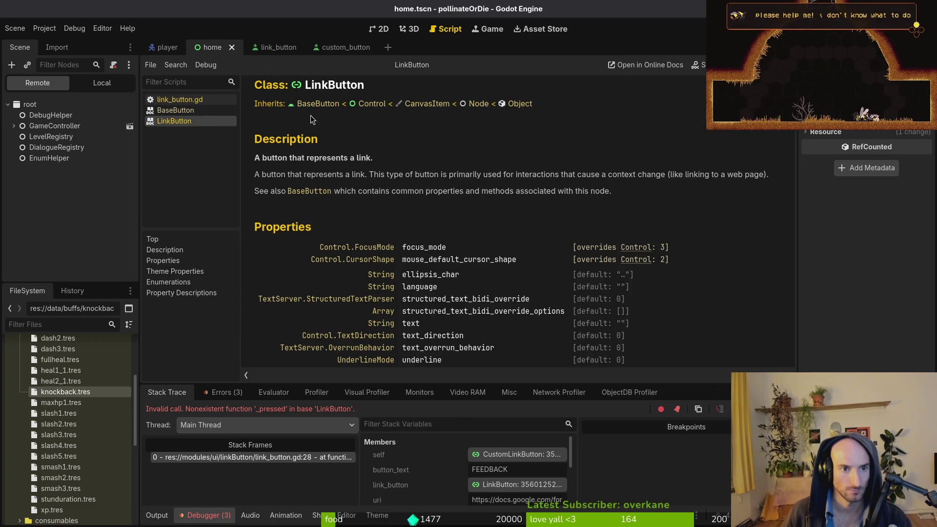
click(324, 104)
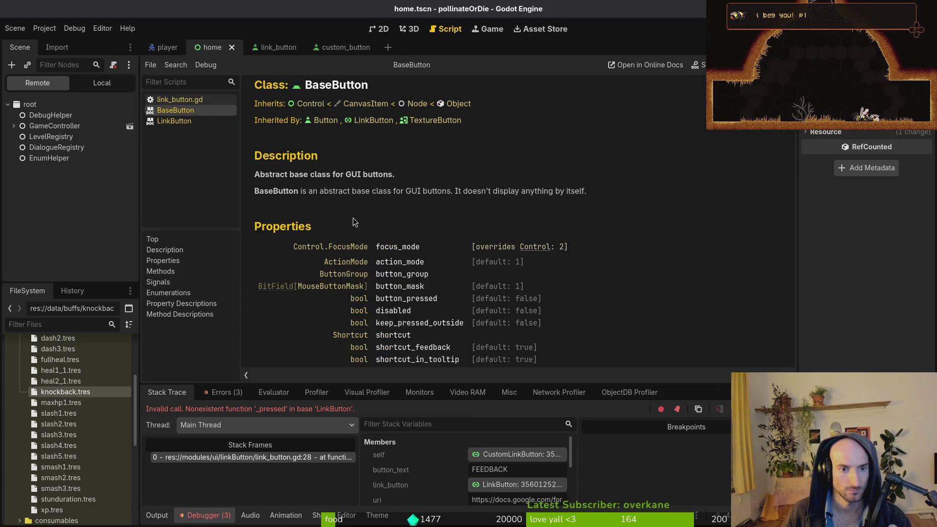
scroll(412, 273, down, 3)
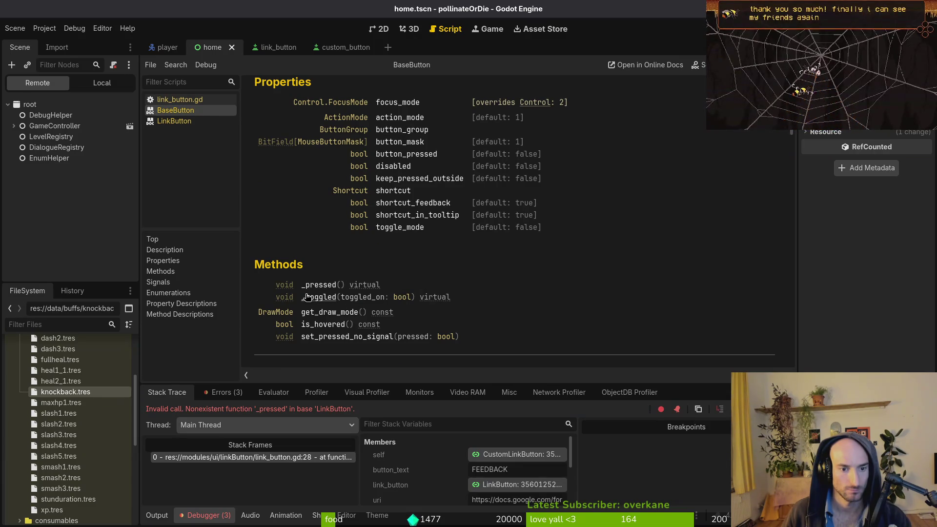
scroll(342, 325, down, 1)
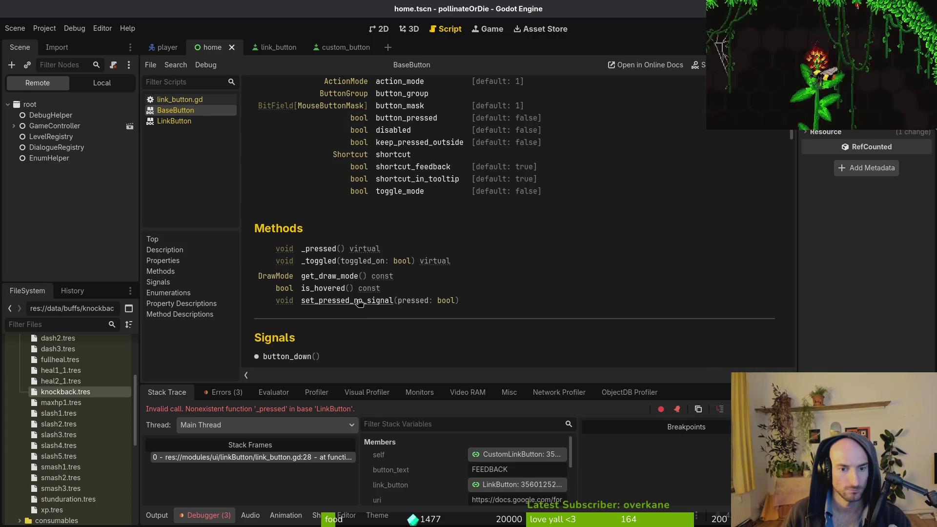
scroll(359, 303, down, 1)
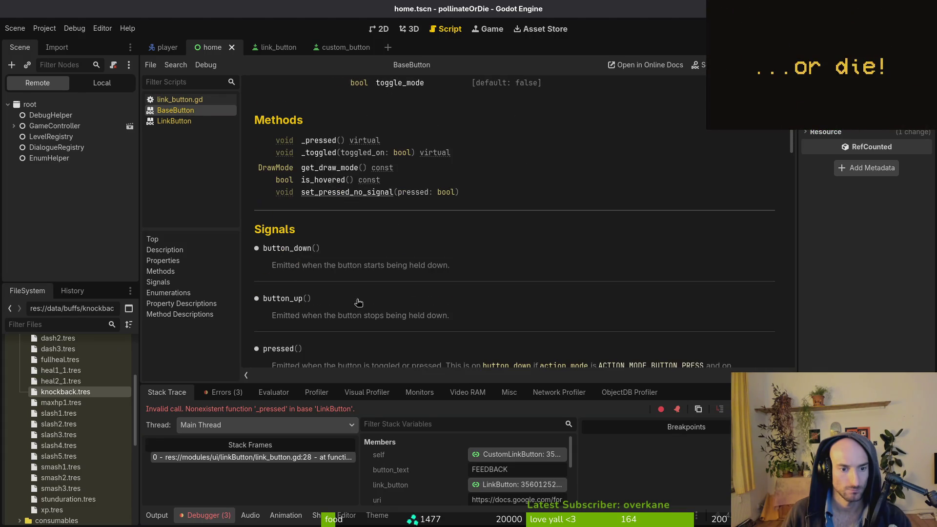
scroll(273, 161, down, 5)
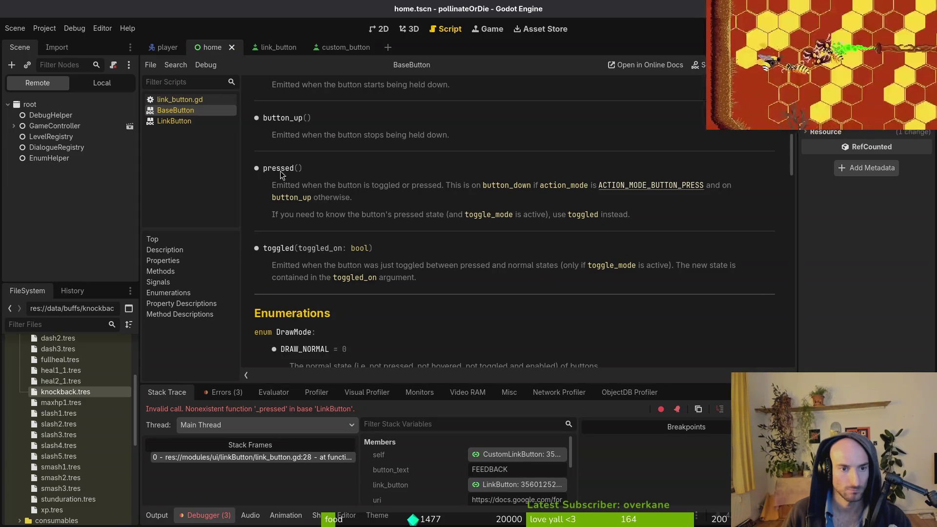
scroll(371, 241, up, 3)
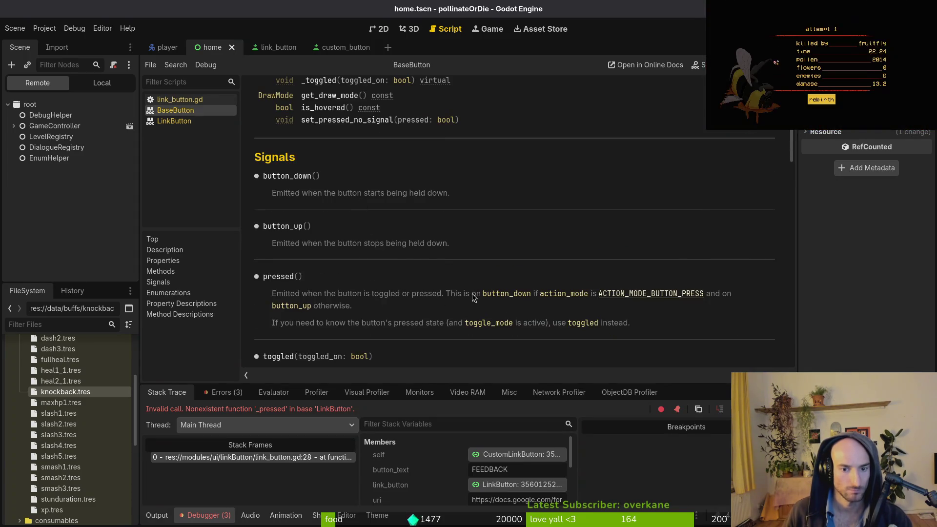
scroll(439, 322, down, 2)
scroll(395, 312, down, 15)
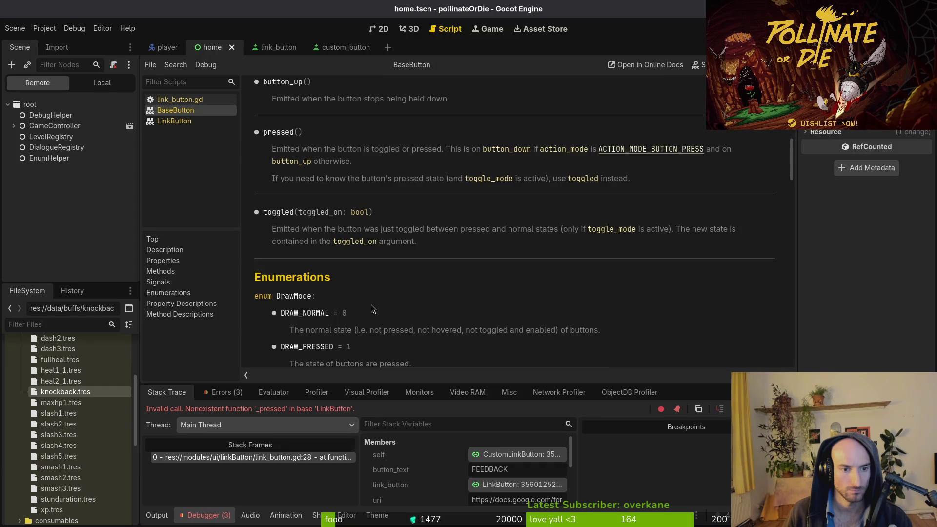
scroll(433, 285, down, 5)
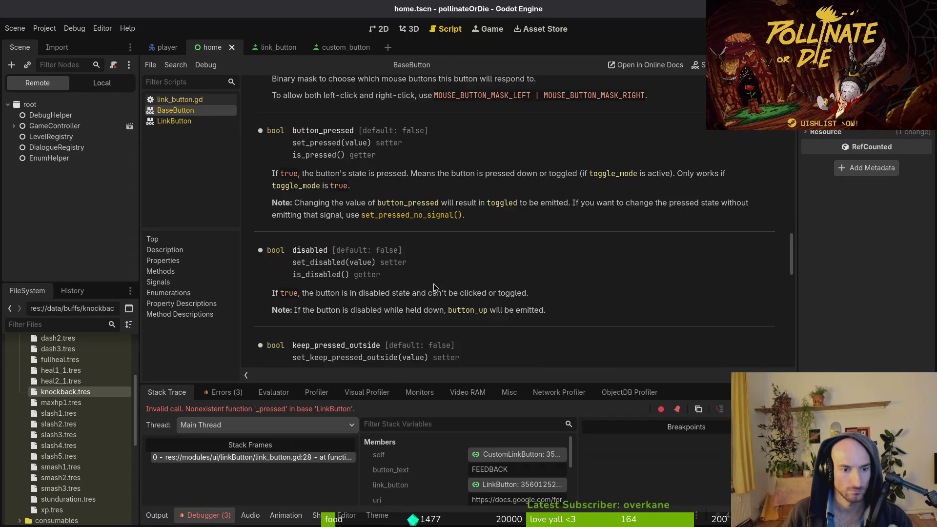
scroll(434, 283, up, 3)
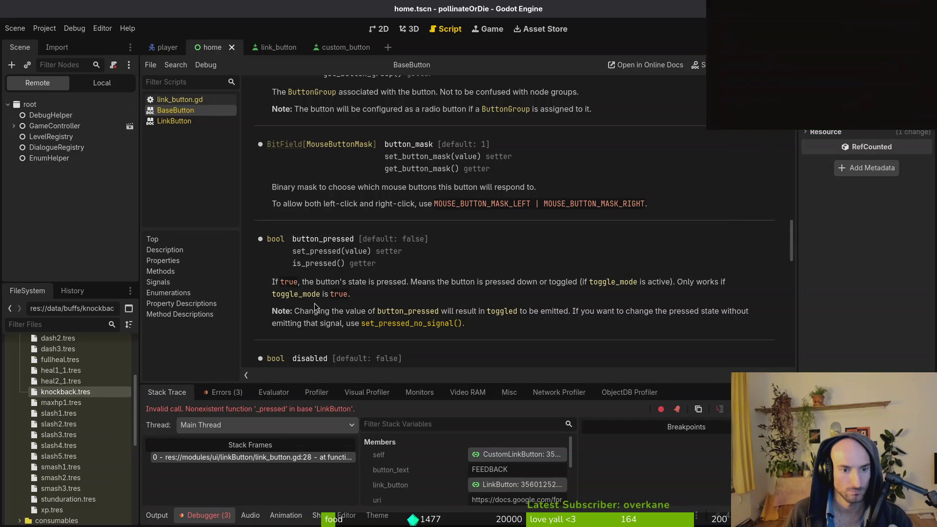
scroll(374, 279, down, 10)
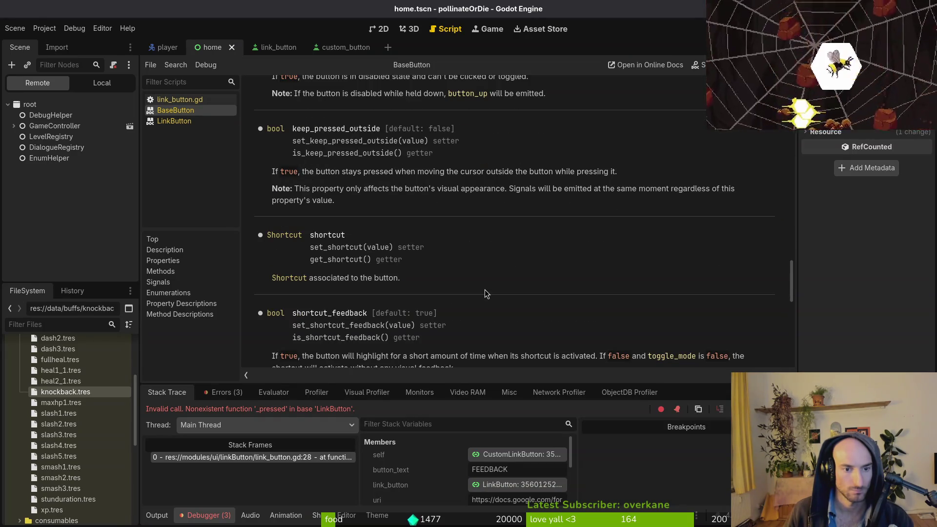
scroll(485, 289, down, 7)
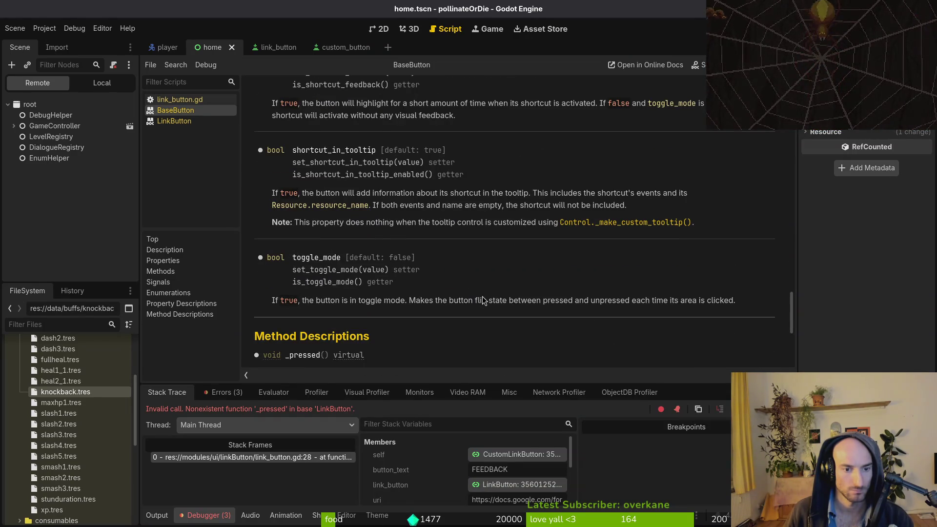
scroll(481, 300, down, 5)
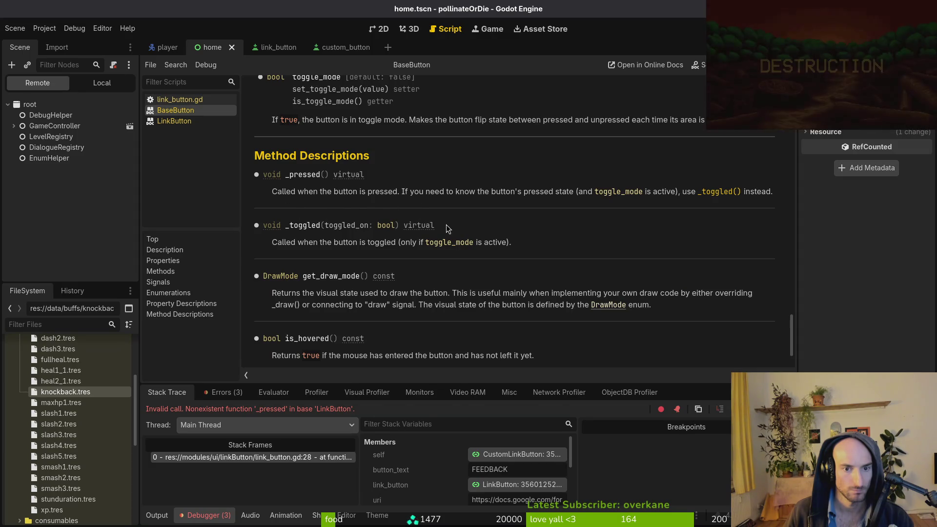
scroll(384, 276, down, 3)
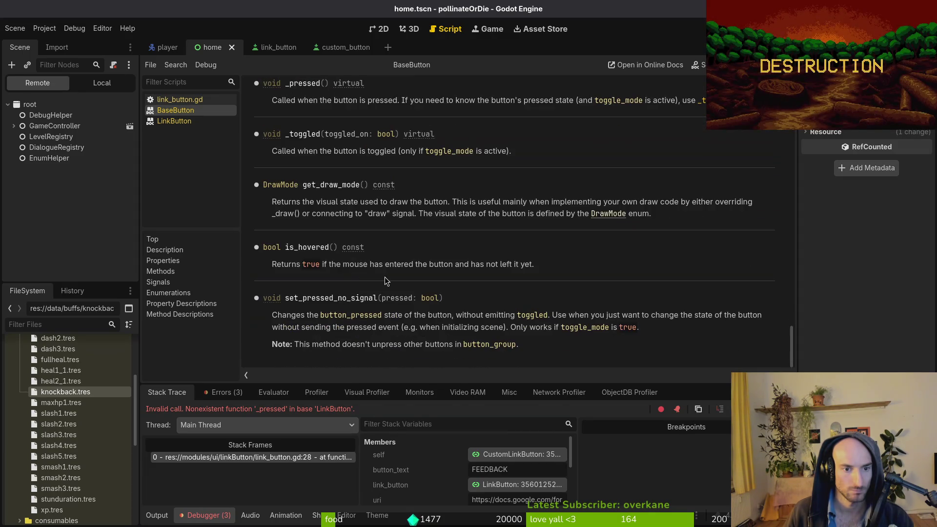
scroll(412, 275, up, 6)
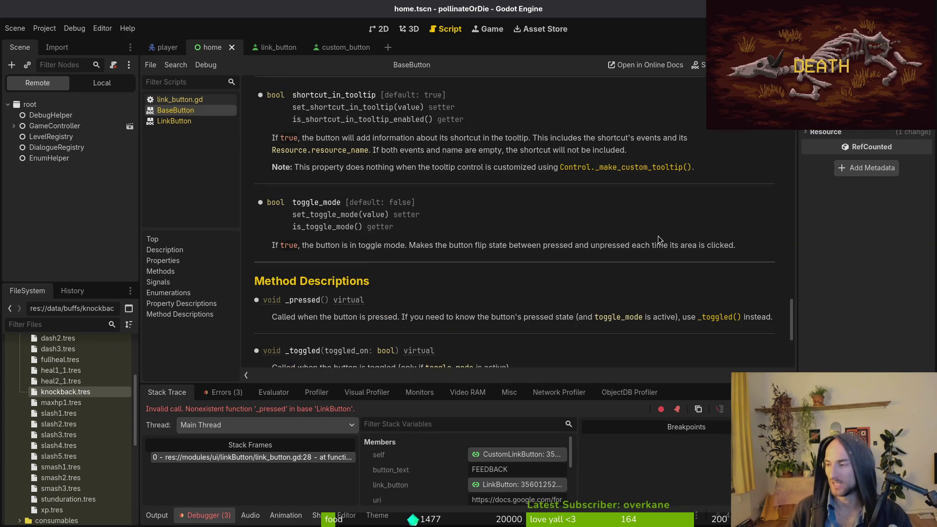
key(alt+Tab)
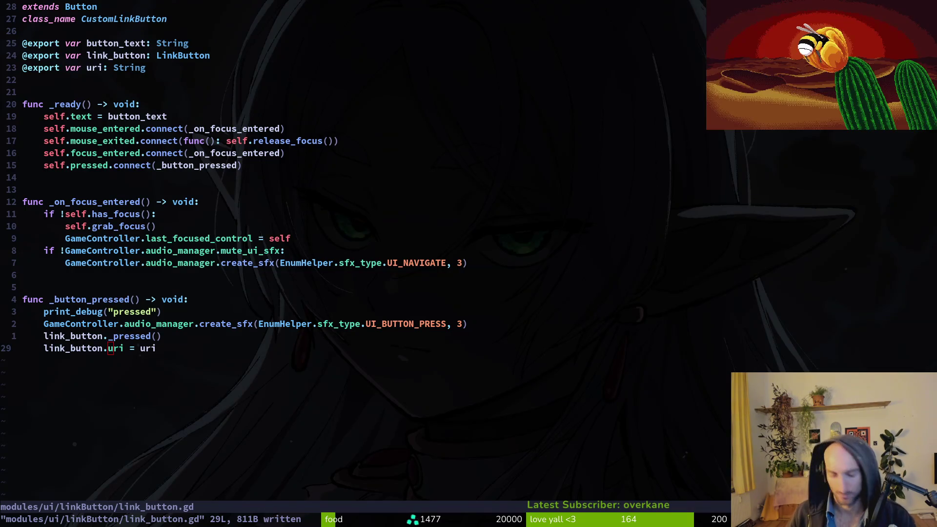
key(alt+Tab)
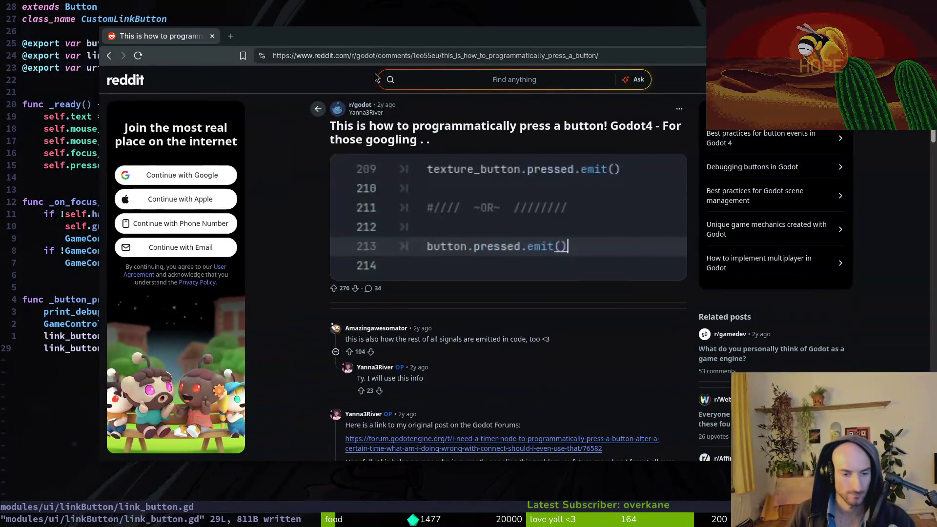
scroll(497, 324, down, 2)
scroll(497, 323, down, 3)
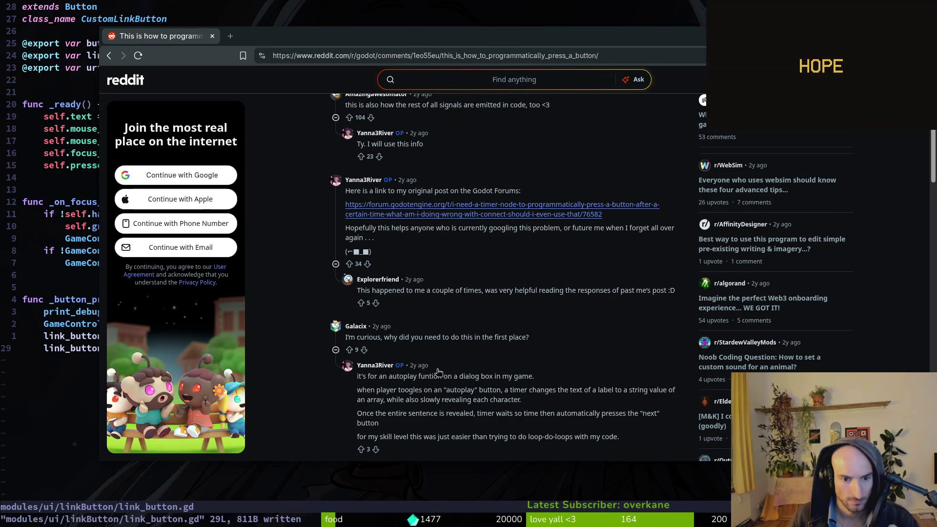
scroll(461, 372, down, 3)
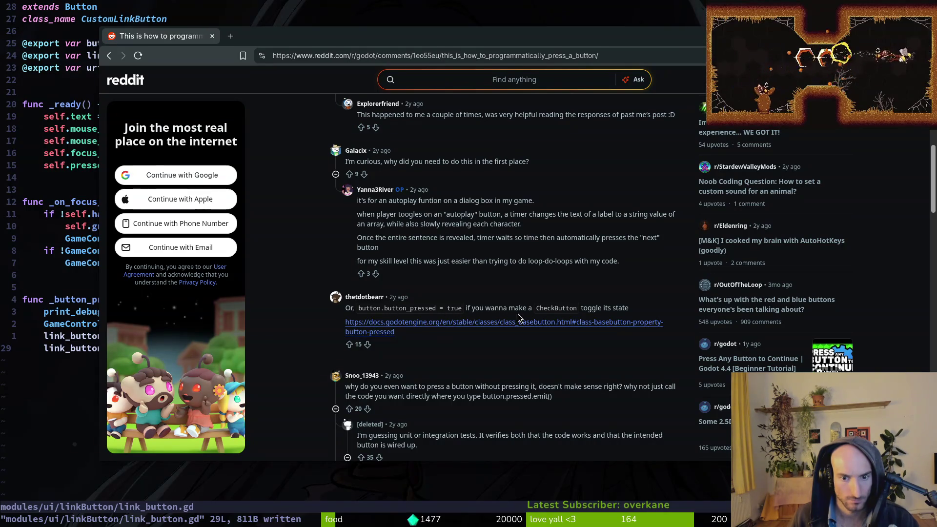
scroll(519, 318, down, 1)
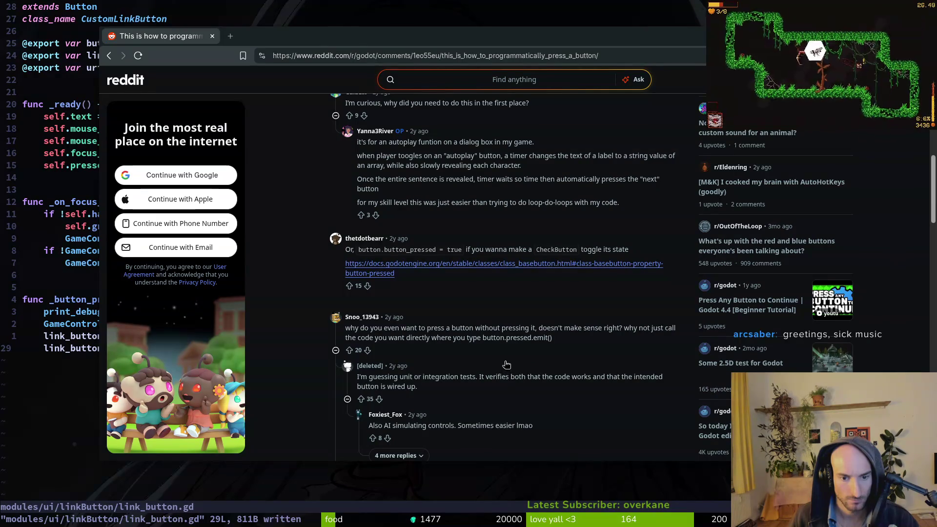
scroll(506, 366, down, 2)
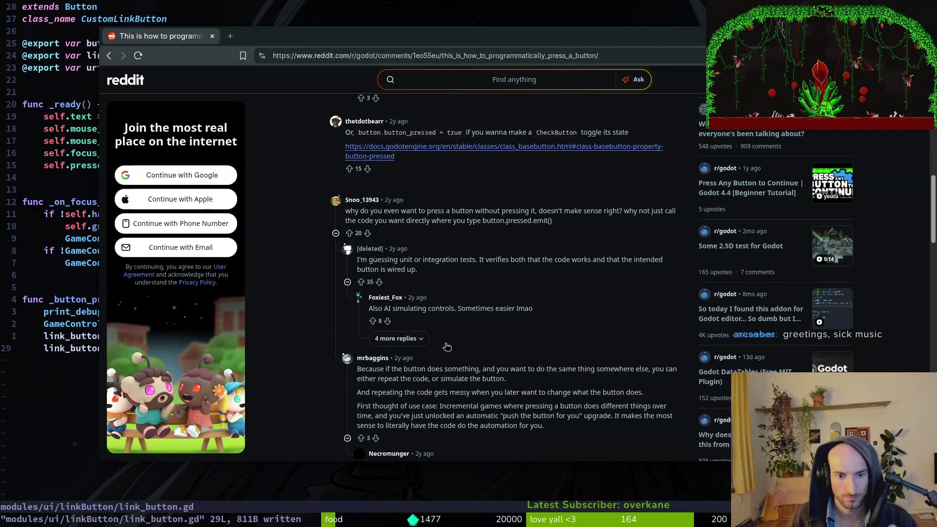
key(ctrl+w)
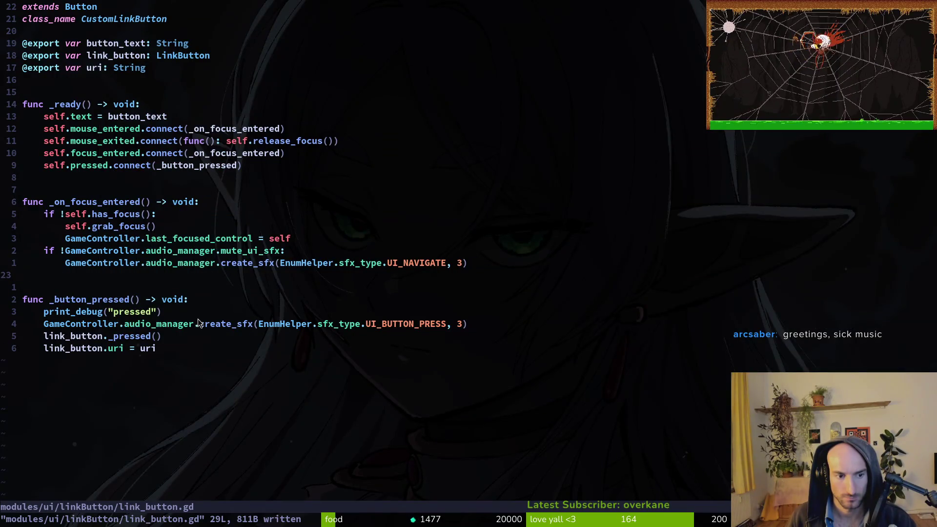
click(170, 337)
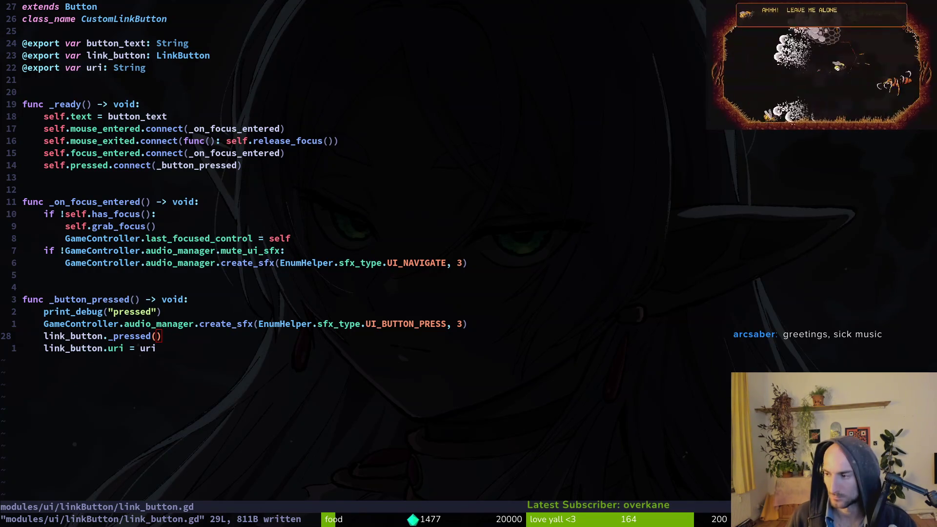
scroll(479, 201, up, 15)
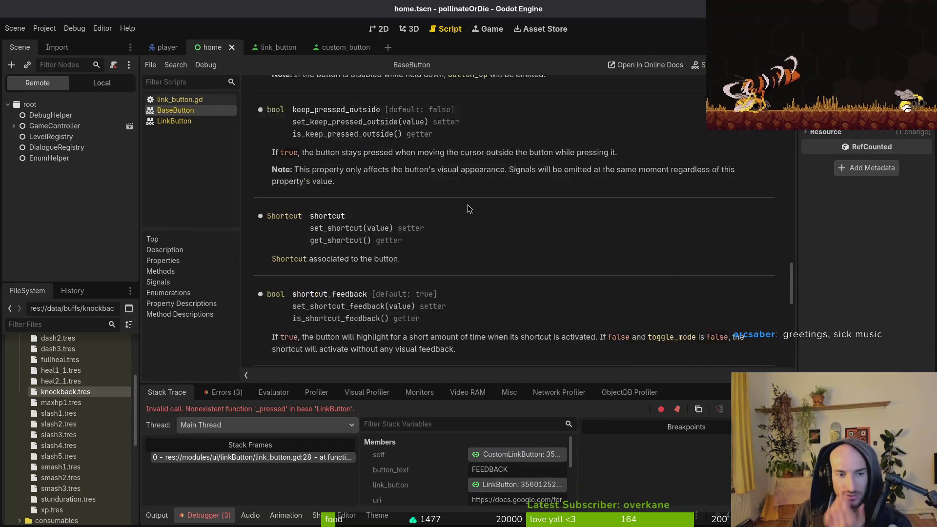
Open the LinkButton class reference and scroll to the uri property
click(189, 123)
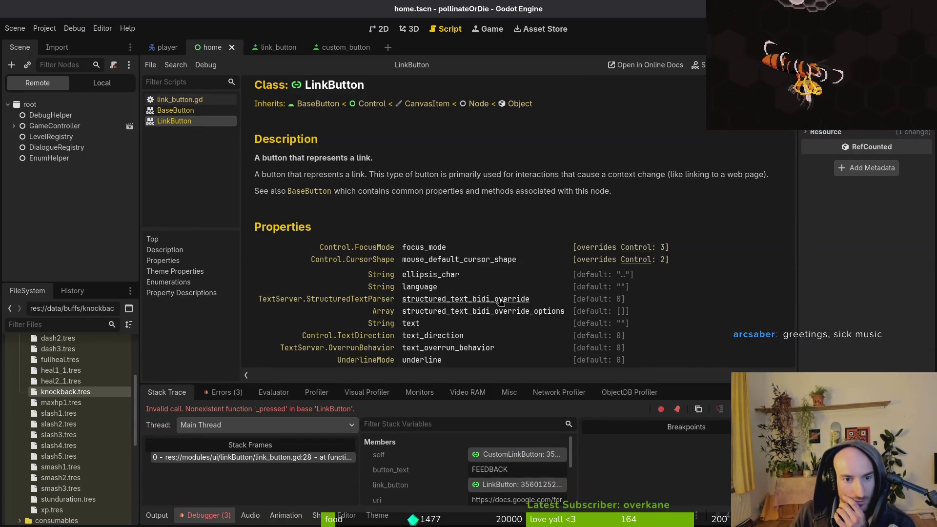
scroll(439, 209, down, 6)
scroll(332, 235, down, 15)
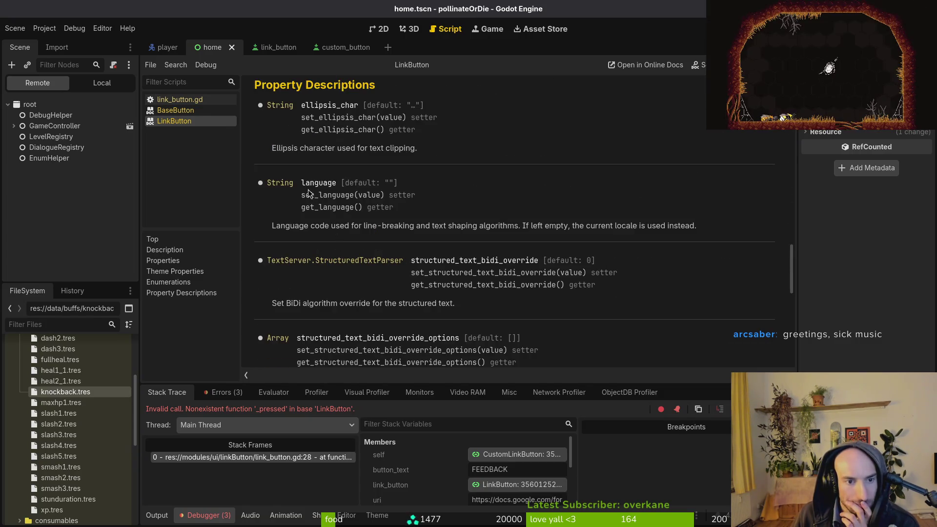
scroll(342, 173, down, 10)
scroll(344, 168, down, 3)
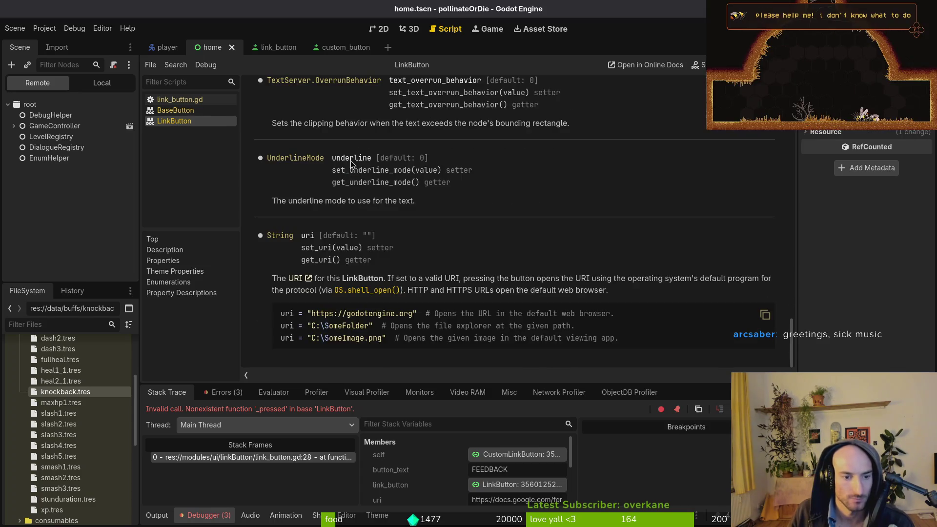
scroll(350, 191, up, 12)
scroll(348, 183, down, 12)
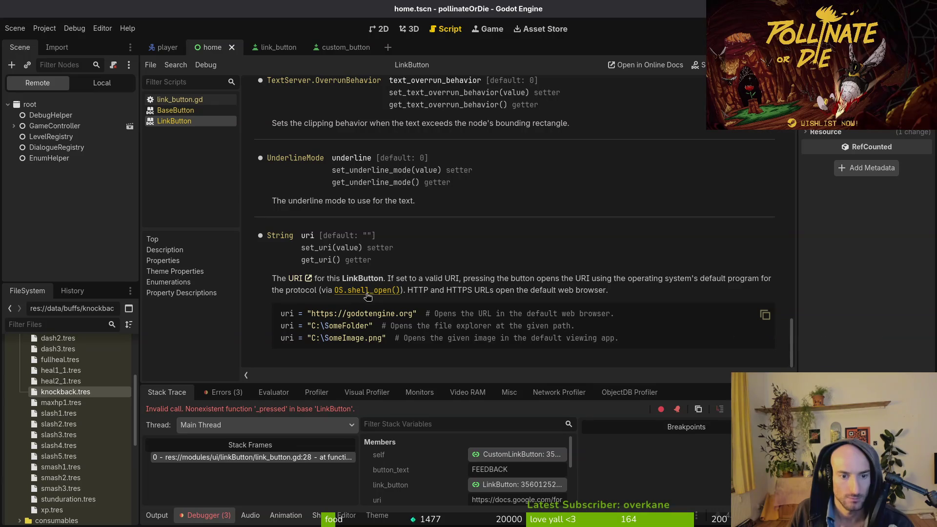
Check the OS.shell_open() documentation, then return to the uri description and the link_button.gd script
click(367, 291)
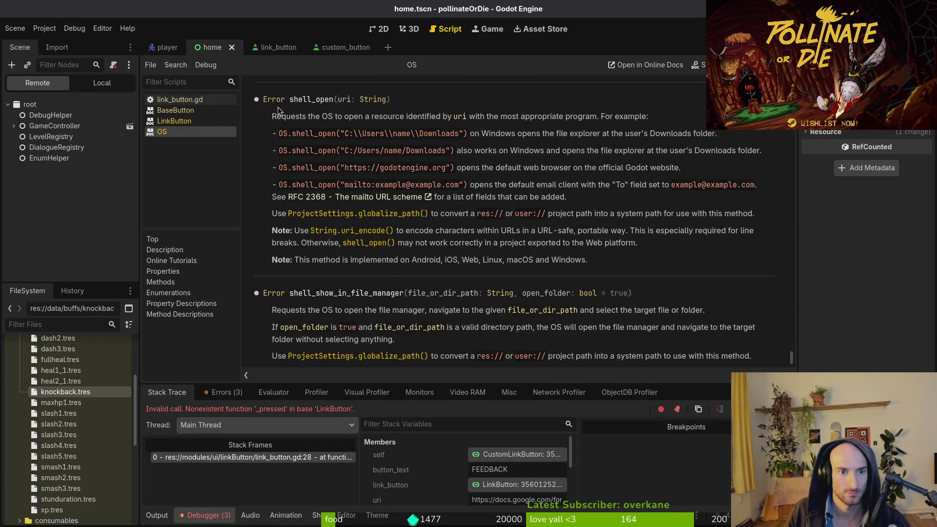
scroll(315, 111, up, 3)
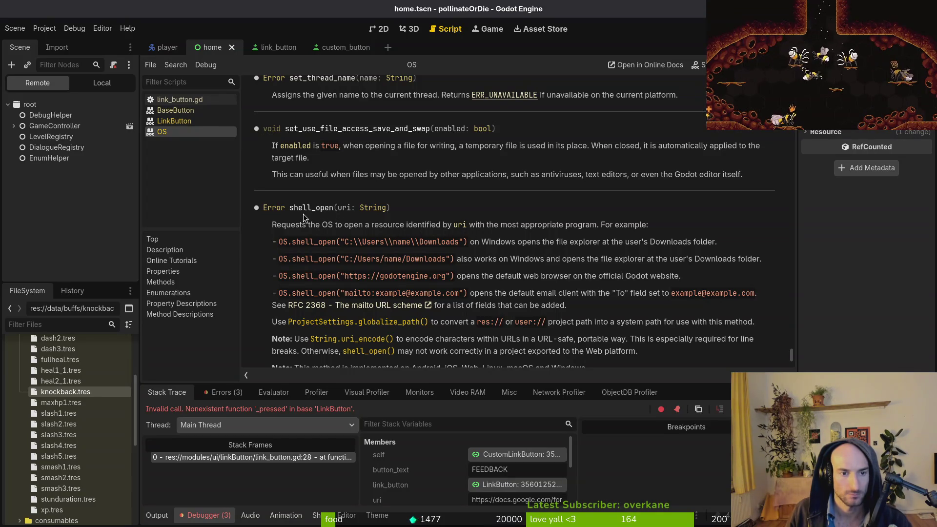
key(alt+Left)
key(alt+Tab)
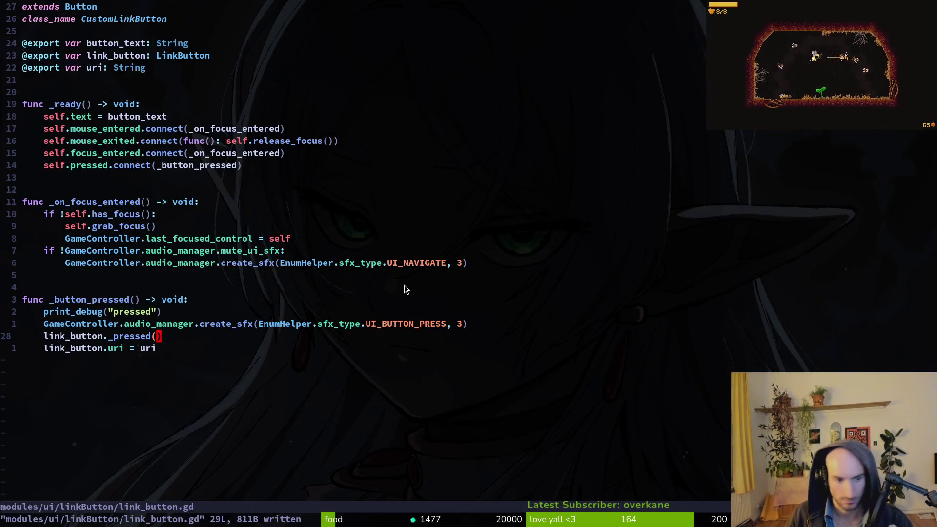
Insert an OS.shell_open(uri) line, delete the old link_button._pressed() line, then undo the deletions
key(shift+o)
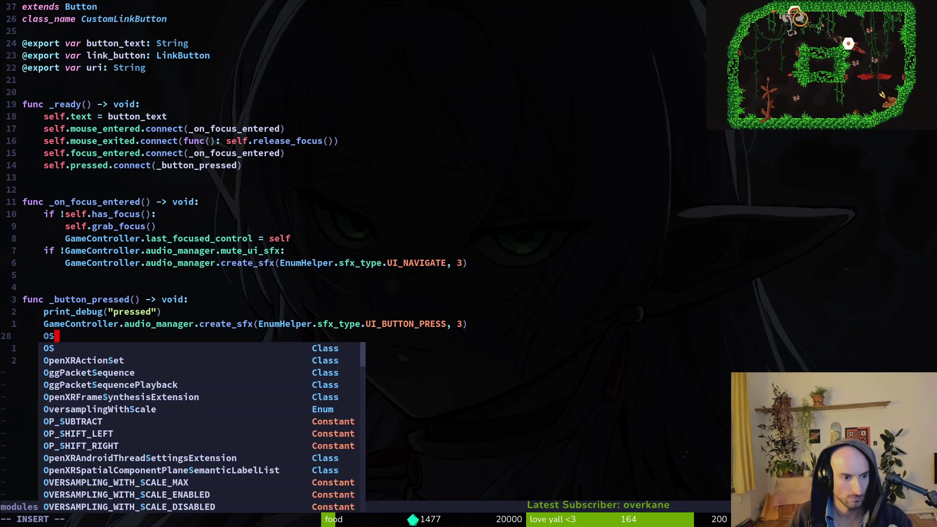
text(OS.she)
key(Return)
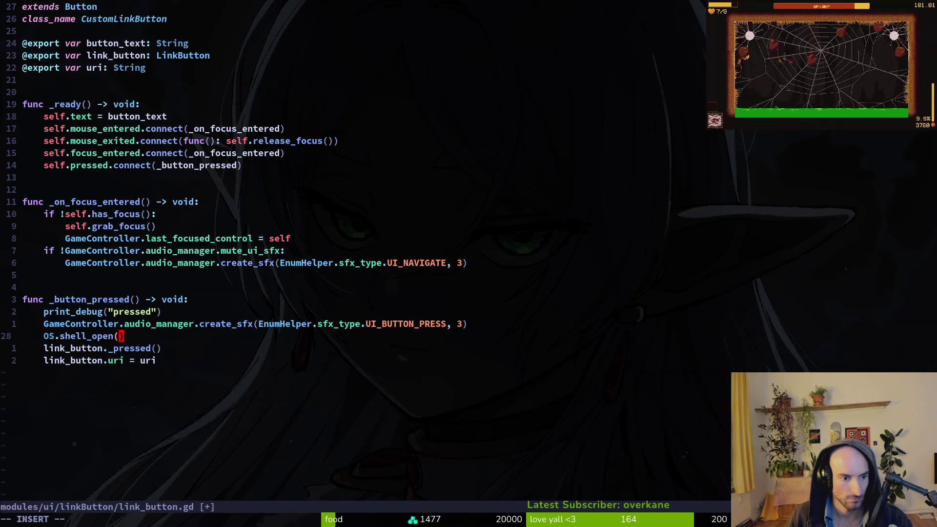
text(uri)
key(Escape)
key(j)
key(d)
key(d)
key(d)
key(d)
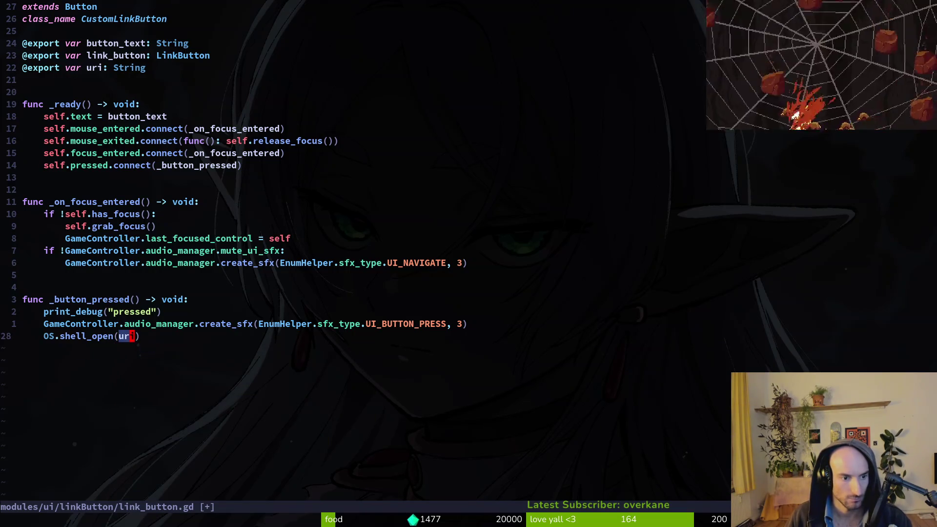
text(:w)
key(Return)
key(u)
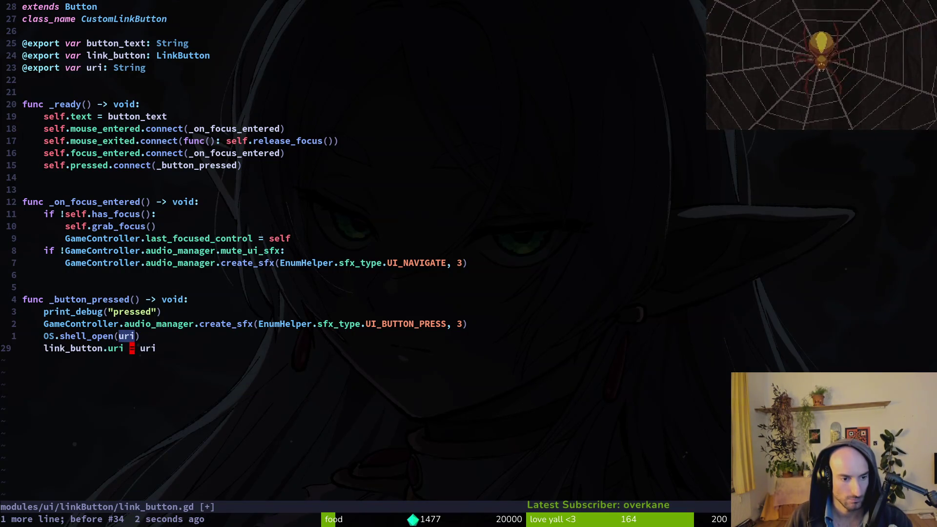
key(u)
key(u)
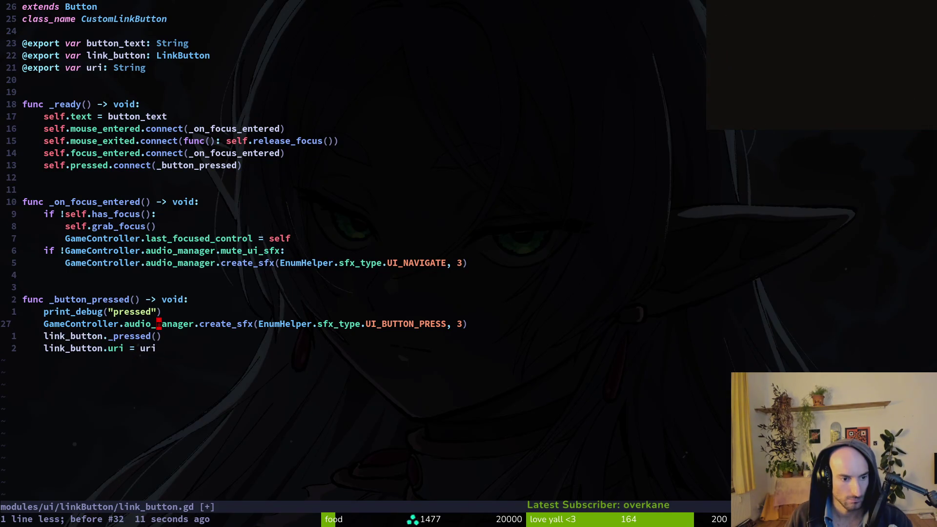
Restore OS.shell_open(uri), add link_button.pressed.emit() below it, save, and run the game
key(ctrl+r)
key(ctrl+r)
key(ctrl+r)
text(o)
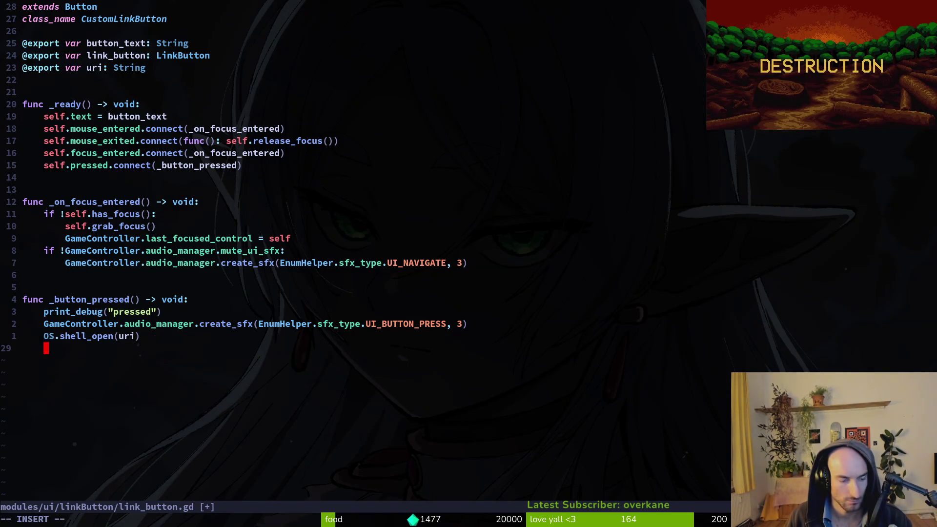
text(link_button.)
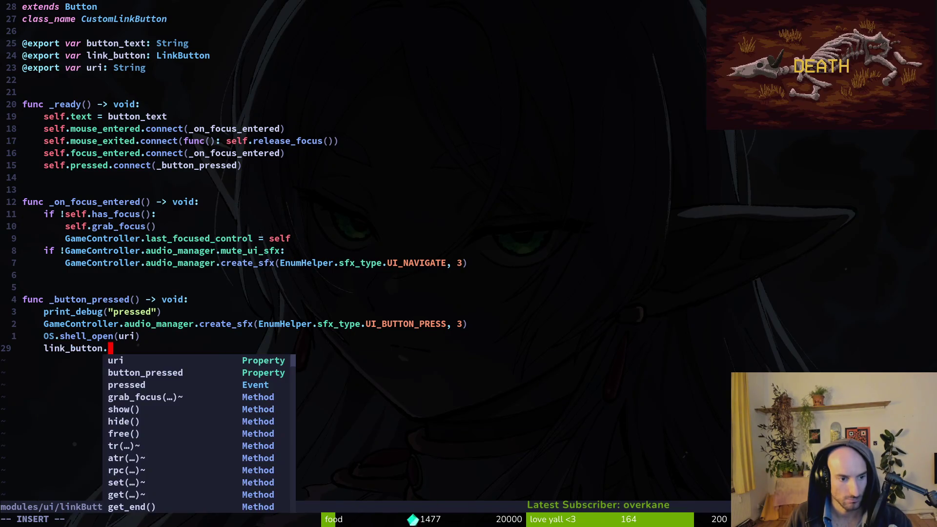
text(pressed.emit)
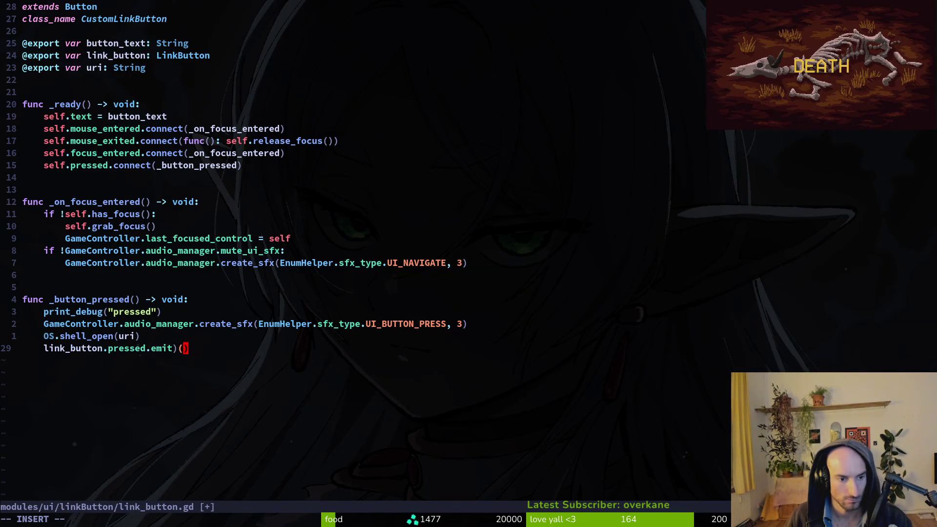
text(())
key(Escape)
text(:w)
key(Return)
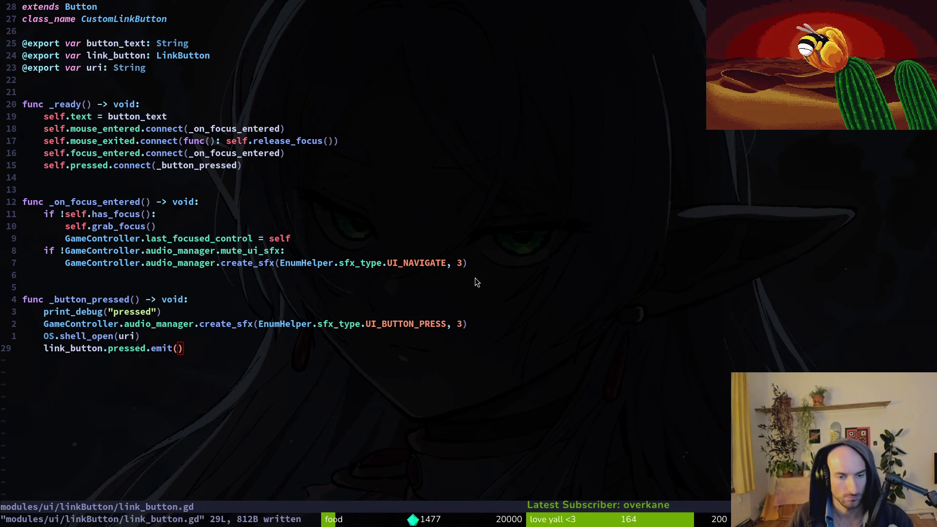
key(super+2)
key(F5)
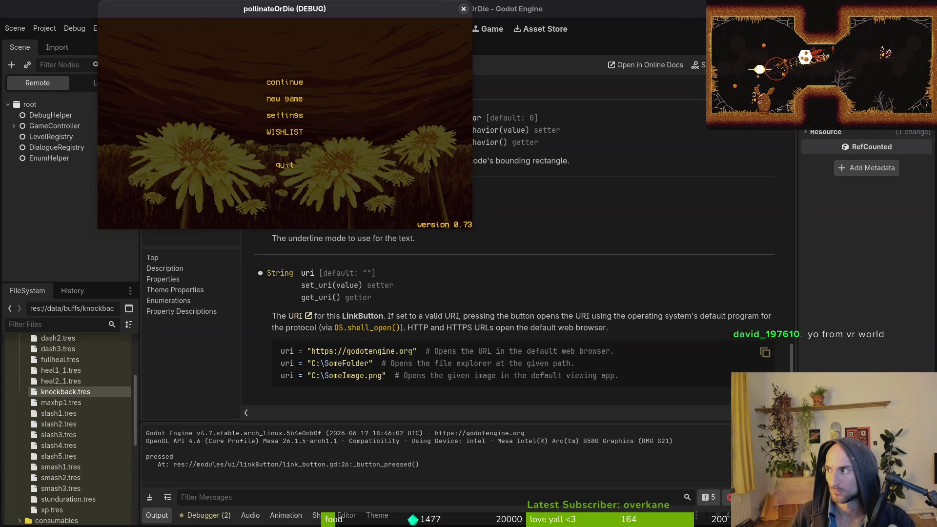
Close the running game and bring up the link_button scene in the editor
click(464, 9)
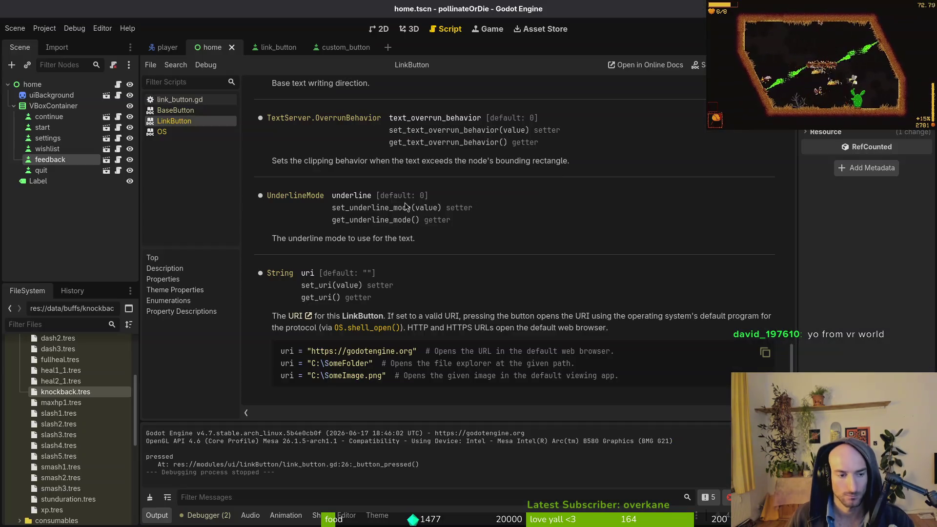
key(alt+Tab)
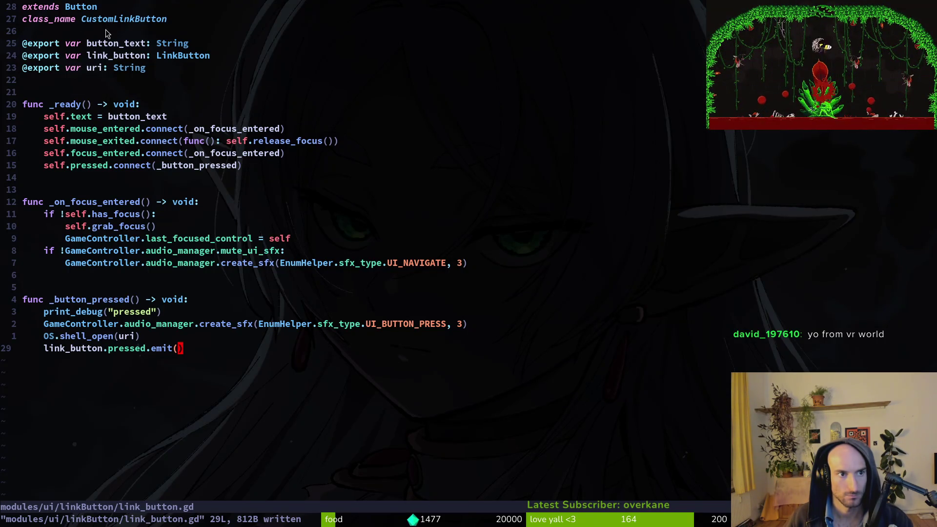
key(alt+Tab)
click(344, 48)
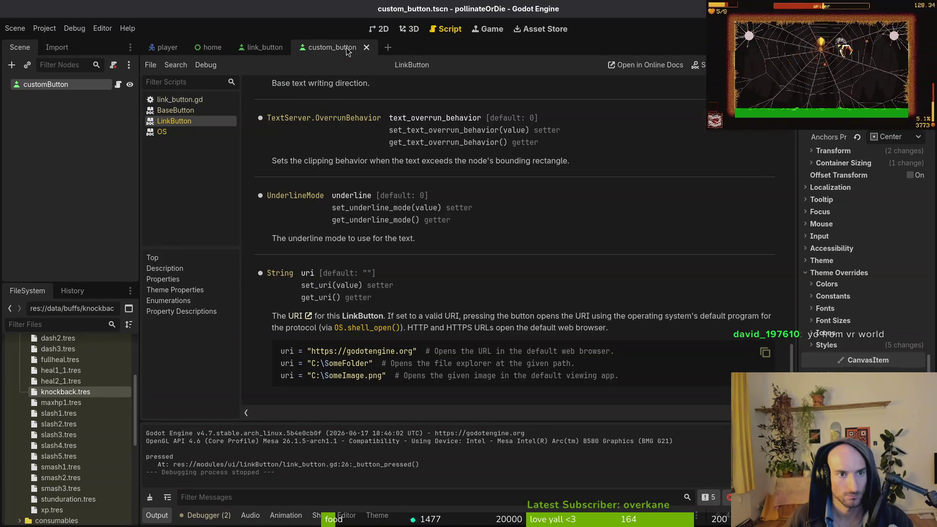
click(262, 49)
Delete the child LinkButton node, keeping only linkButton, and save the scene
key(Delete)
key(Return)
click(33, 87)
key(ctrl+s)
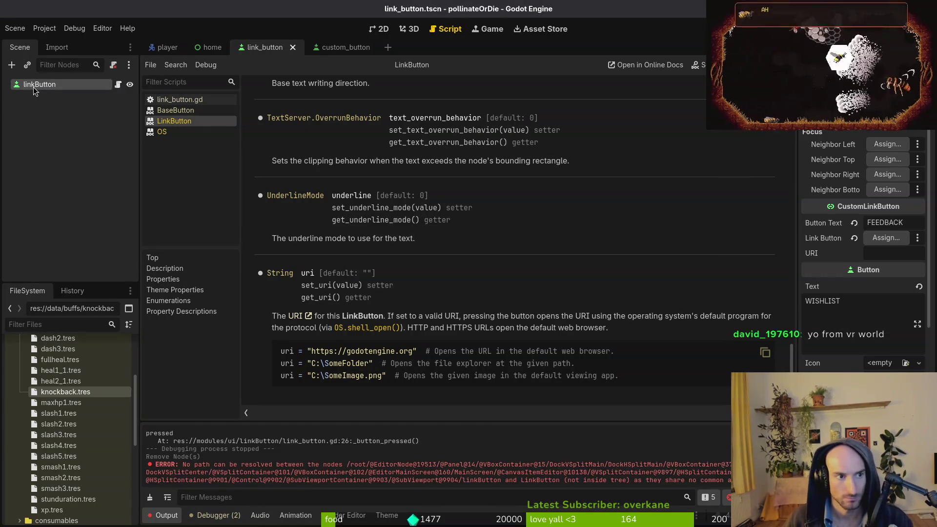
key(alt+Tab)
click(165, 55)
key(d)
key(d)
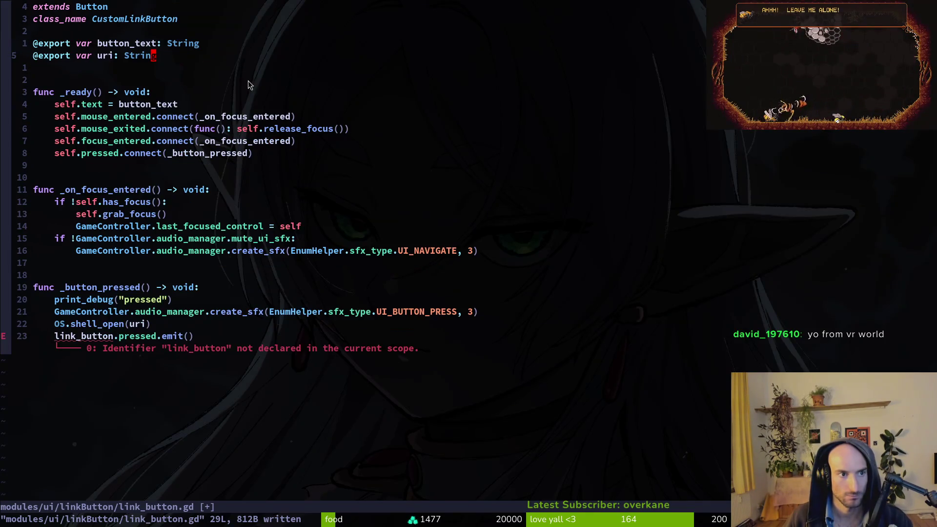
click(100, 336)
key(d)
key(d)
text(:w)
key(Return)
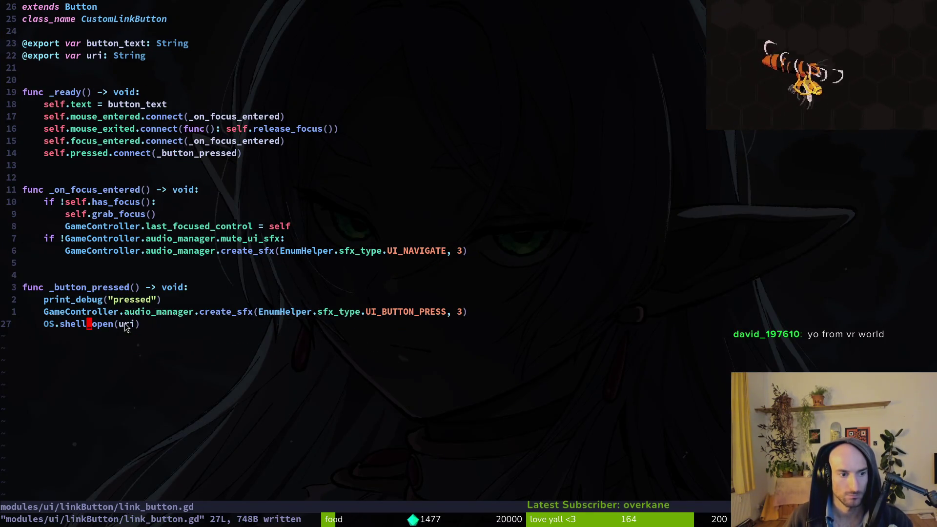
click(89, 324)
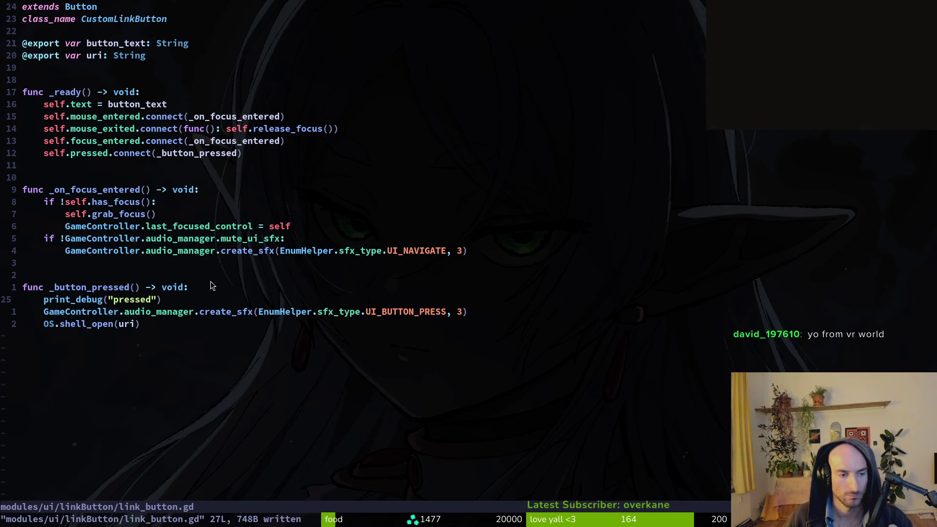
key(alt+Tab)
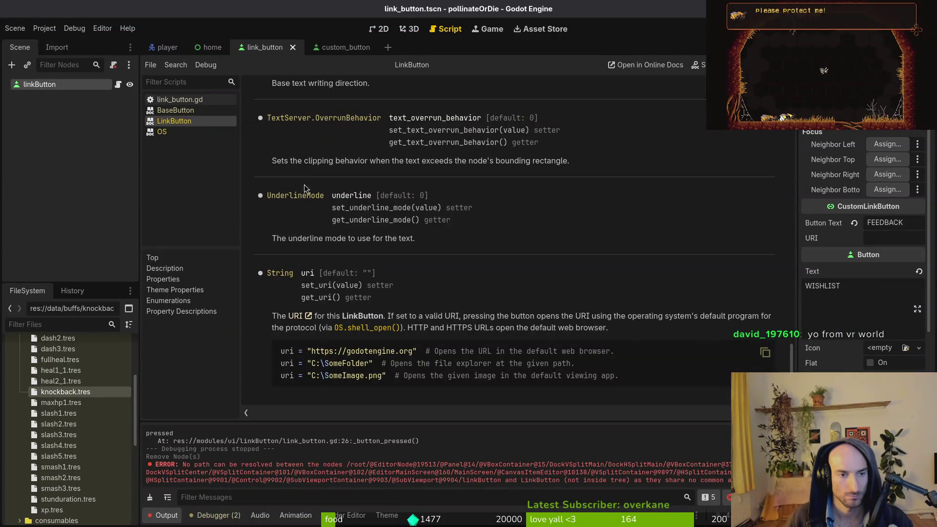
Close the custom_button and link_button scene tabs, inspect the feedback button, and run the game
click(67, 135)
click(375, 47)
click(293, 47)
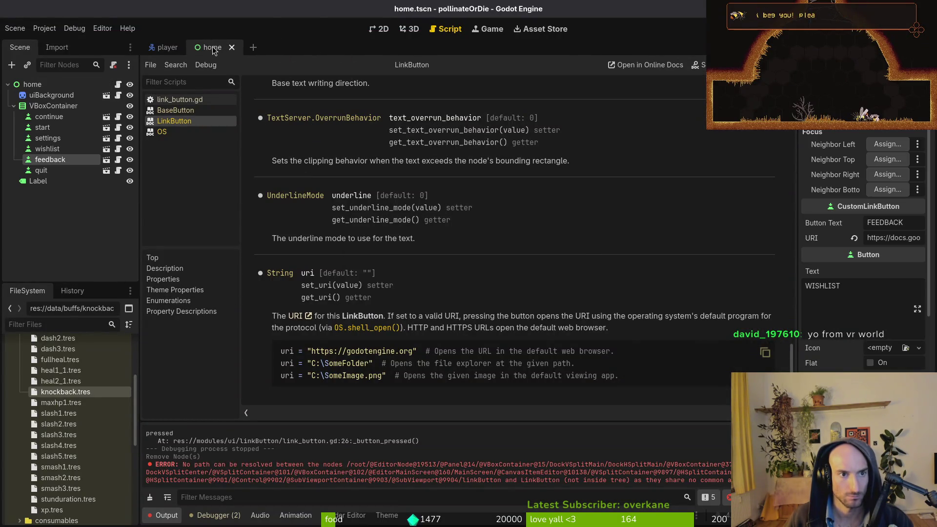
click(67, 161)
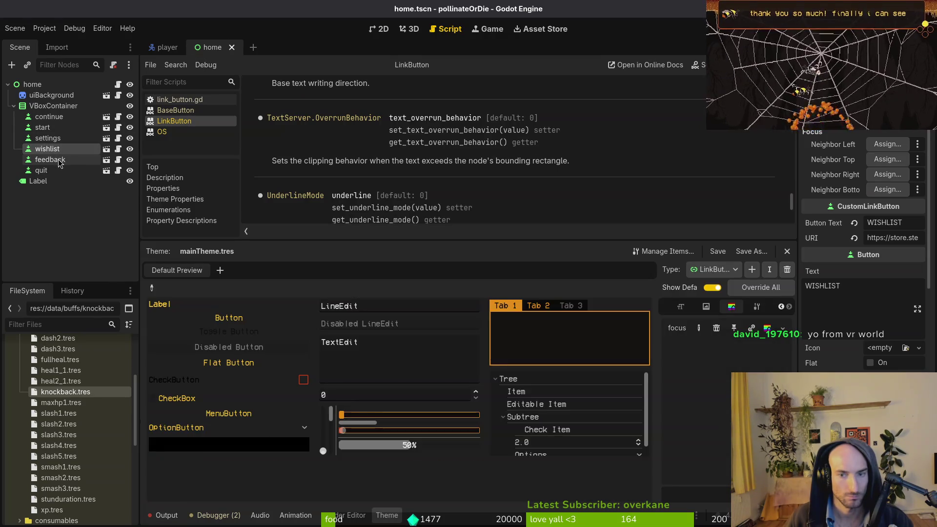
key(F5)
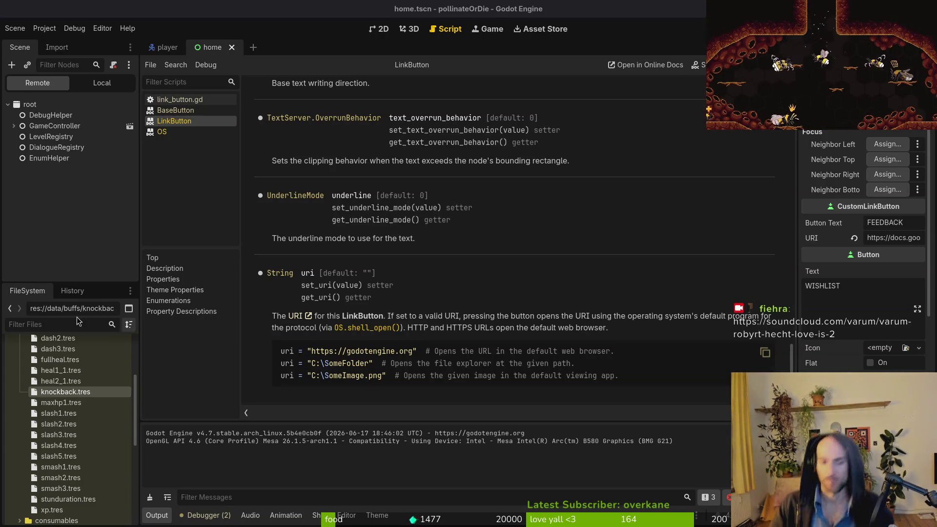
click(52, 206)
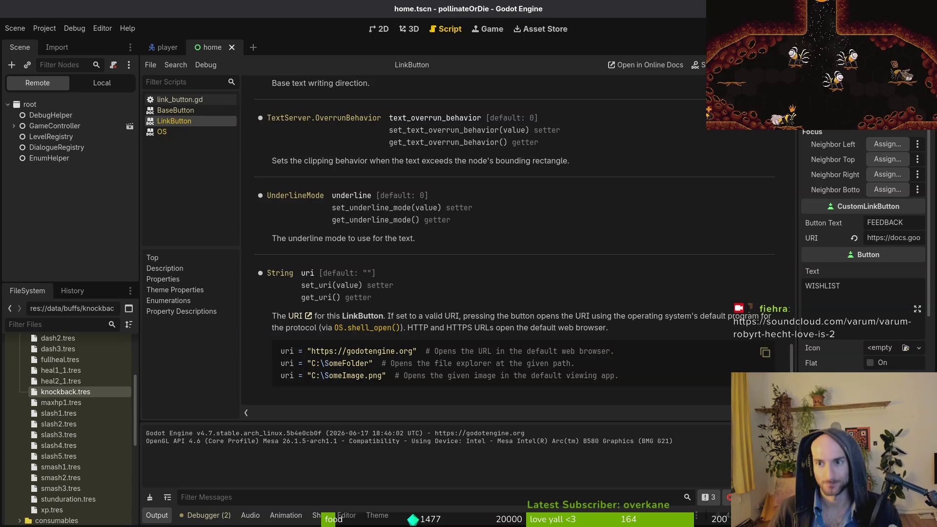
Rerun the game, step through the WISHLIST and feedback menu entries, then close it
key(F5)
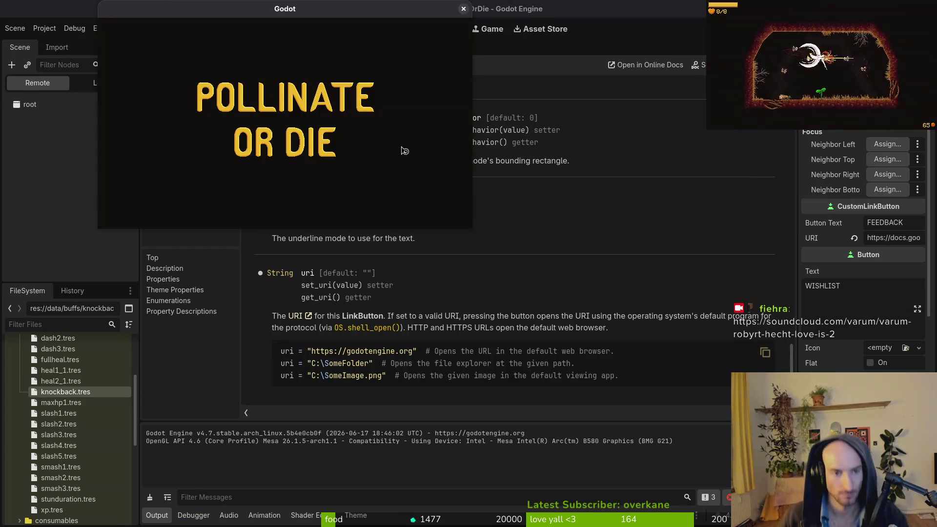
key(Down)
key(Down)
key(Down)
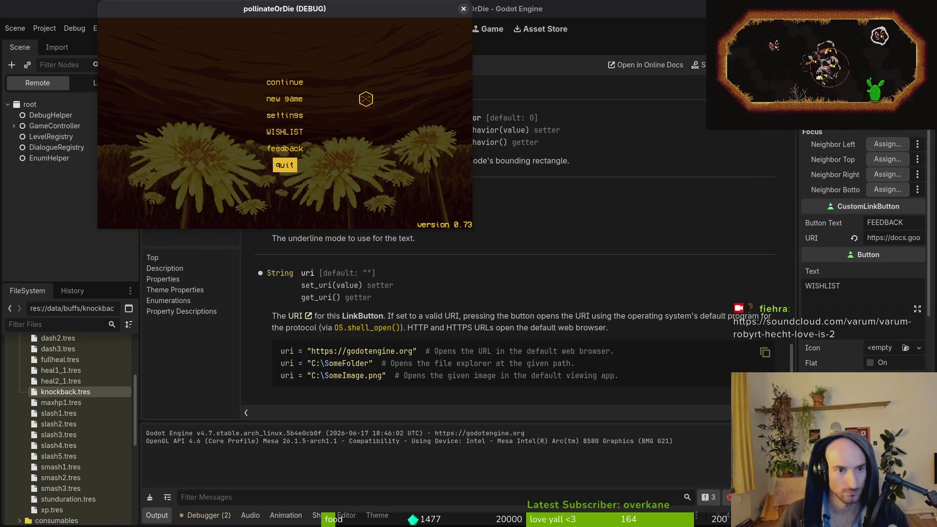
click(463, 10)
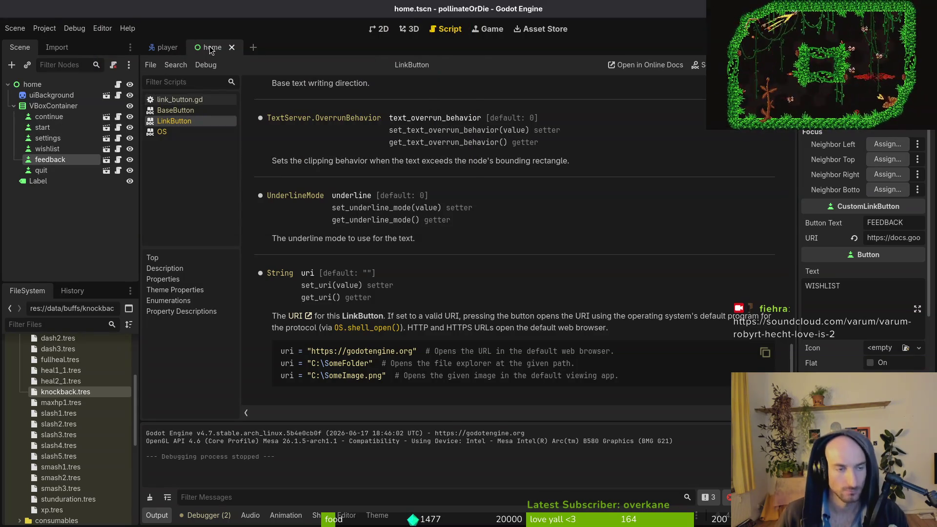
key(alt+shift+o)
Quick-open link_button.tscn through a file search for 'link'
text(linkb)
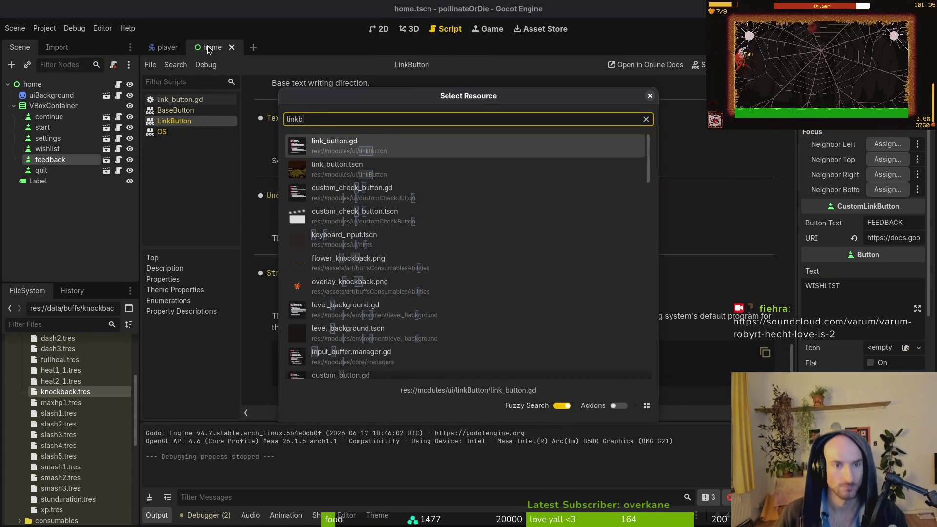
key(Escape)
key(alt+shift+o)
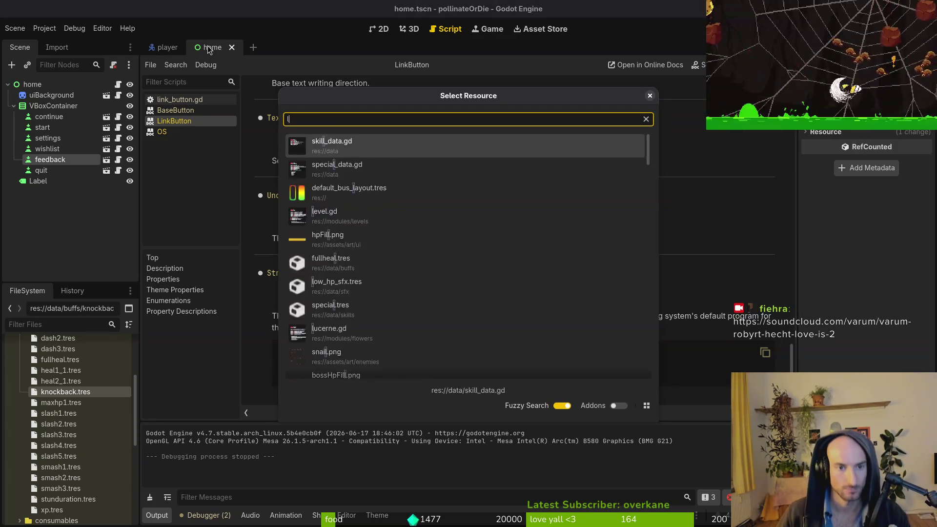
text(link)
key(Down)
key(Return)
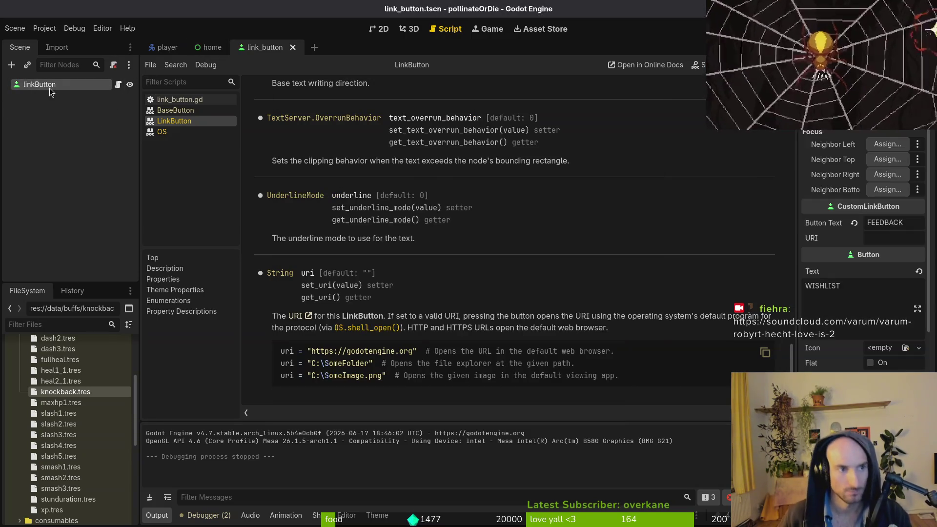
Show mainTheme.tres in the Theme editor with LinkButton as the selected type
scroll(821, 298, down, 5)
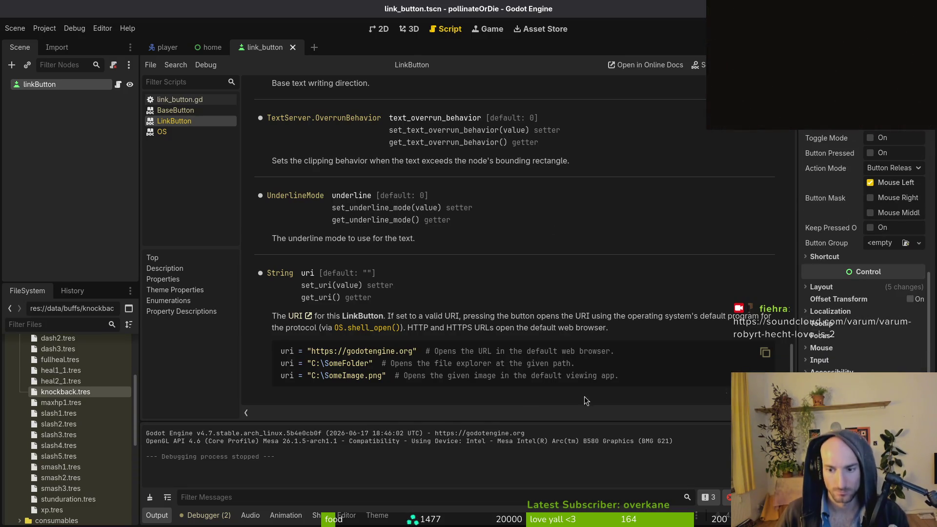
click(376, 516)
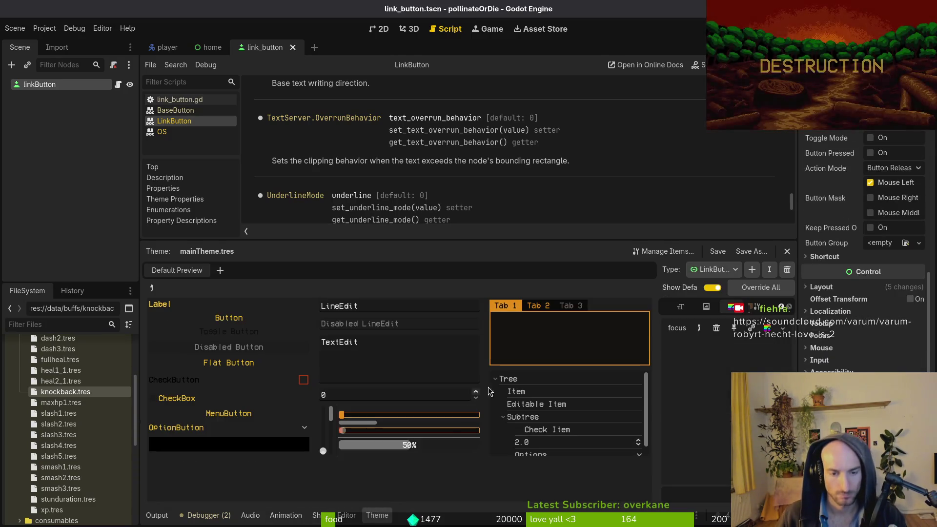
click(711, 270)
click(710, 272)
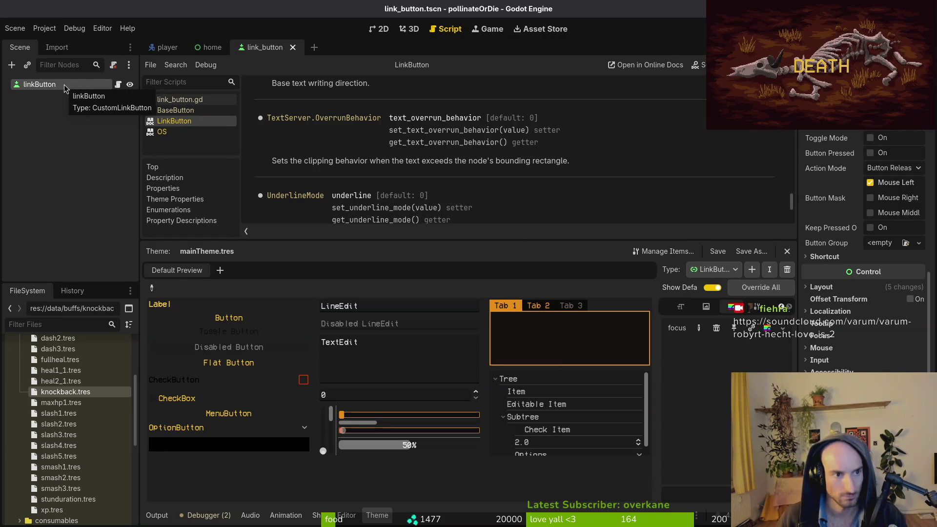
key(alt+Tab)
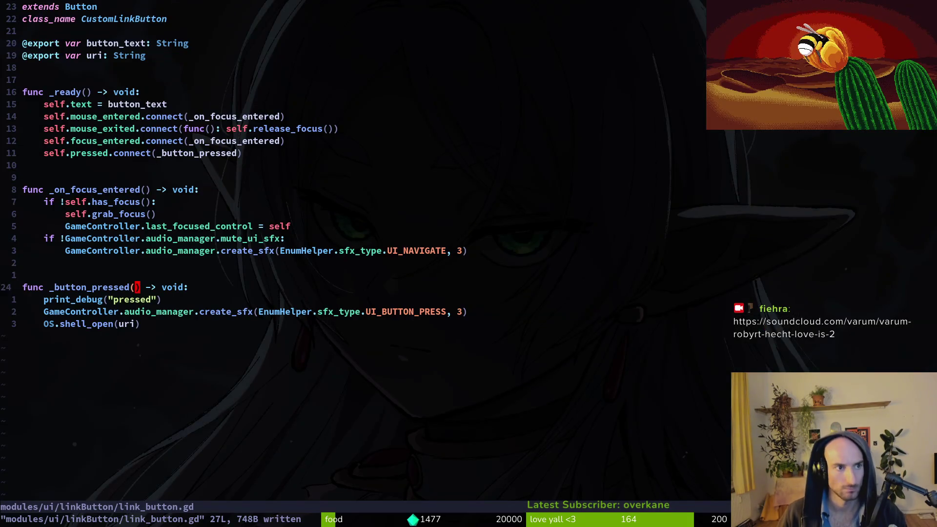
Jump to the top of link_button.gd in Neovim, then return to Godot's LinkButton theme type
key(k)
key(k)
key(k)
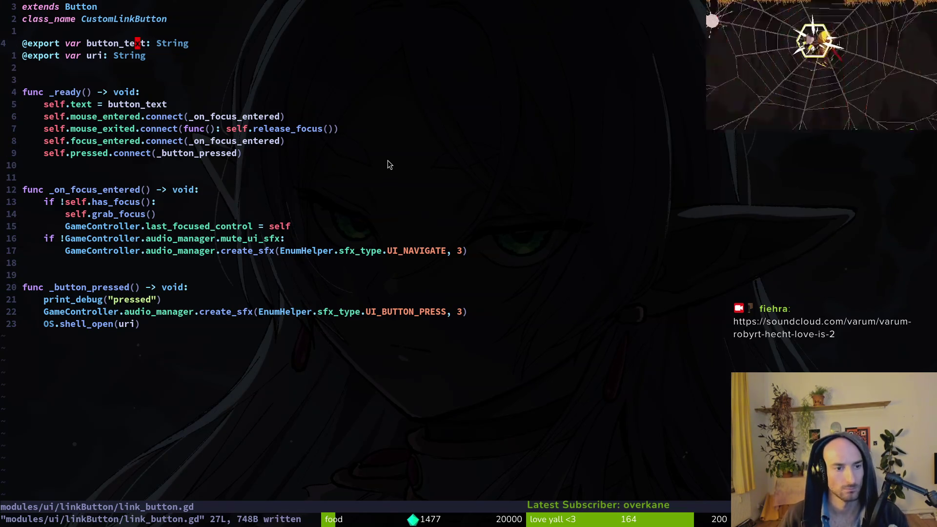
key(alt+Tab)
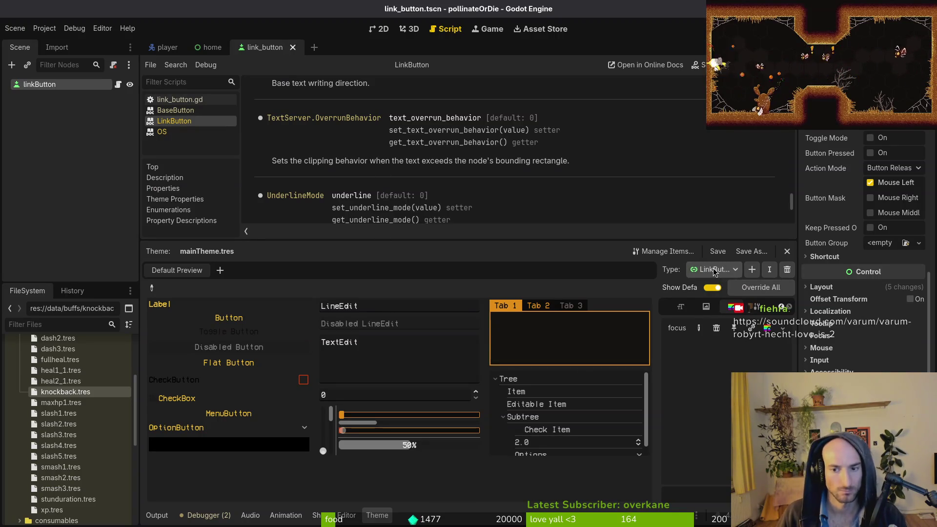
click(715, 269)
click(727, 333)
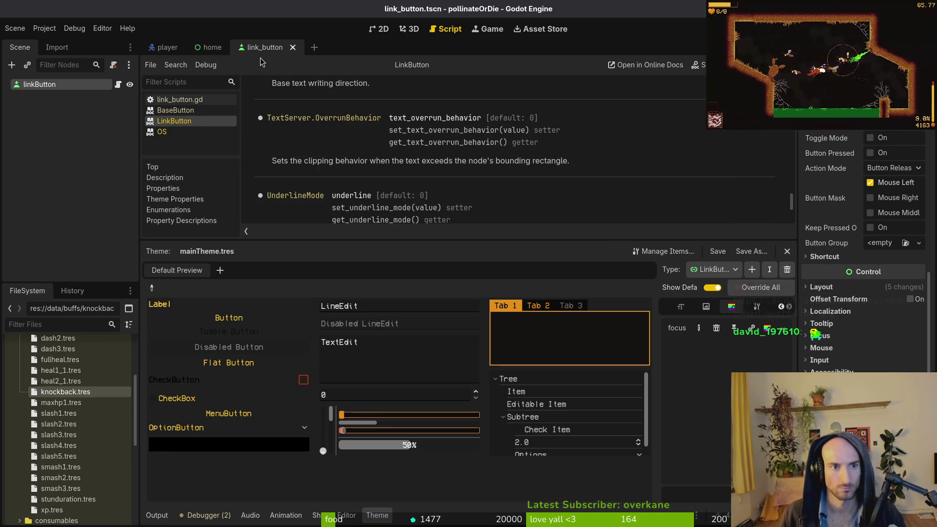
Inspect the wishlist and feedback button nodes in the home scene
click(209, 48)
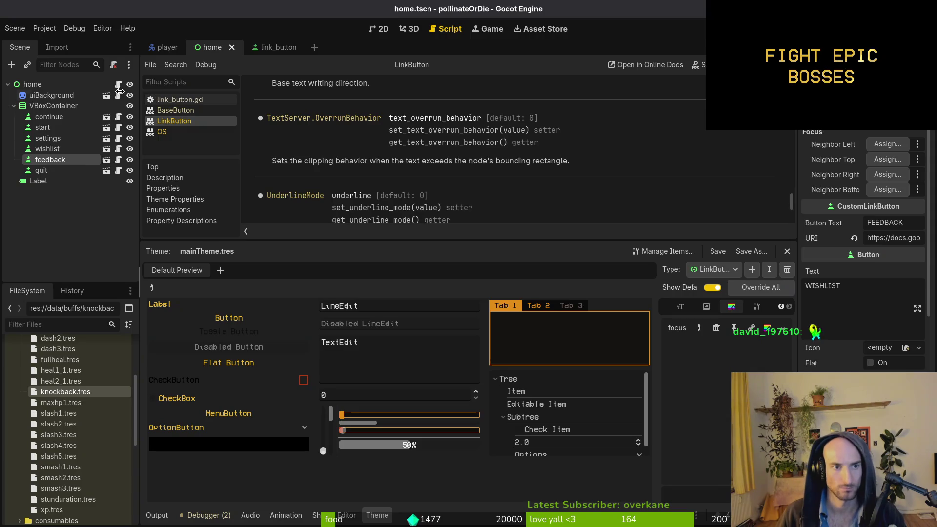
click(48, 149)
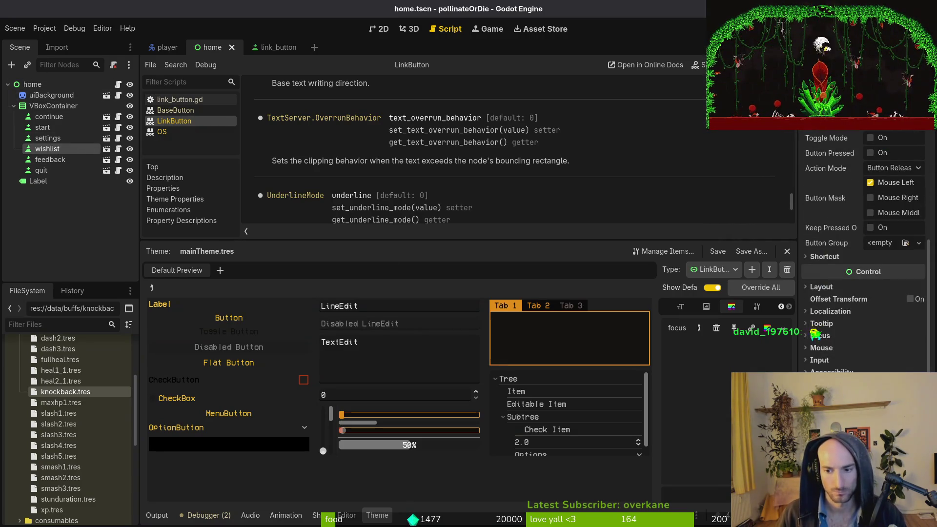
click(50, 160)
Test-run the main menu, stop it, and go back to the link_button scene
key(F5)
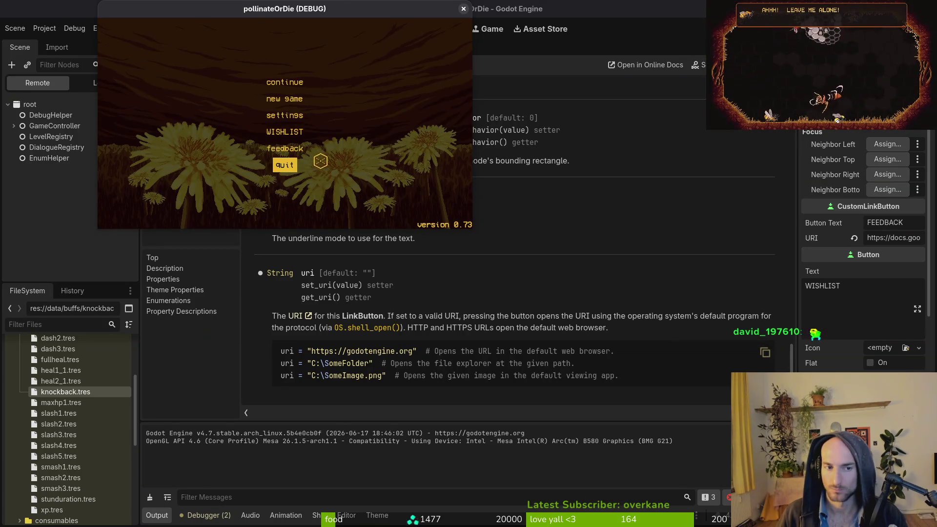
key(F8)
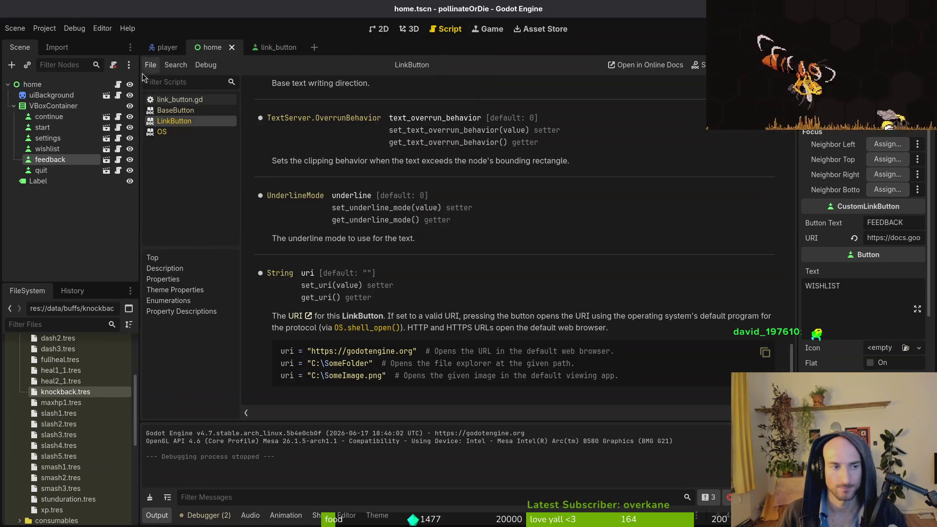
click(261, 47)
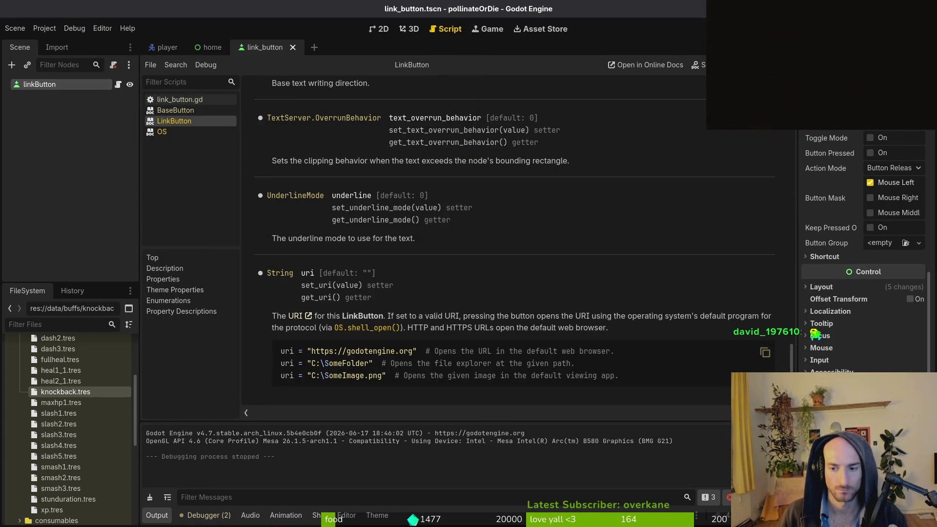
key(ctrl+shift+o)
Quick-open custom_button.tscn and copy its Normal style override onto the link button
text(custom_b)
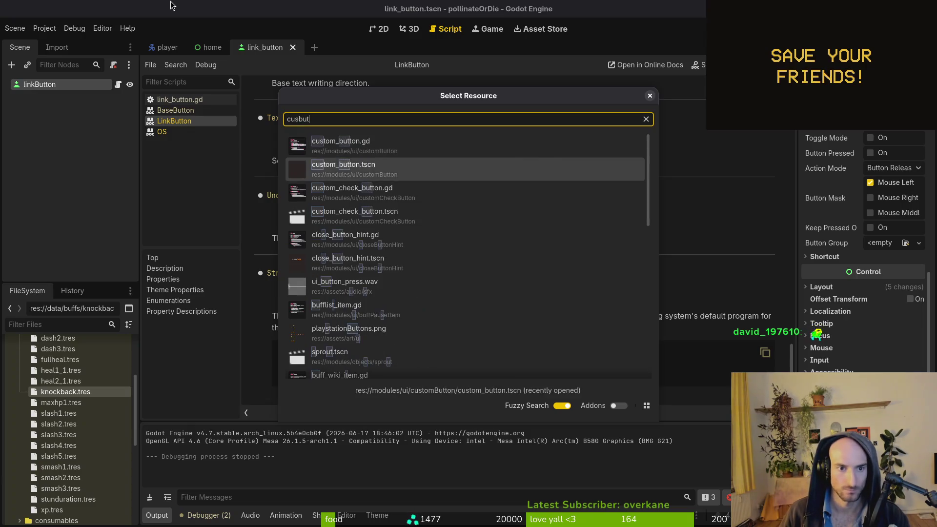
key(Return)
scroll(863, 244, down, 5)
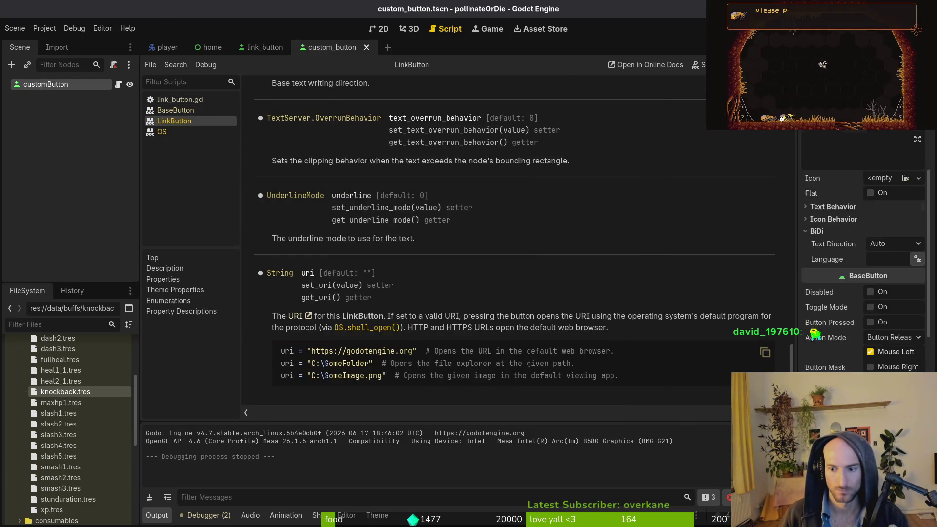
scroll(816, 334, down, 5)
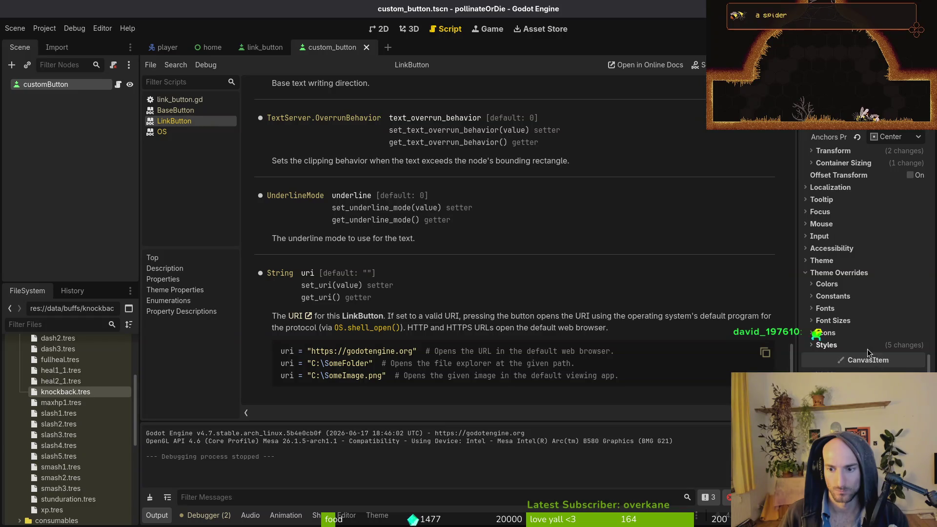
click(826, 345)
scroll(823, 361, down, 3)
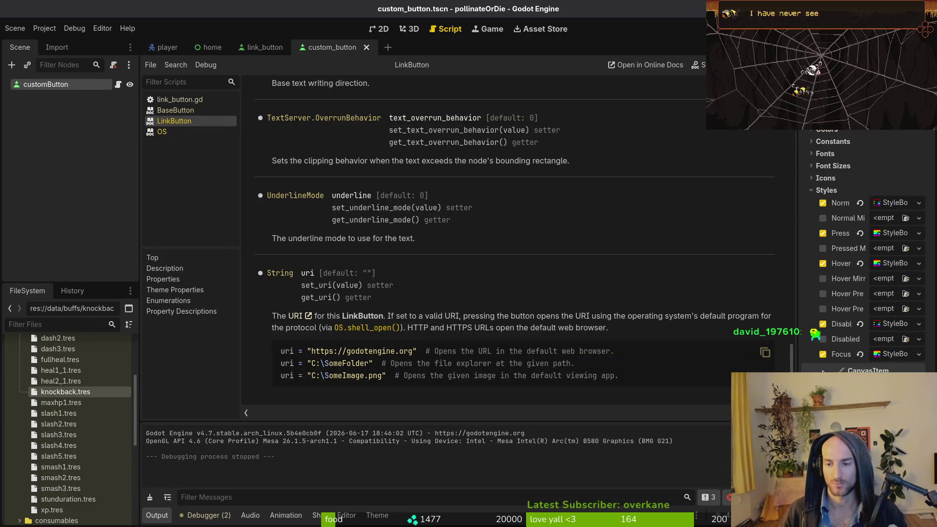
right_click(842, 205)
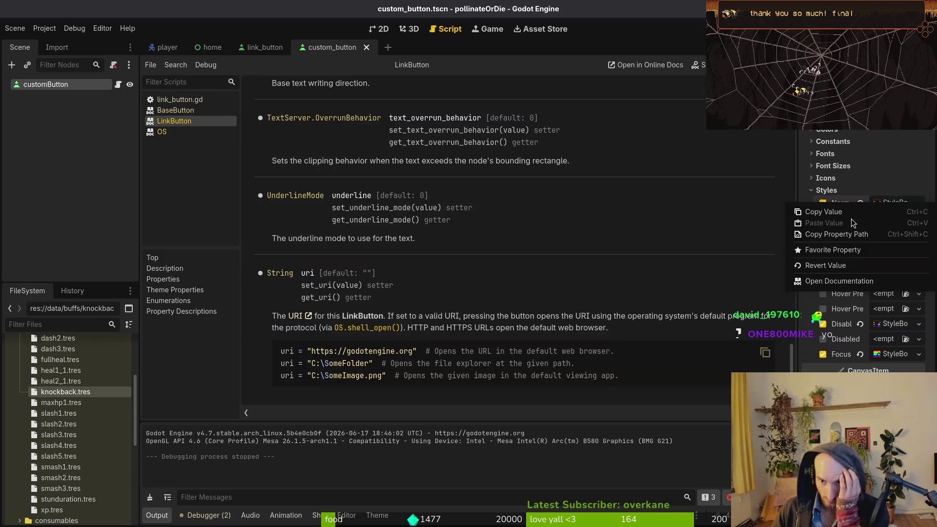
click(849, 212)
click(265, 47)
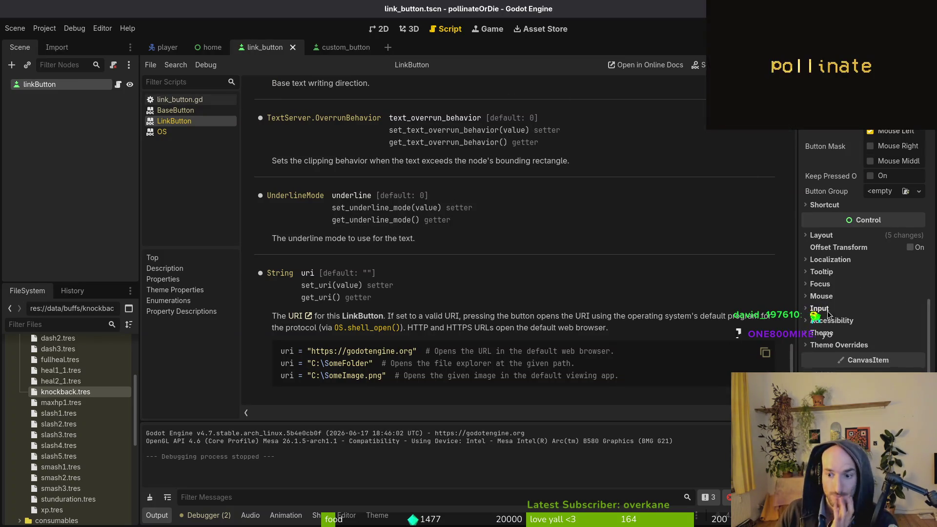
click(839, 345)
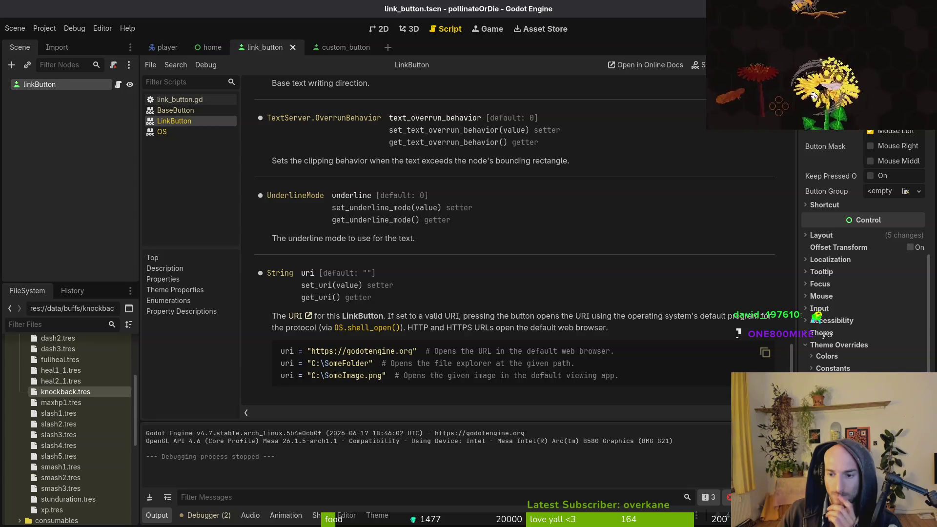
key(ctrl+v)
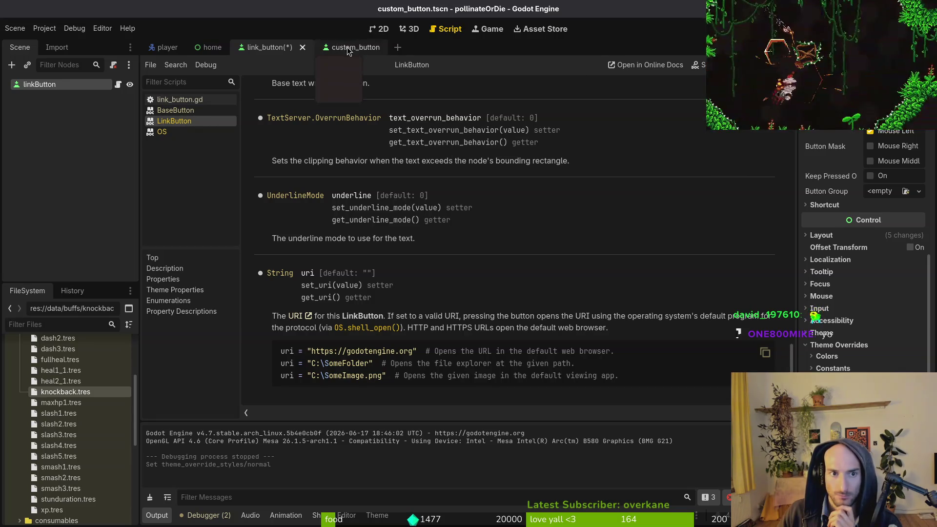
Copy the custom button's Pressed style into the link button's Pressed override
click(342, 47)
right_click(842, 233)
click(853, 248)
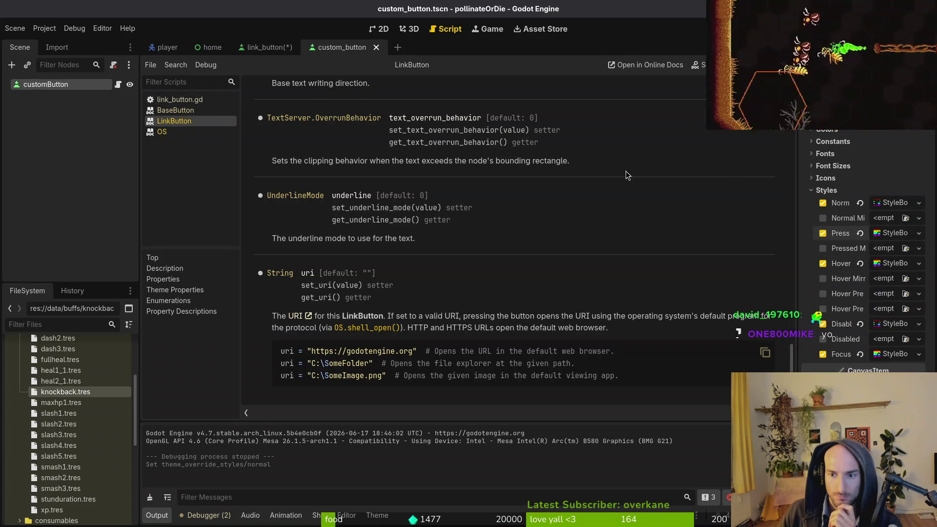
click(265, 47)
scroll(886, 369, down, 4)
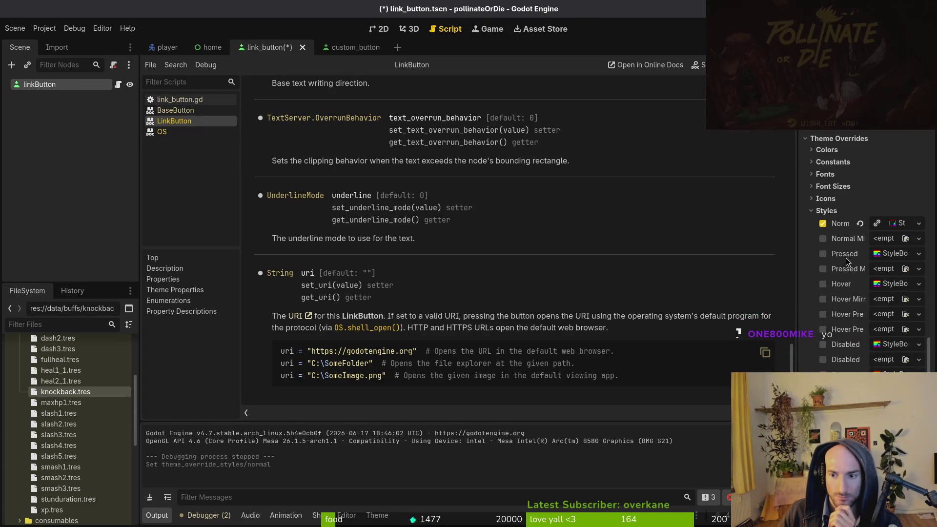
right_click(848, 258)
click(844, 278)
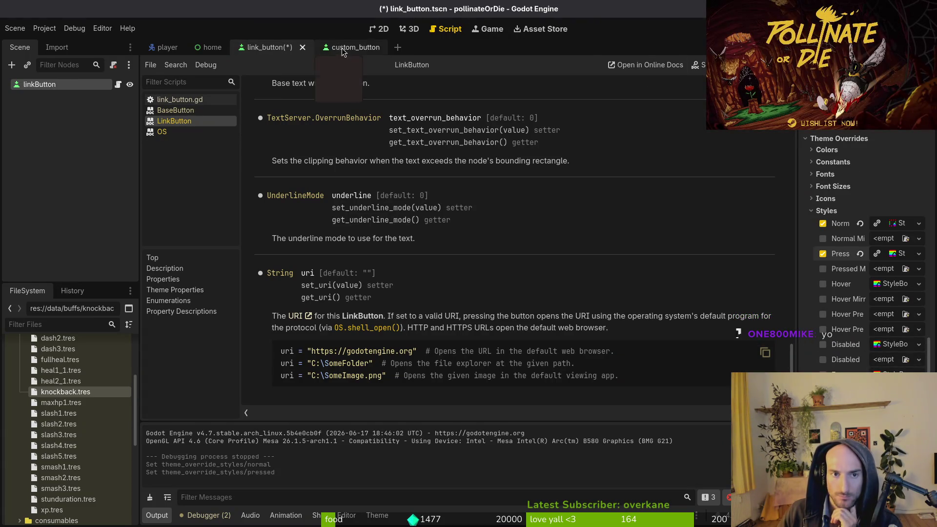
Copy the Hover and Disabled style overrides from custom_button onto the link button
click(350, 47)
right_click(860, 264)
click(830, 272)
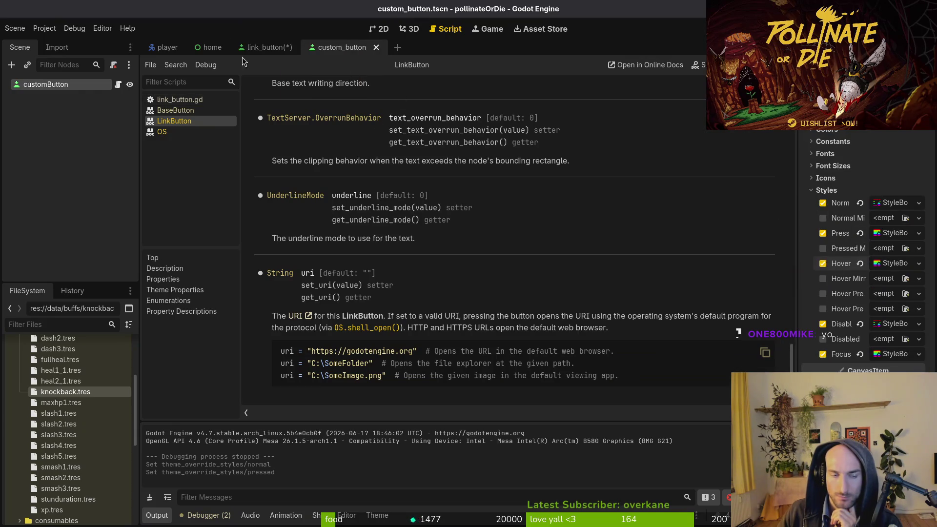
click(266, 47)
right_click(847, 290)
click(833, 311)
key(ctrl+Tab)
right_click(834, 324)
click(833, 333)
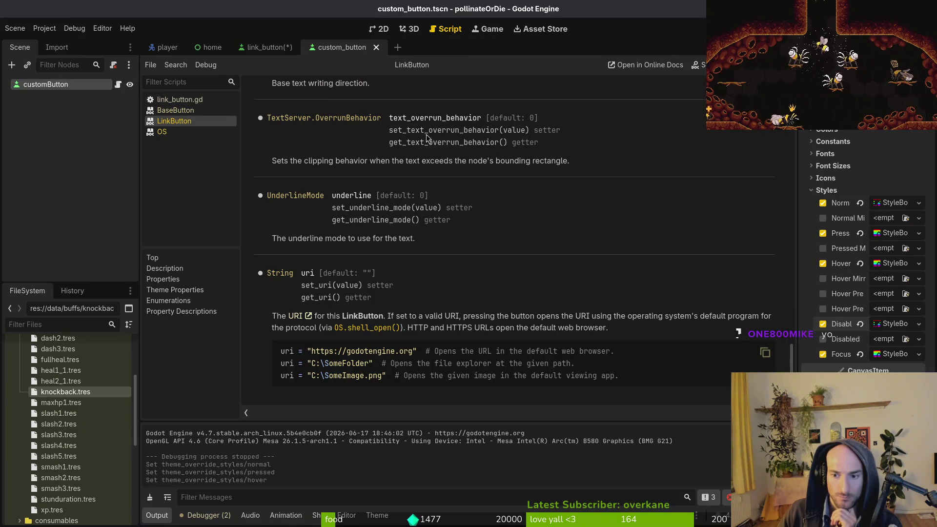
click(273, 50)
right_click(854, 352)
click(852, 374)
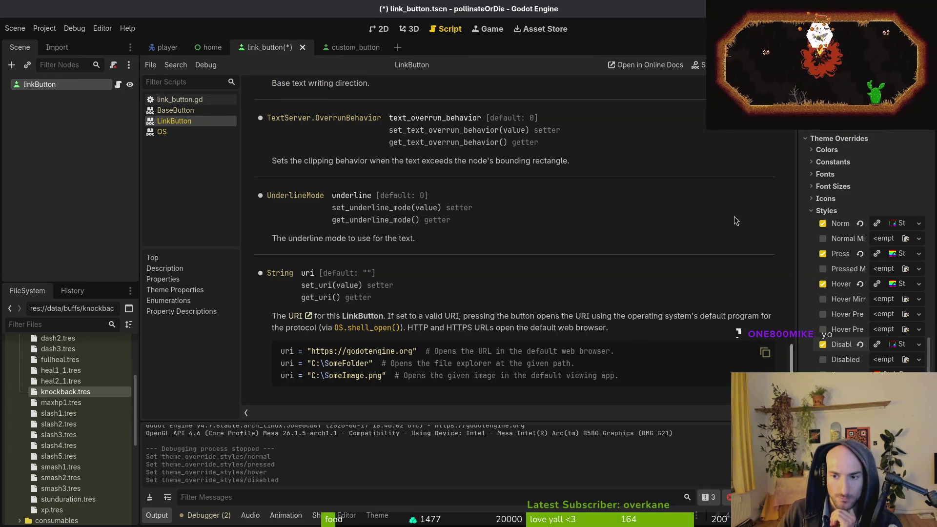
Copy the custom button's Focus style, then save and launch the game
key(ctrl+Tab)
right_click(841, 354)
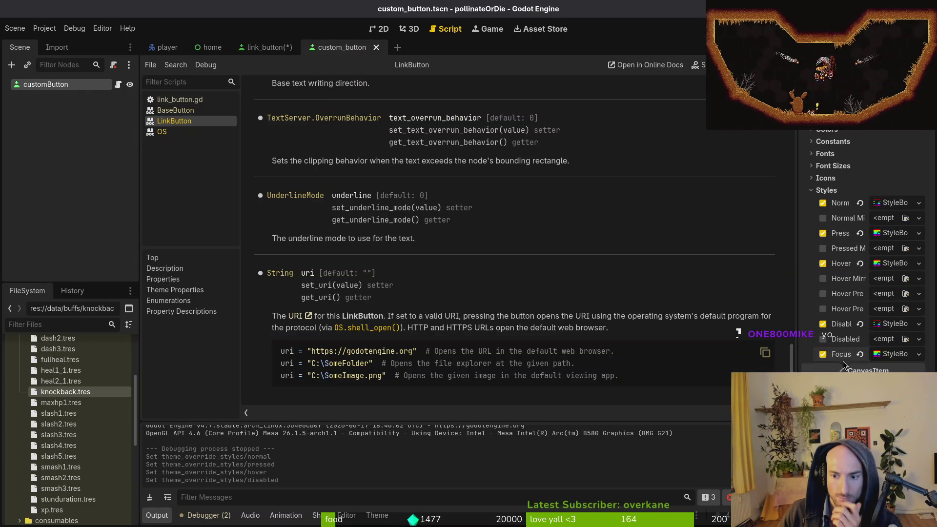
click(845, 368)
key(ctrl+Tab)
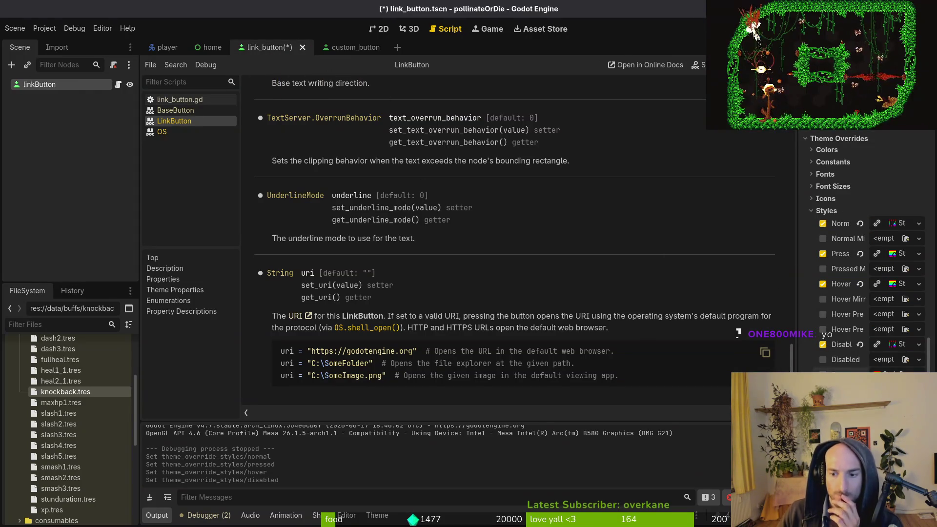
key(F5)
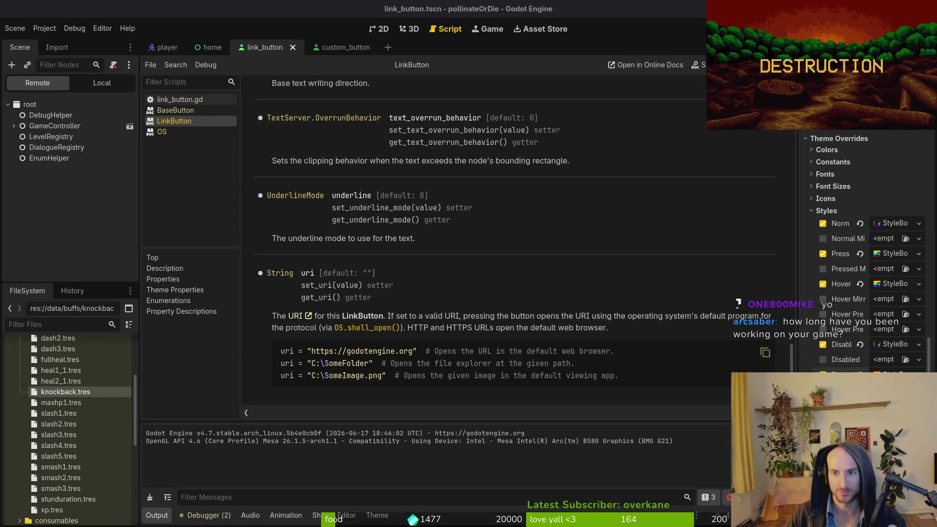
Relaunch the game, move to feedback and WISHLIST, press WISHLIST, then stop the run
key(F8)
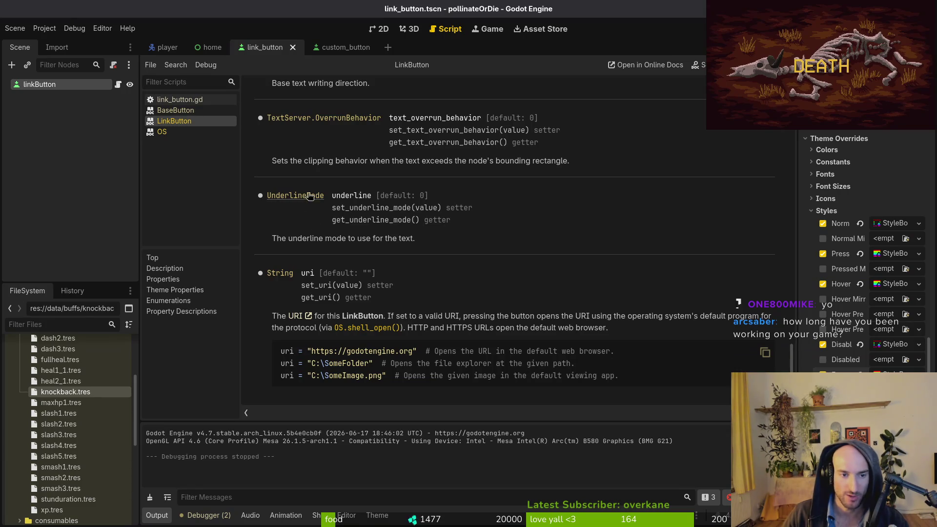
key(F5)
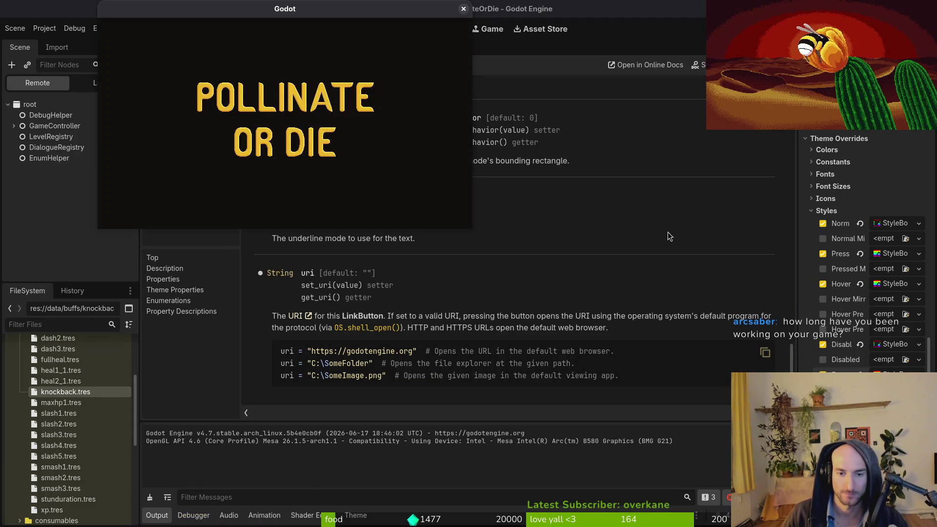
key(Down)
key(Down)
key(Down)
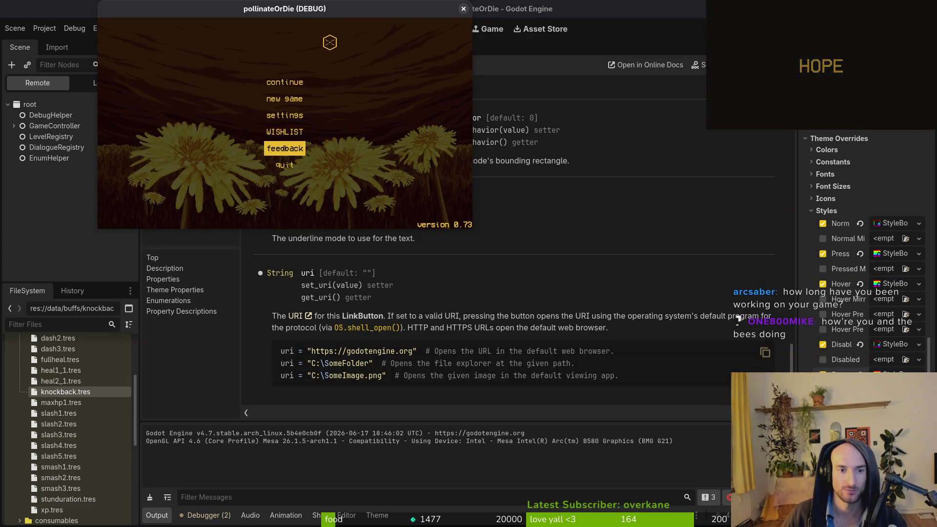
key(Up)
key(Return)
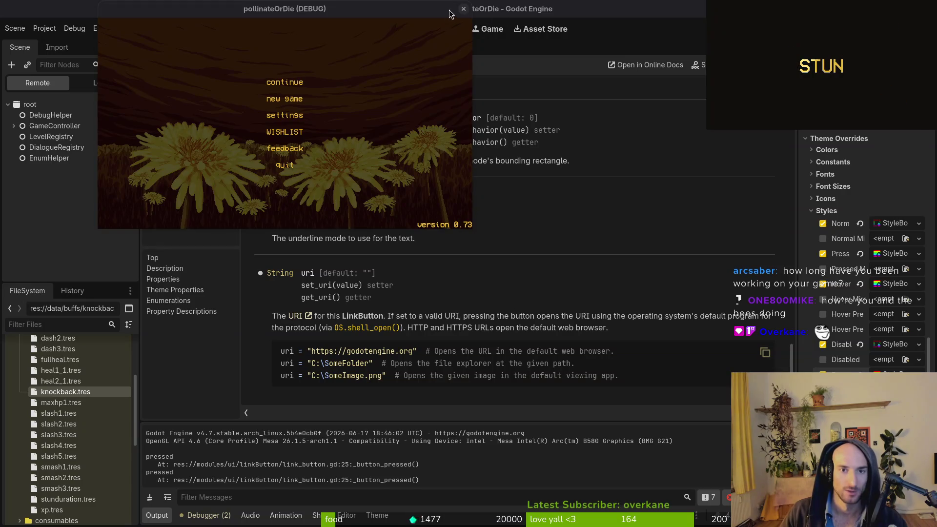
key(F8)
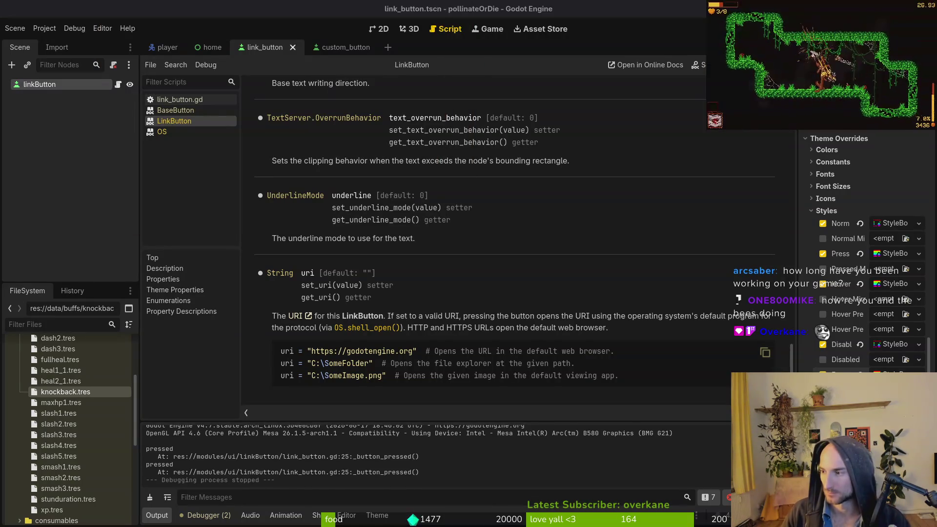
key(alt+Tab)
Insert a row below FEEDBACK with key WISHLIST and English text 'wishlist'
scroll(122, 266, down, 3)
scroll(88, 234, up, 3)
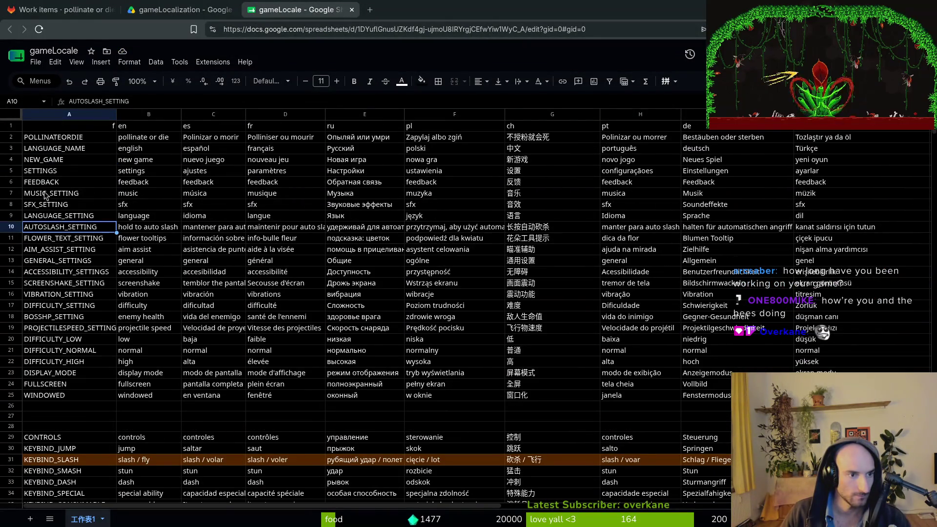
right_click(13, 184)
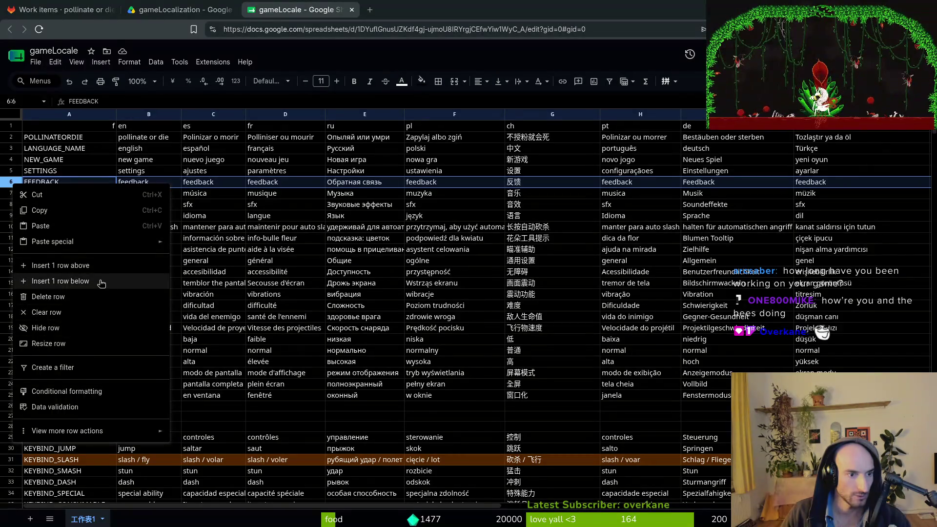
click(102, 284)
text(WISHLIST)
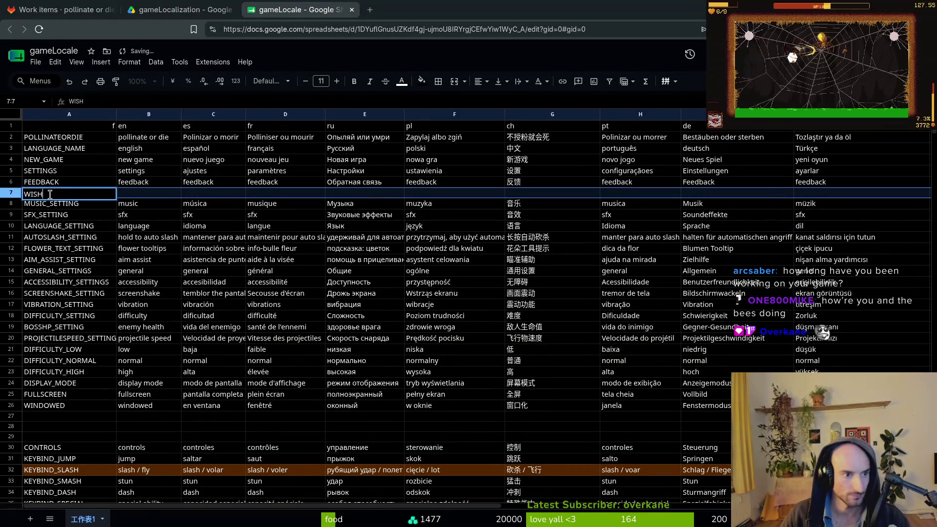
click(162, 197)
text(wishlist)
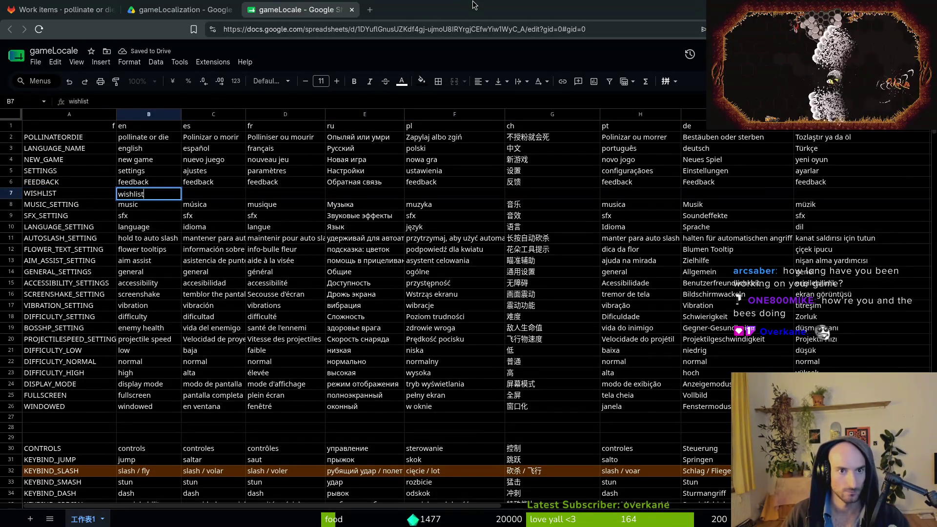
Open a blank new browser tab
key(ctrl+t)
text(wish)
key(ctrl+t)
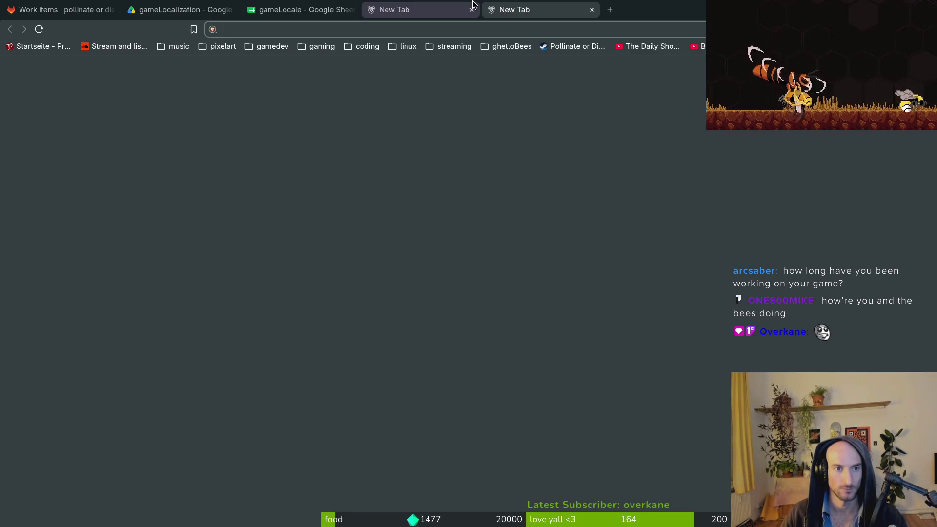
Ask Gemini for 2D game localizations of 'wishlist' in the pasted language list
text(gemi)
key(Return)
click(472, 9)
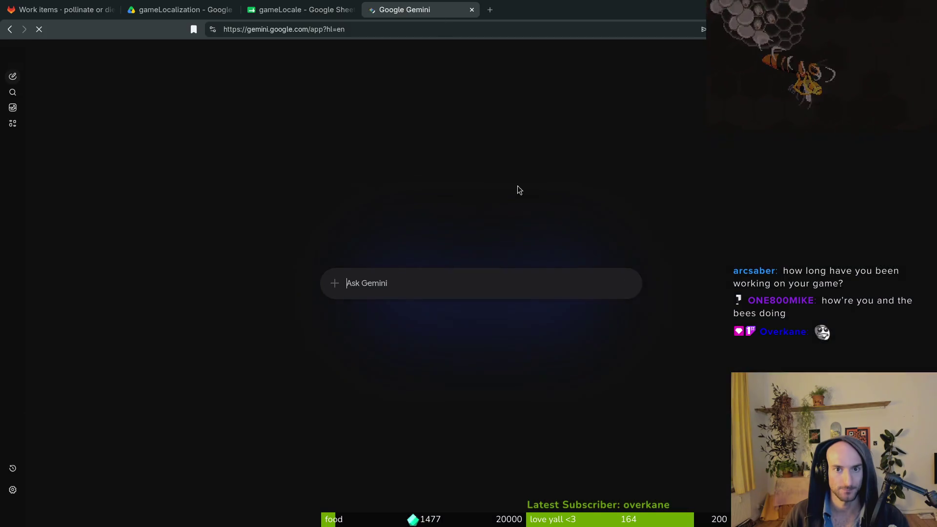
text(local)
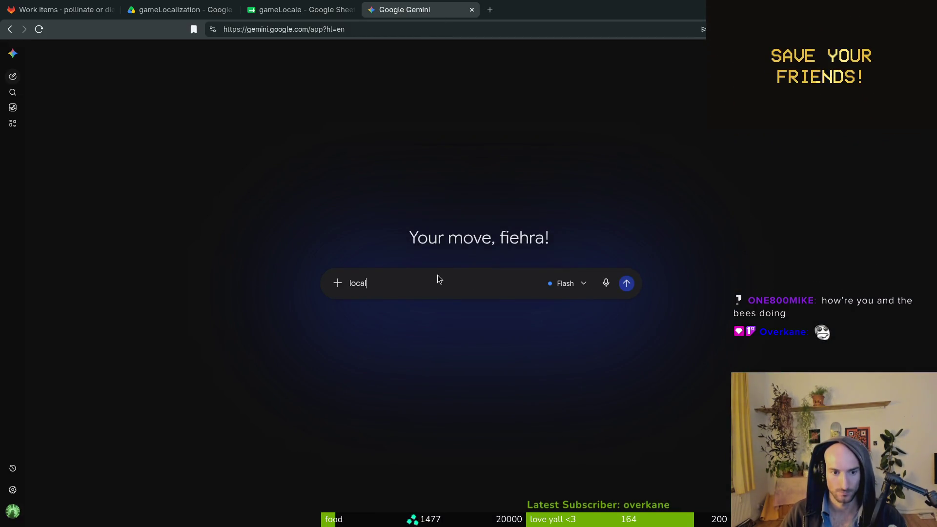
text(ization for)
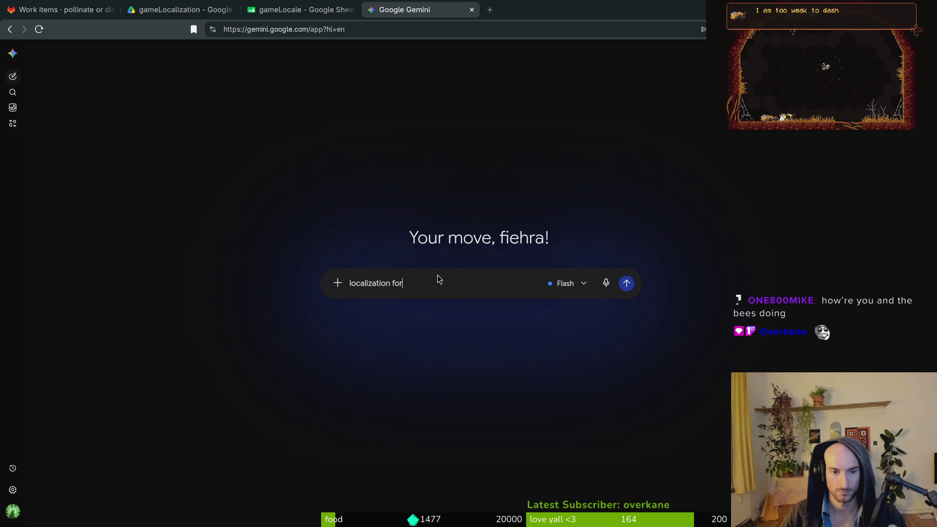
text( 2d ggo)
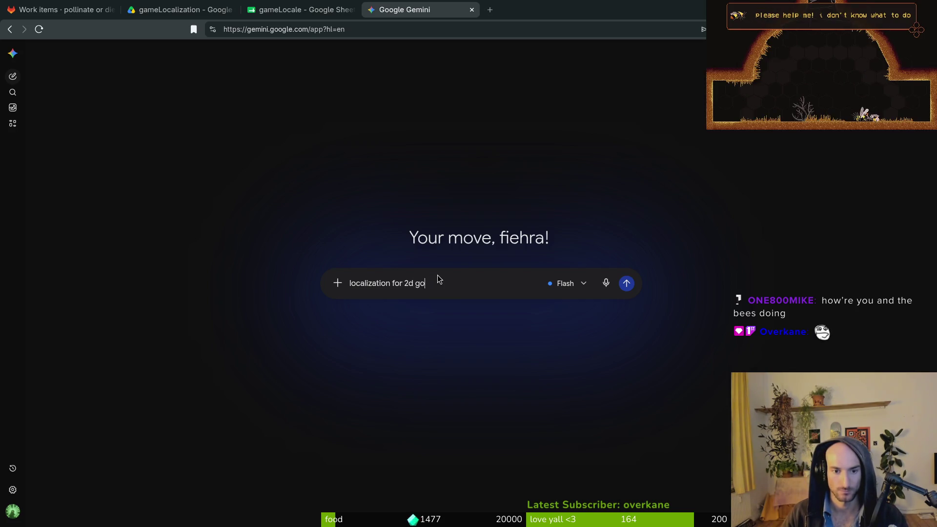
text(dot game)
key(shift+Return)
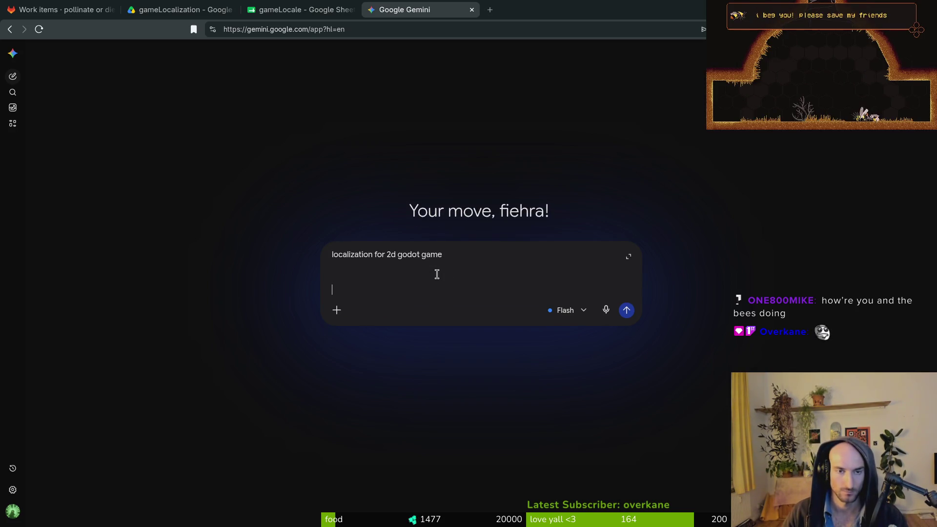
text(wishlist")
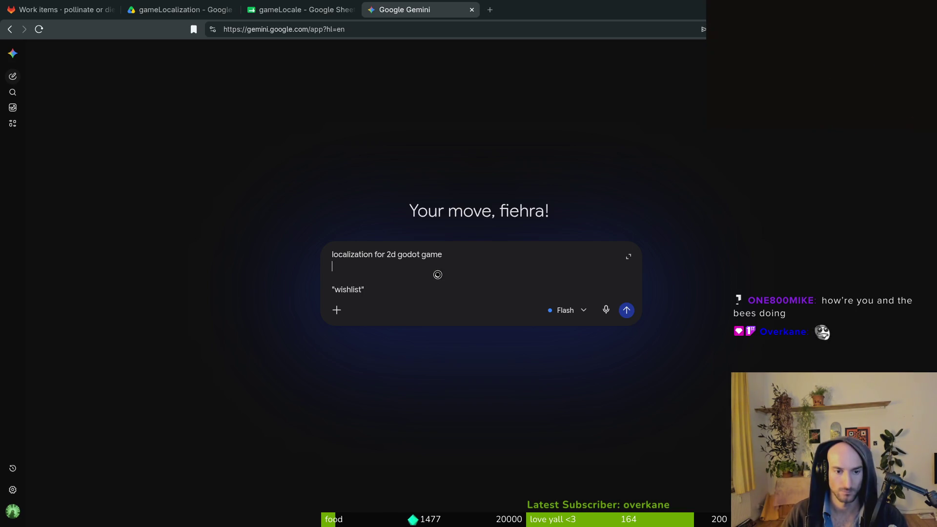
key(ctrl+shift+v)
text(french)
key(Return)
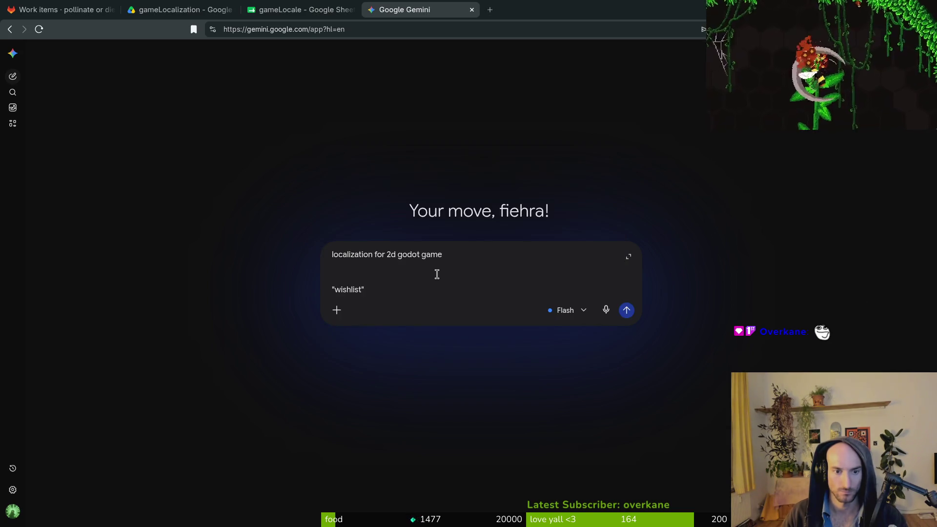
key(Down)
key(Down)
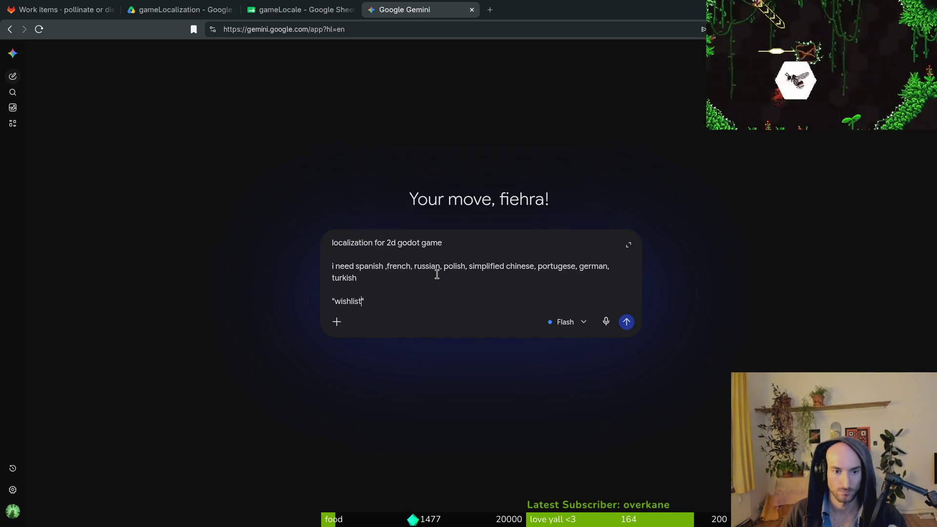
key(Return)
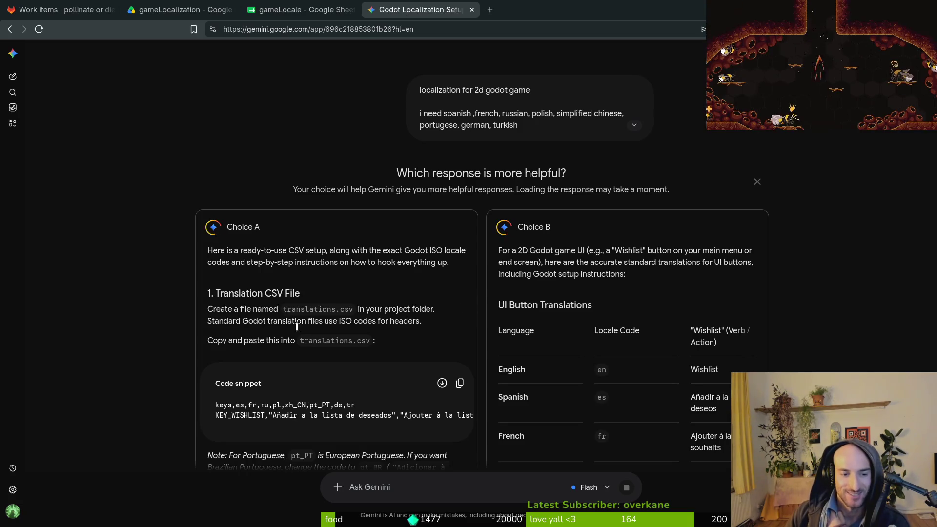
Ask Gemini to return just the translated strings as bullets
scroll(371, 379, down, 4)
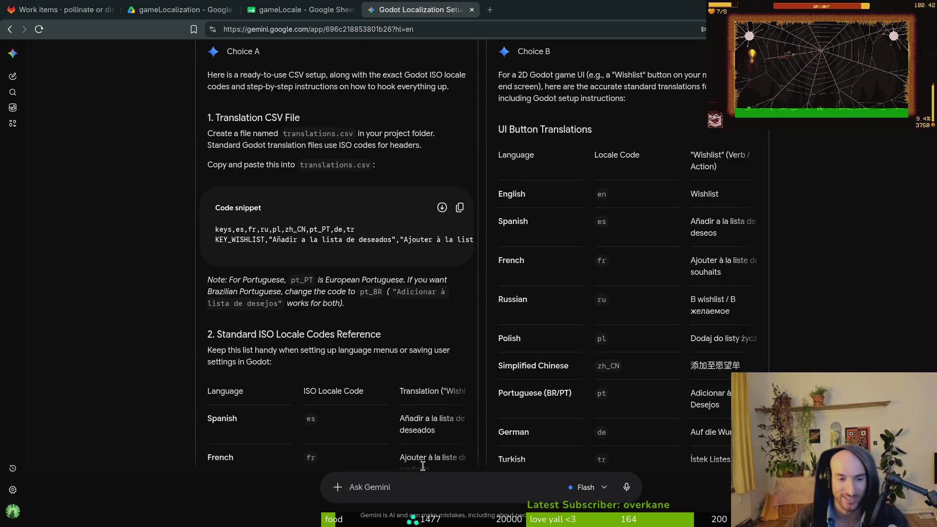
scroll(672, 272, down, 15)
scroll(445, 261, down, 4)
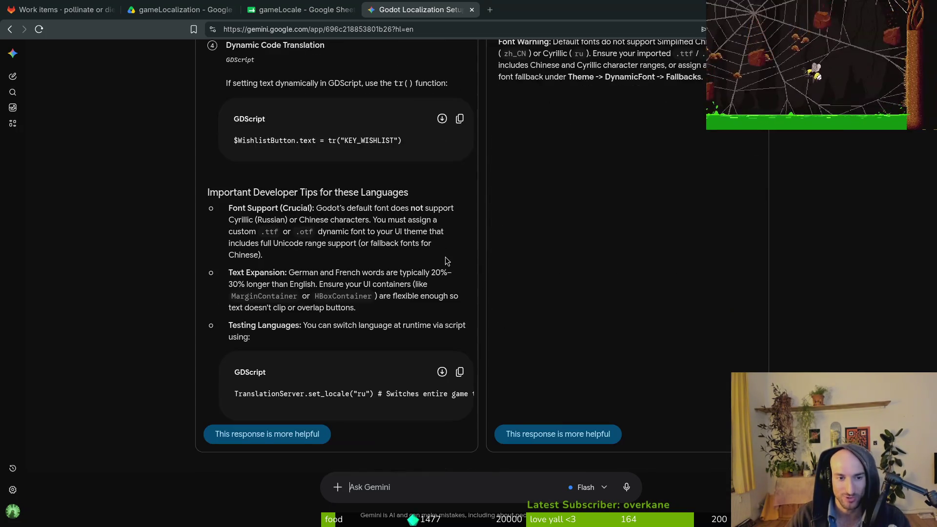
scroll(535, 265, up, 10)
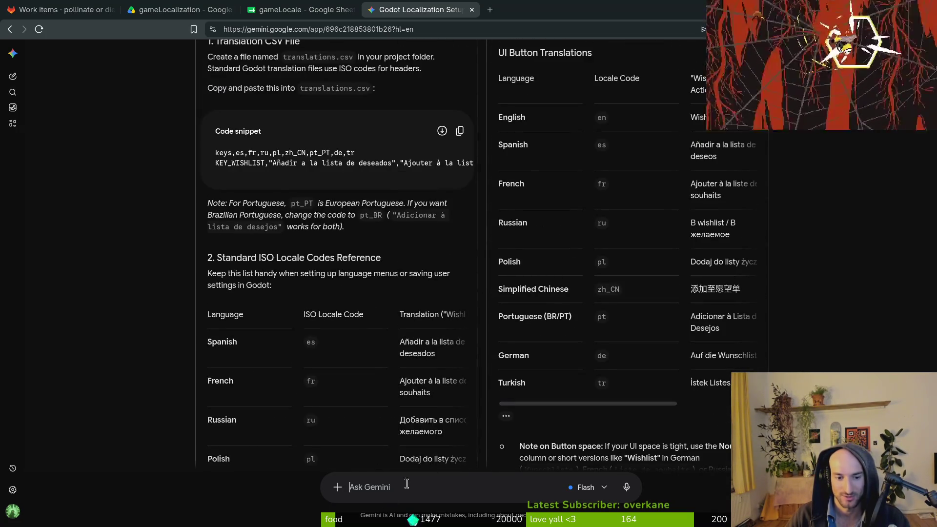
text(jsut the strings nothing else. no)
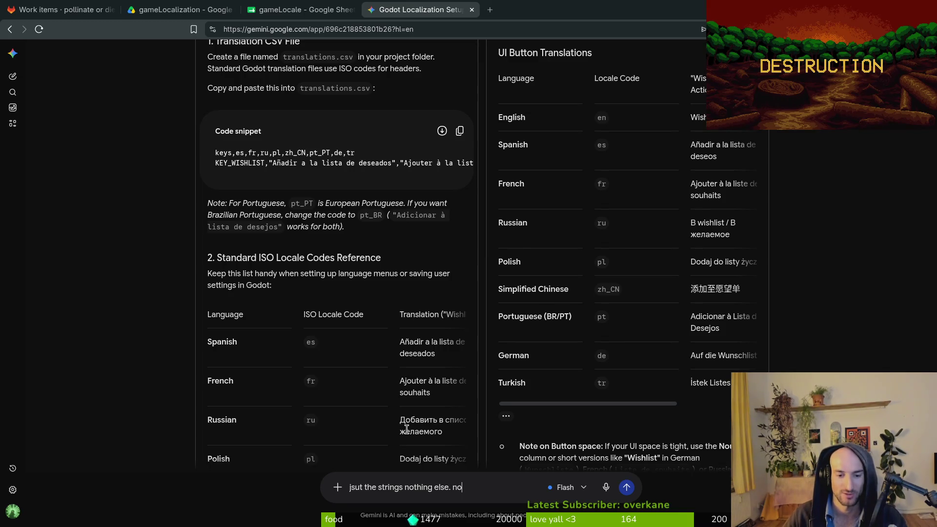
text( bullet points n)
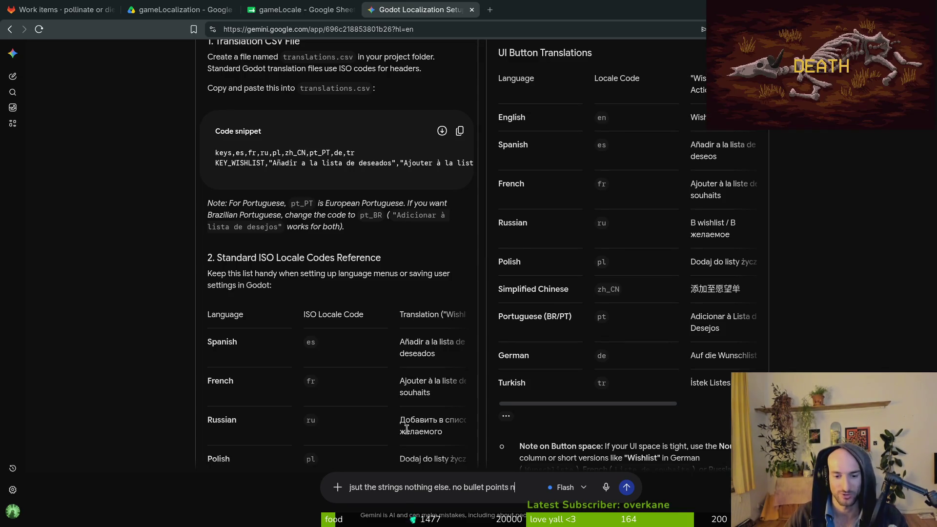
text(o)
key(Return)
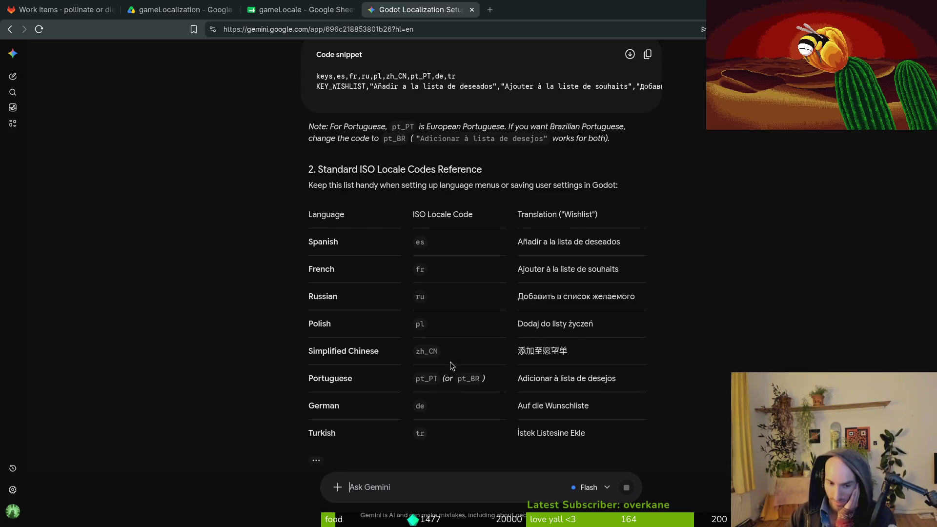
Ask Gemini 'should be just one word no?' and start a new tab searching wishlist
scroll(218, 338, down, 15)
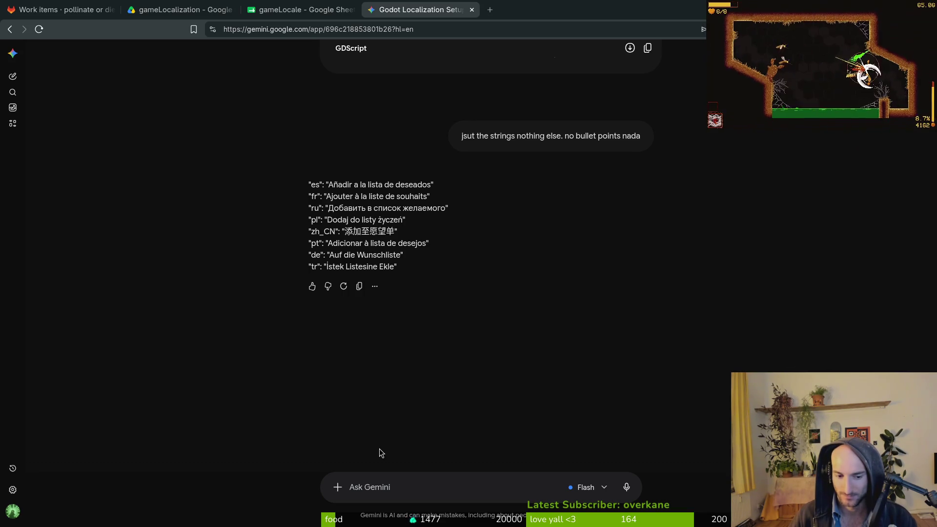
text(should )
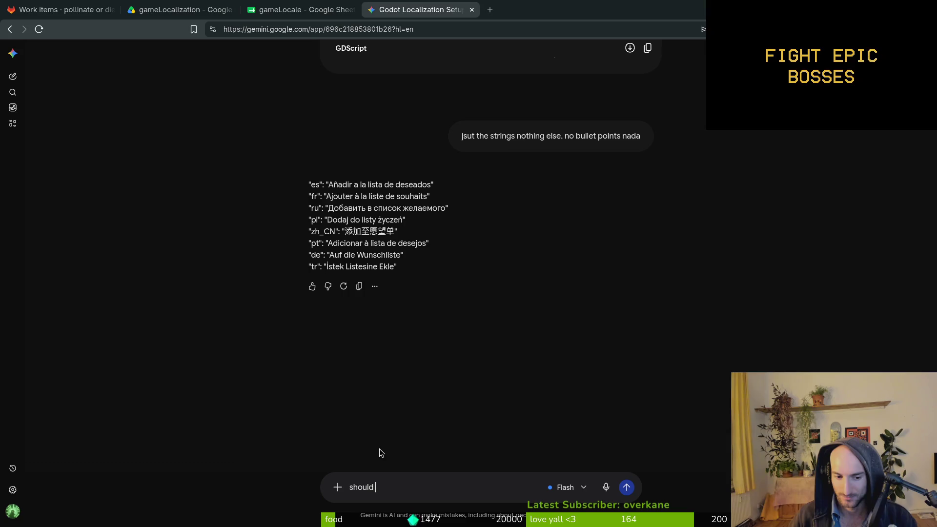
text(be just one word no?)
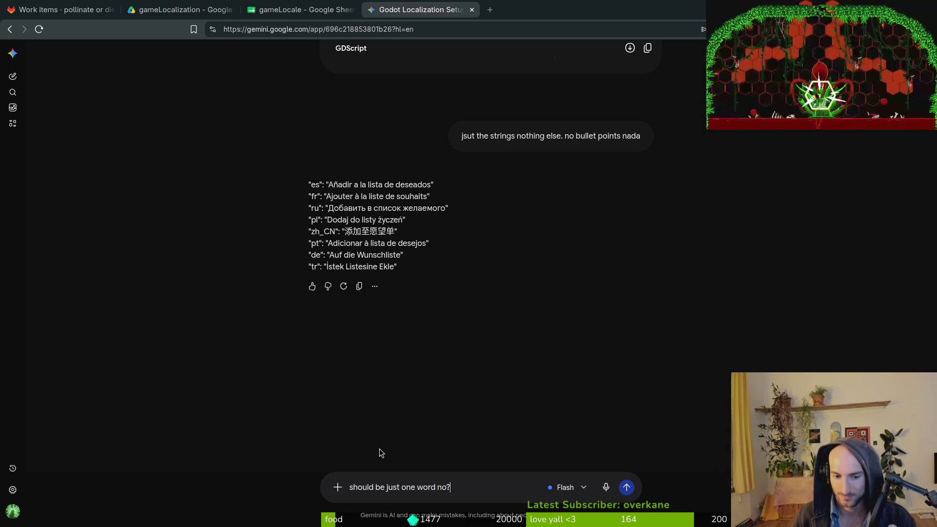
key(Return)
key(ctrl+t)
text(wishlist)
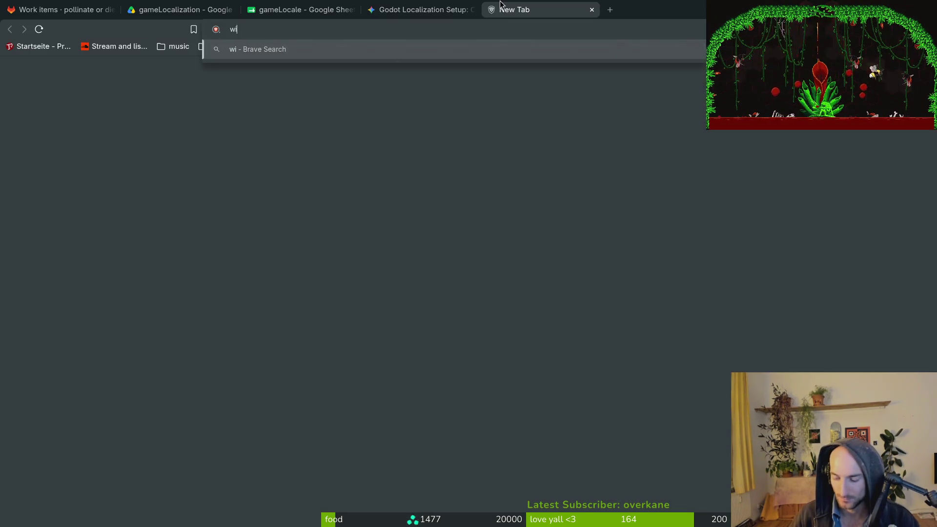
Load the Pollinate or Die page on the Steam store
double_click(484, 27)
text(stea)
key(Down)
text(poll)
key(Down)
key(Return)
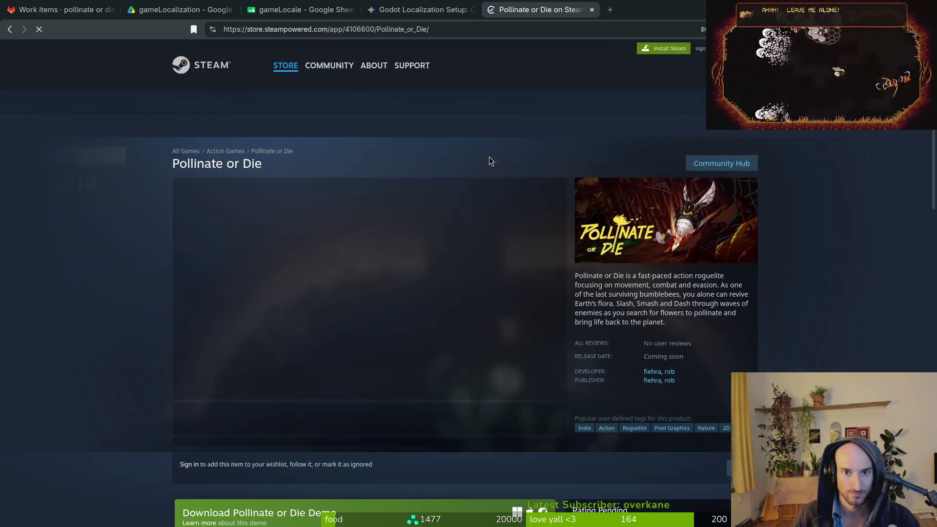
Search Steam for ScourgeBringer and open its store page
click(606, 101)
text(gebr)
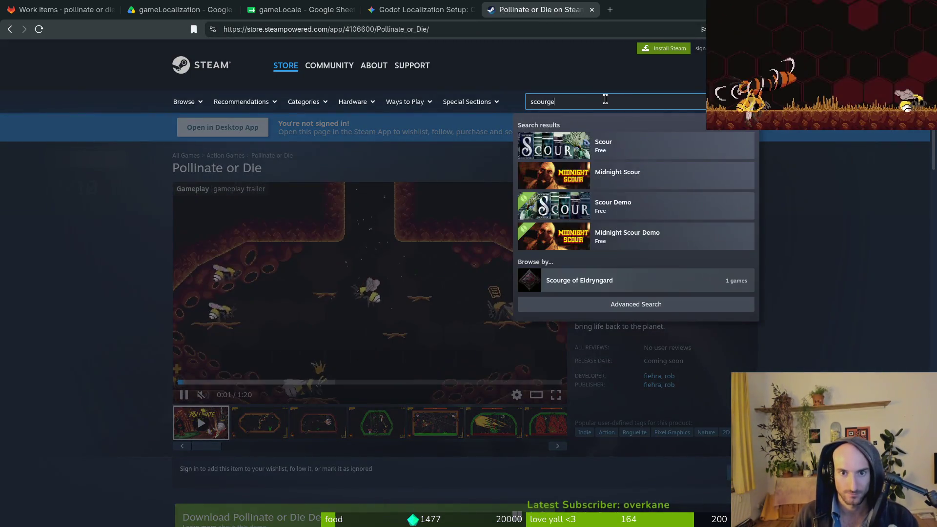
click(700, 150)
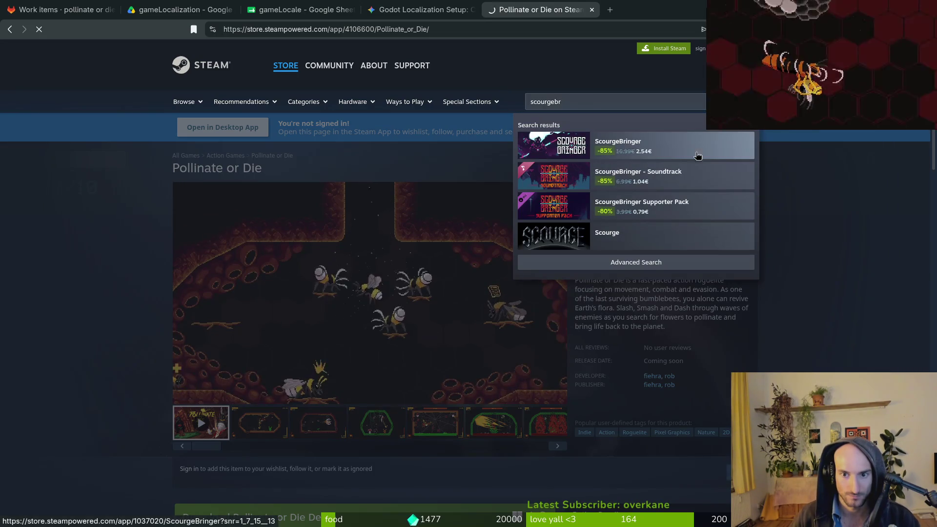
scroll(234, 342, down, 20)
scroll(244, 347, down, 7)
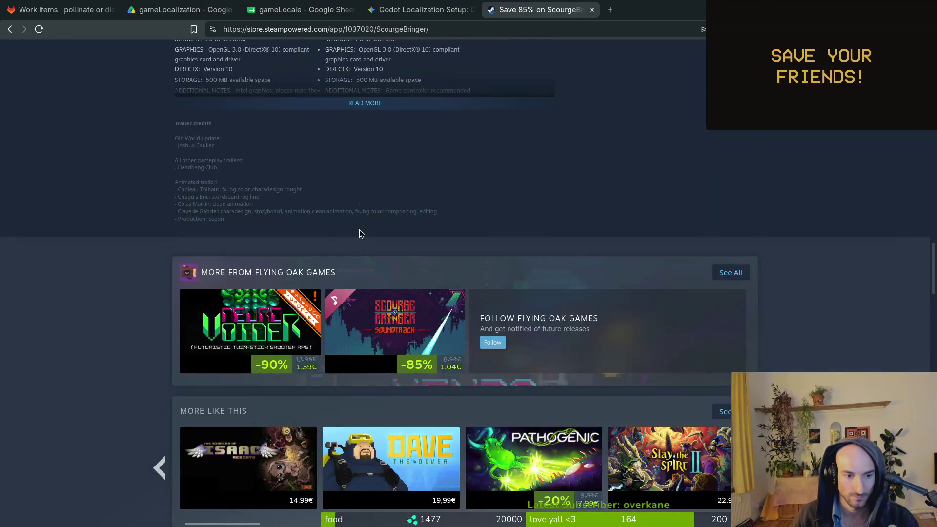
scroll(369, 111, down, 7)
scroll(262, 257, up, 13)
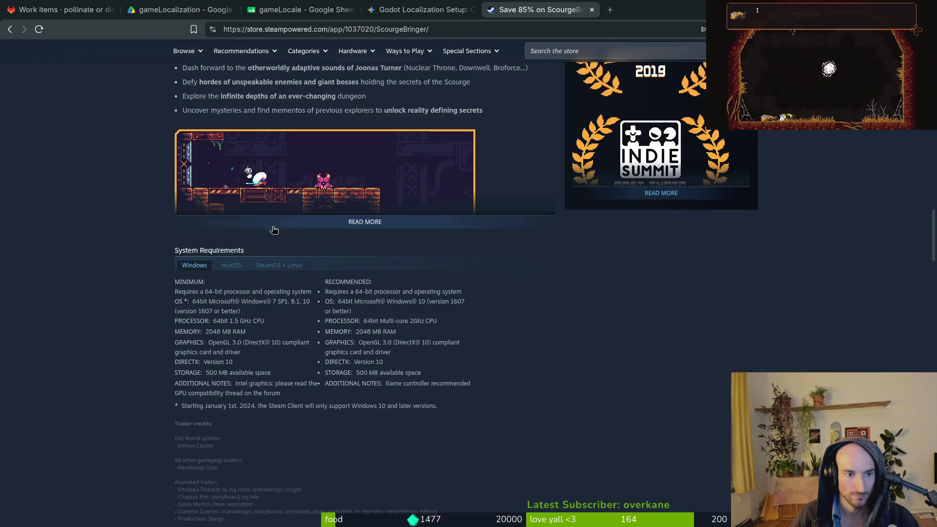
scroll(214, 200, up, 5)
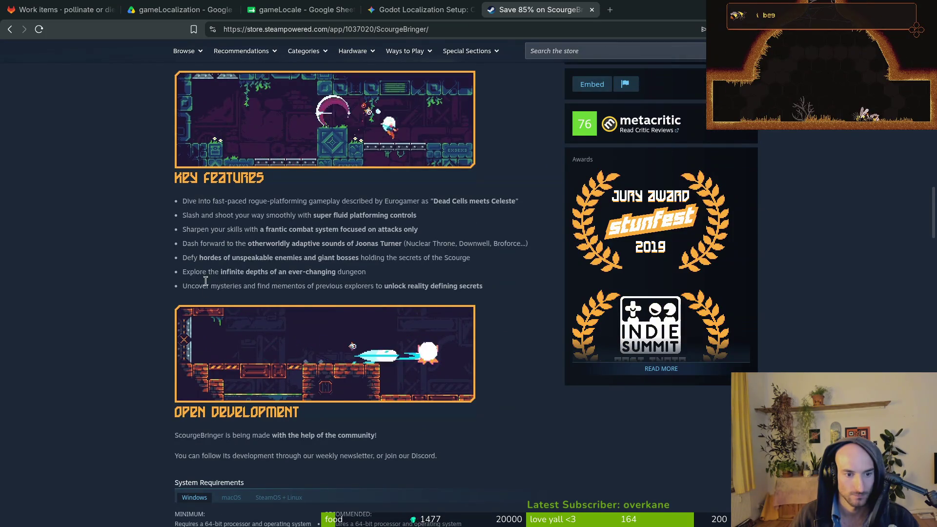
scroll(283, 255, up, 5)
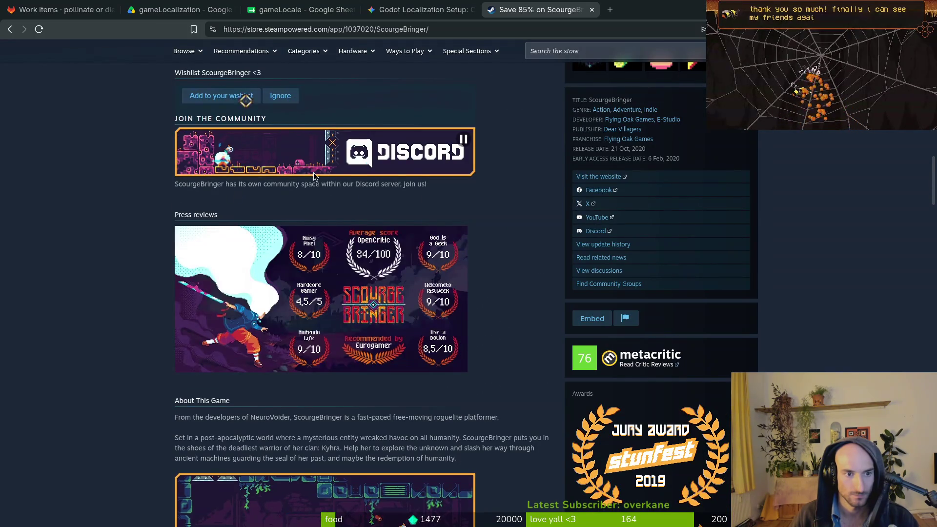
scroll(439, 204, up, 5)
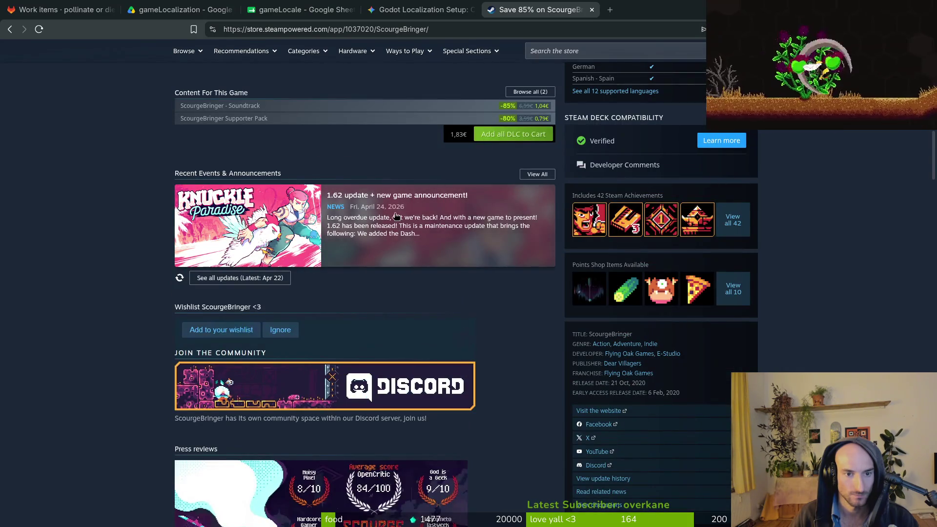
Open ScourgeBringer's update news post and follow it to the Knuckle Paradise store page
click(356, 214)
click(219, 206)
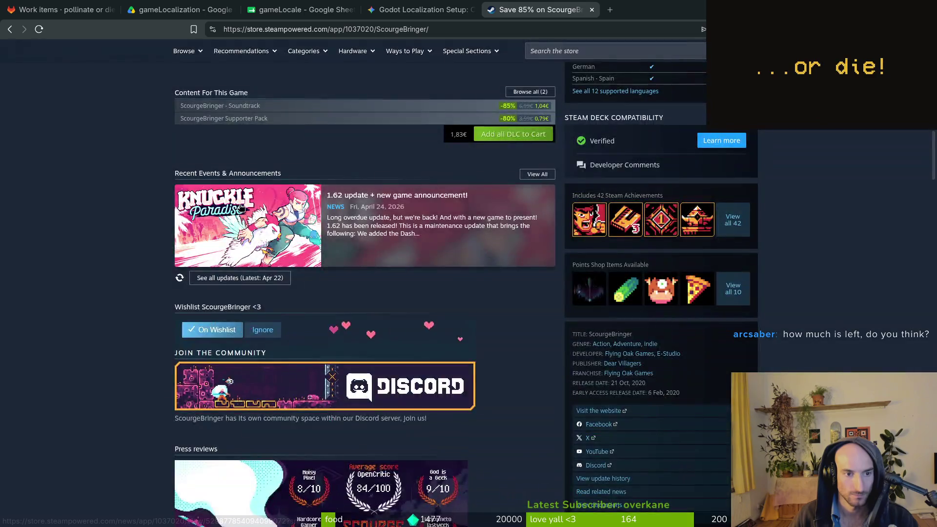
click(245, 210)
click(461, 444)
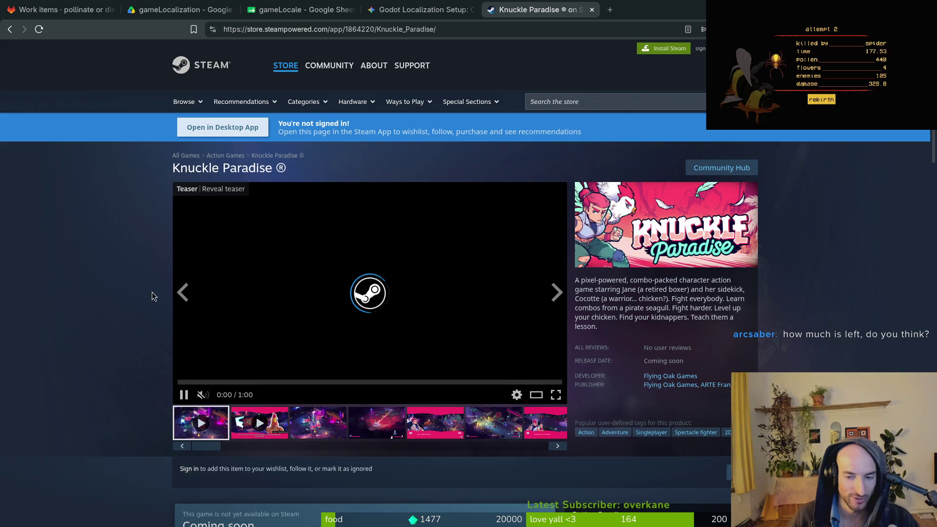
Scroll through the Knuckle Paradise store page, glancing briefly at the GitLab work items list
scroll(165, 277, down, 5)
scroll(110, 301, down, 4)
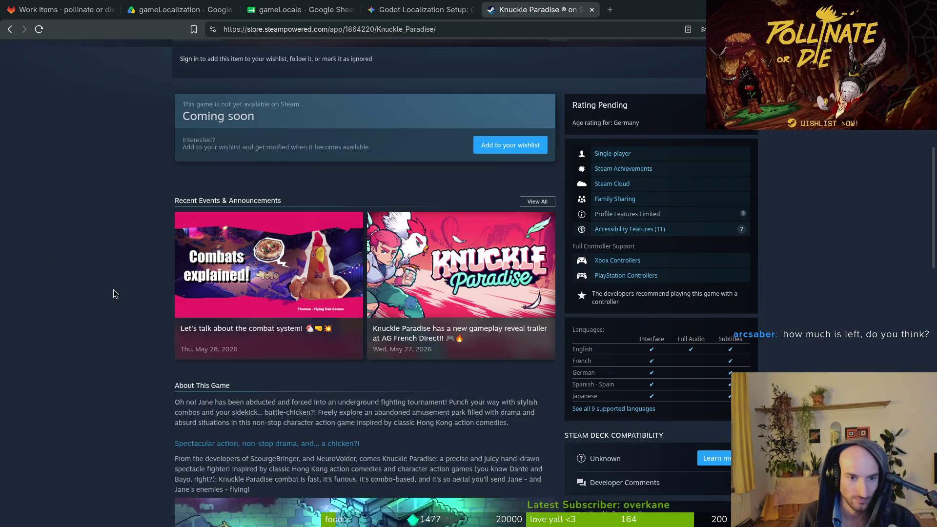
scroll(85, 336, down, 3)
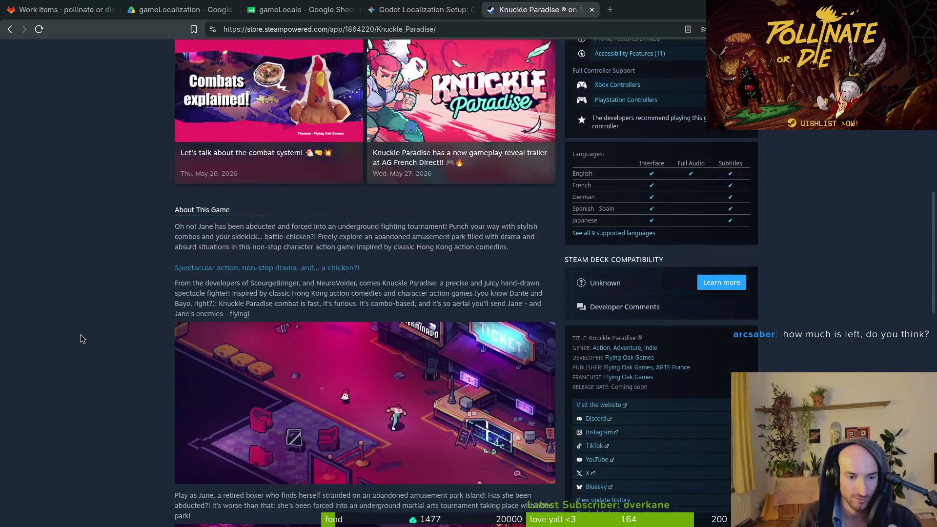
scroll(97, 330, down, 5)
scroll(642, 339, up, 4)
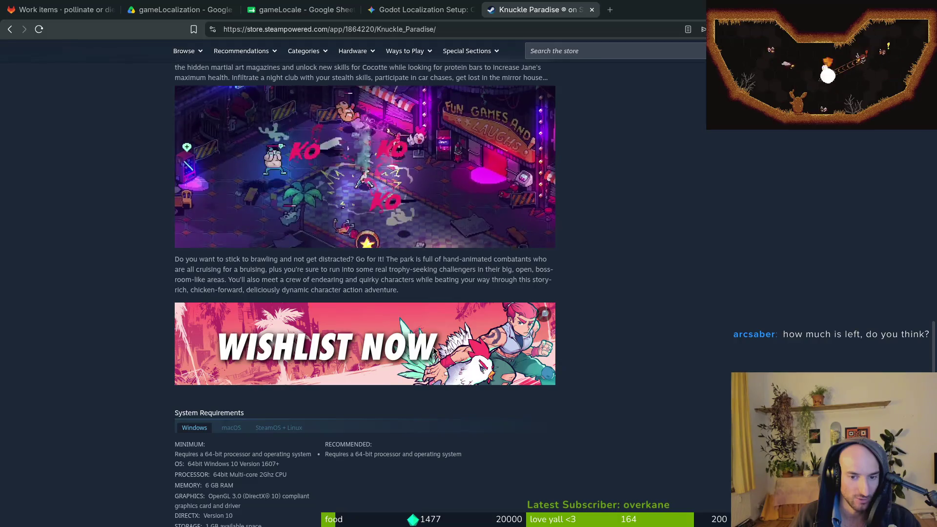
key(ctrl+1)
scroll(489, 293, up, 8)
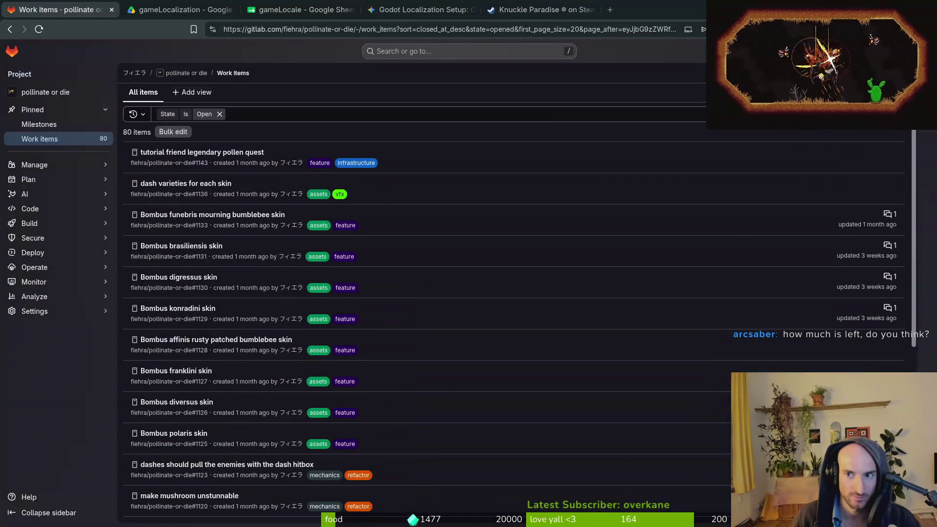
key(ctrl+5)
scroll(468, 293, up, 5)
scroll(822, 131, up, 3)
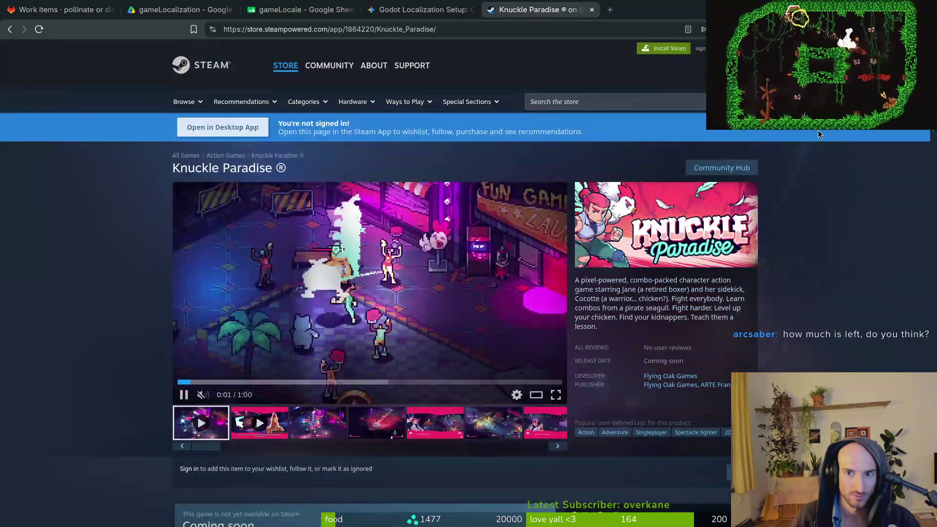
Switch the store page to Simplified Chinese and read its full expanded game description
click(728, 48)
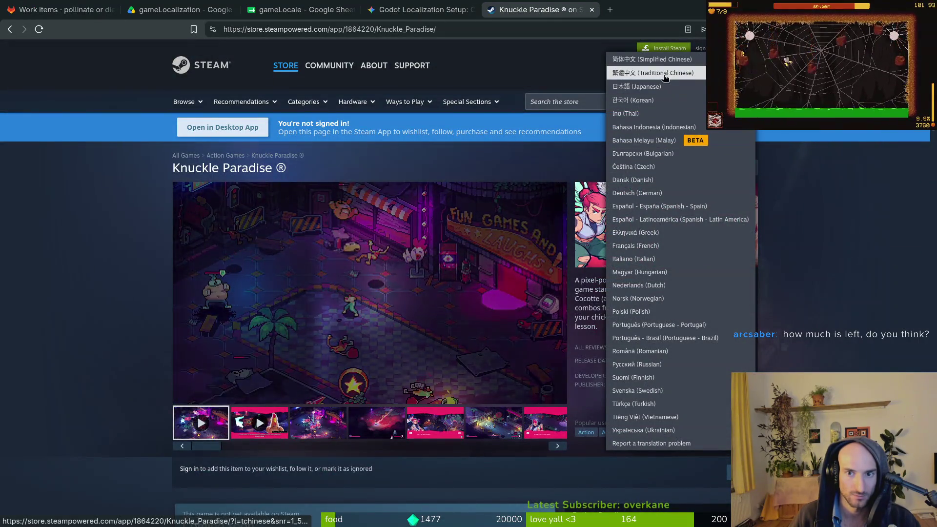
click(654, 59)
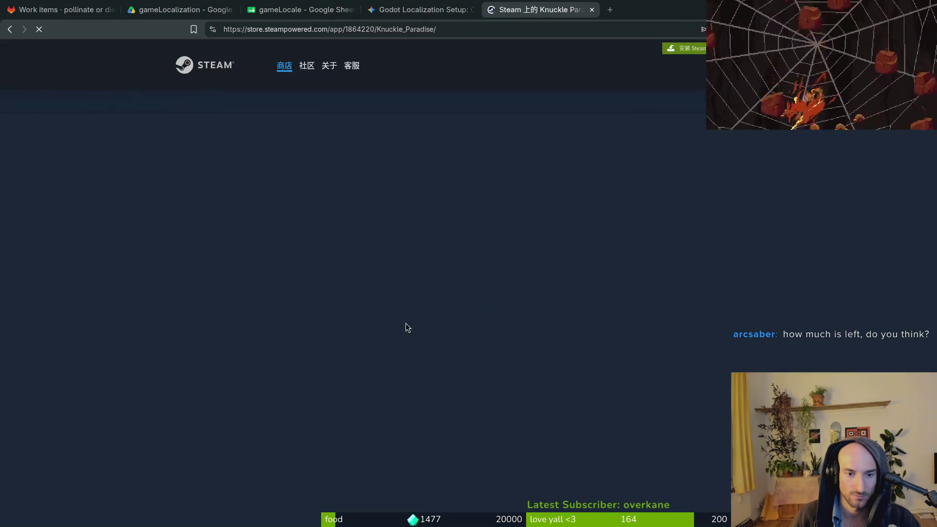
scroll(446, 328, down, 15)
scroll(174, 202, up, 5)
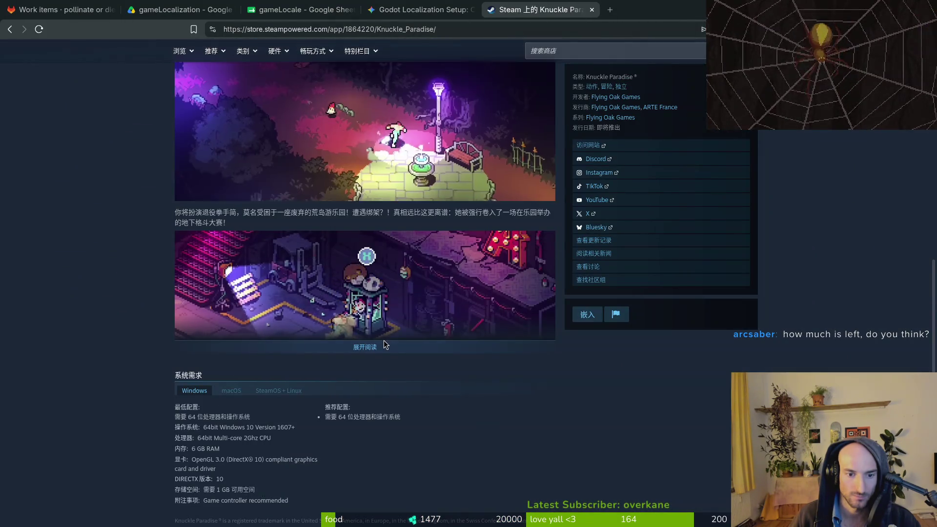
click(365, 348)
scroll(356, 352, down, 10)
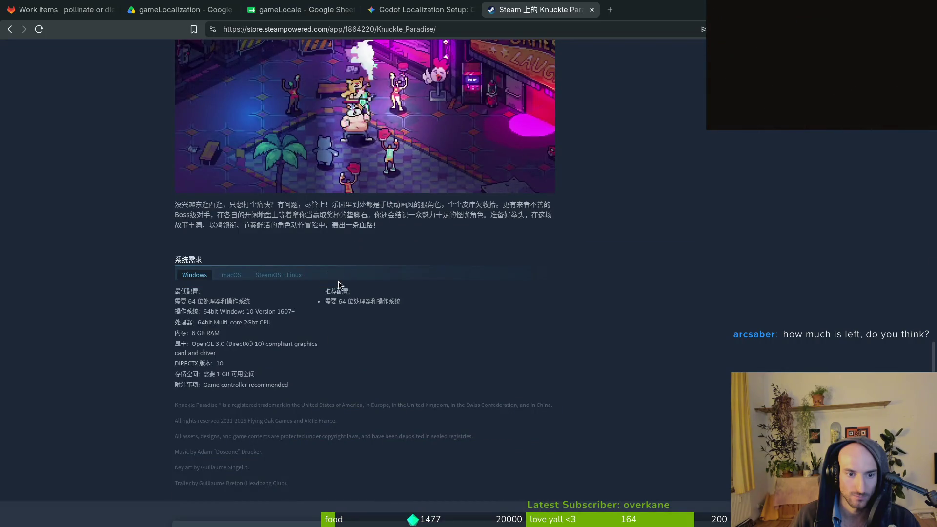
scroll(340, 285, up, 20)
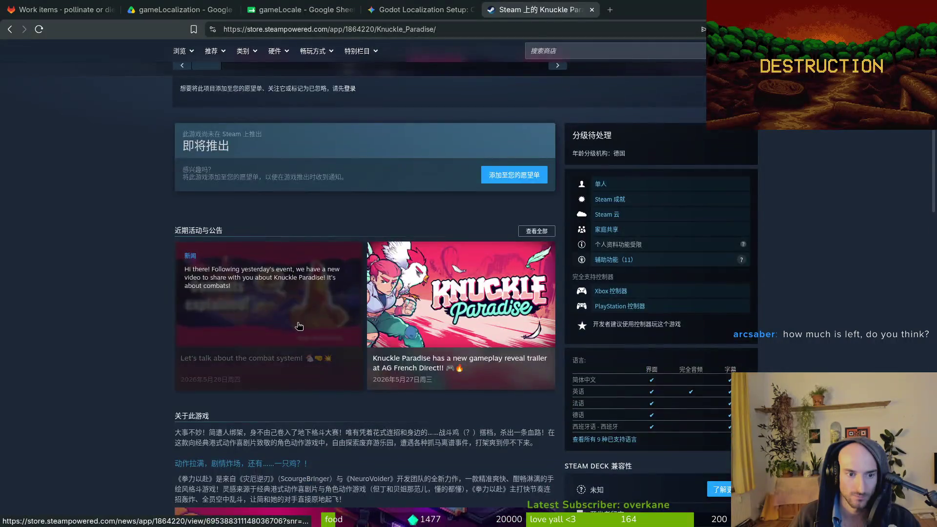
scroll(300, 328, down, 10)
scroll(369, 304, up, 5)
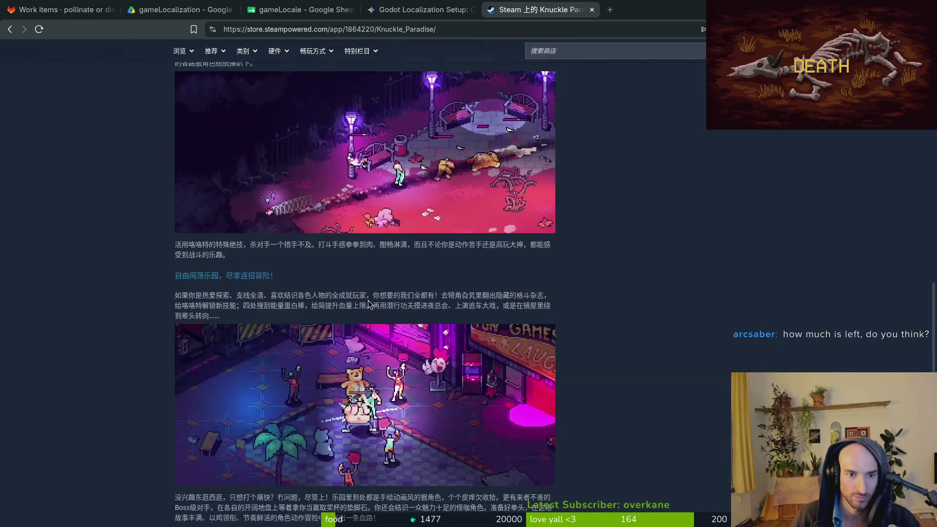
scroll(370, 302, up, 15)
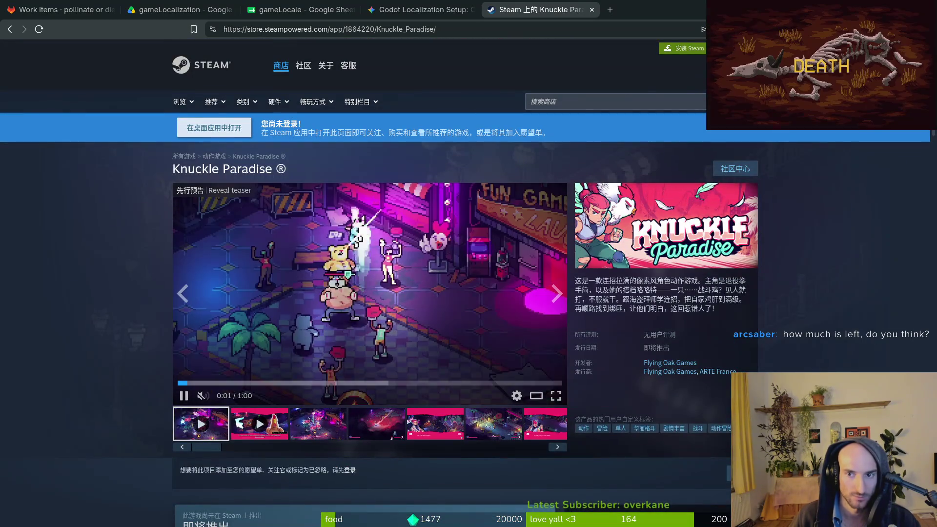
Switch the store page back to English and review its wording
click(733, 48)
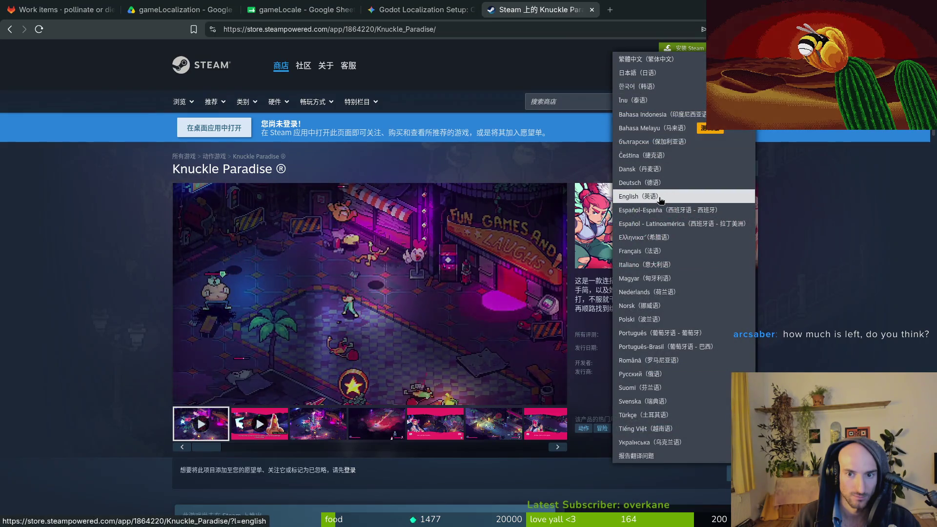
click(660, 196)
scroll(179, 328, down, 15)
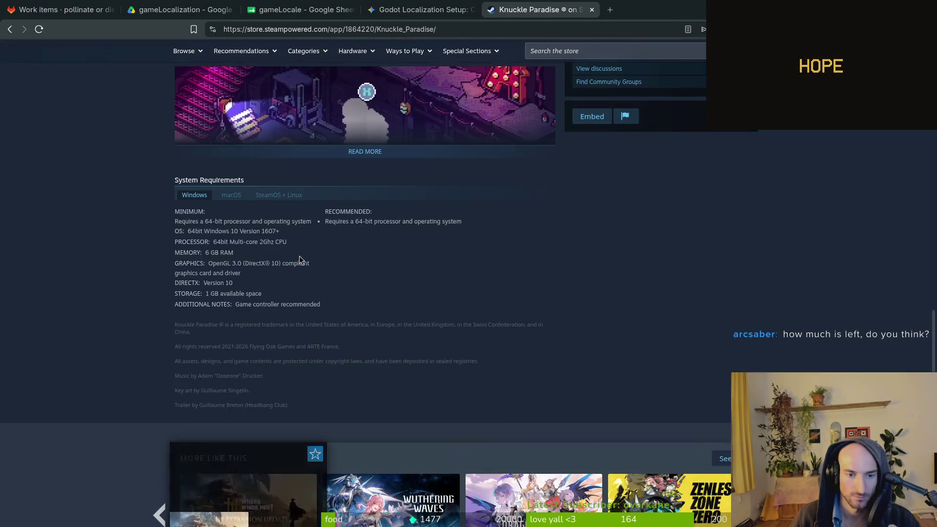
scroll(293, 235, up, 6)
scroll(303, 227, down, 4)
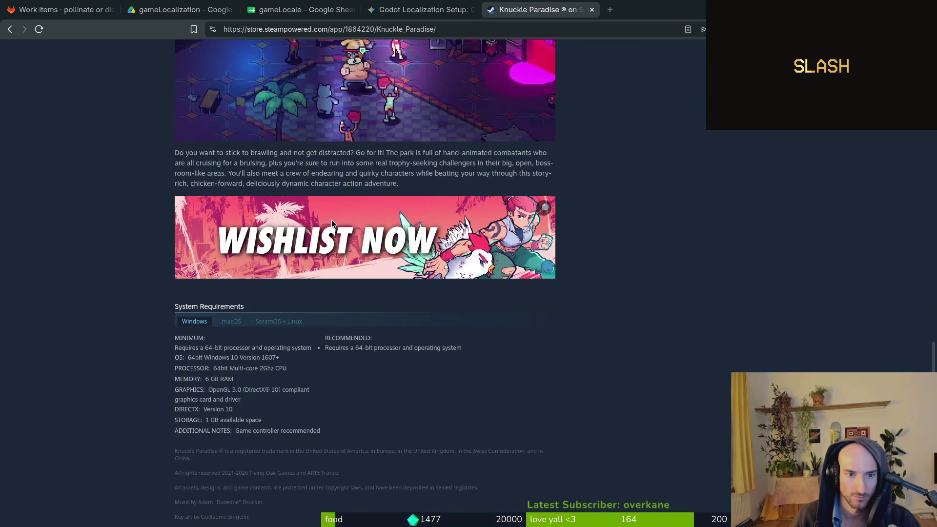
scroll(594, 212, up, 15)
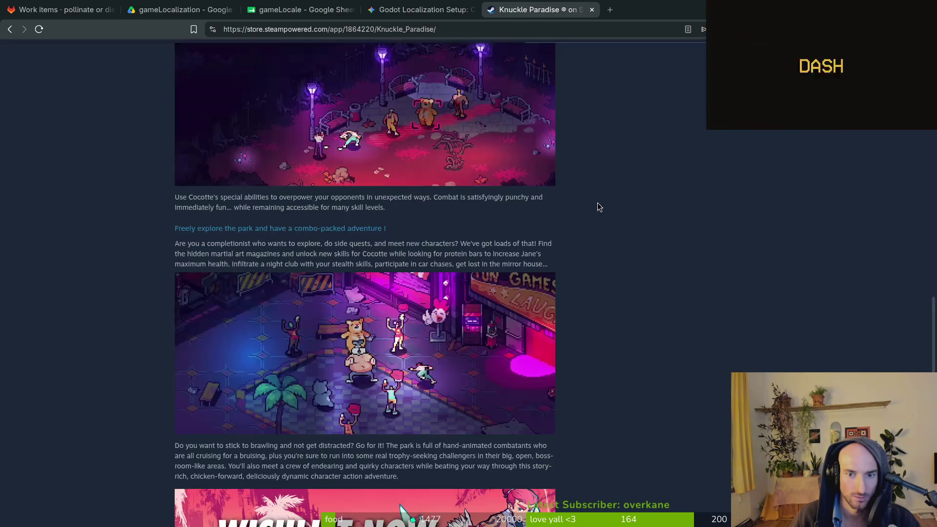
scroll(676, 128, up, 5)
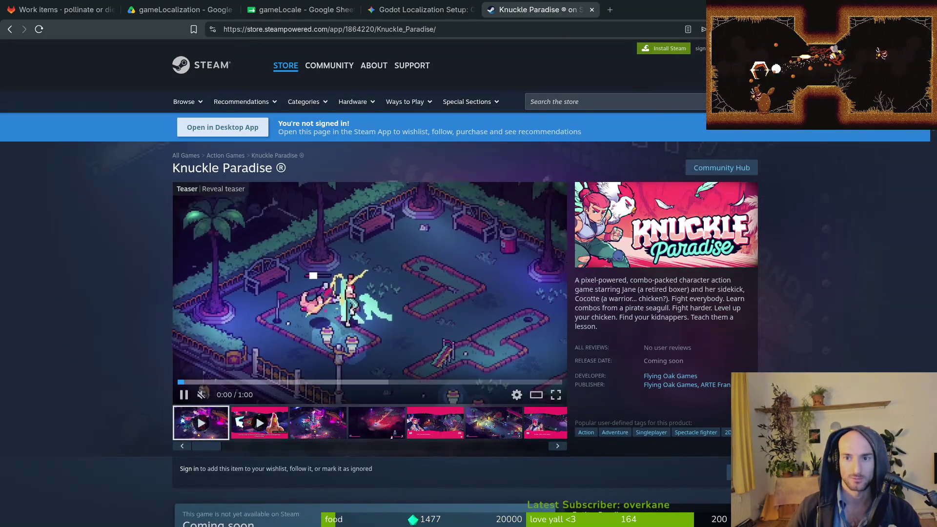
View the store page in German with the full description expanded, then close the tab
click(742, 48)
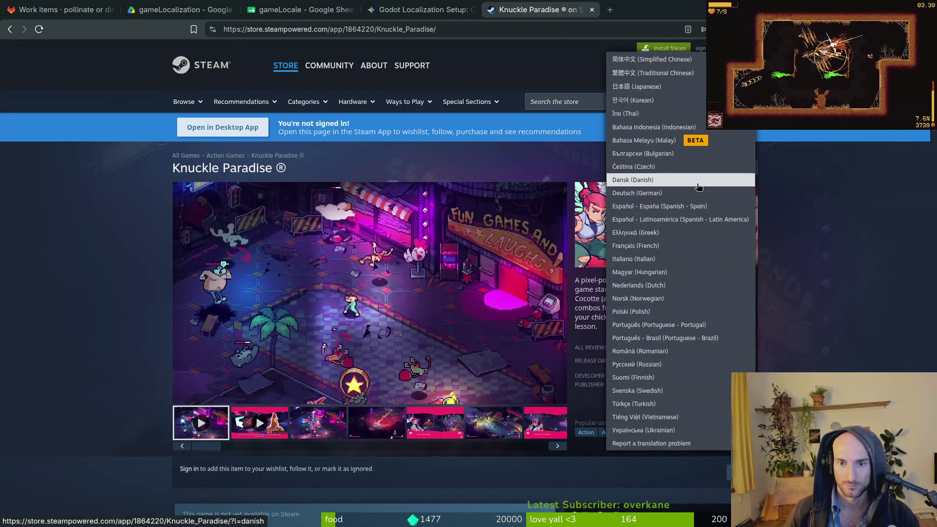
click(692, 193)
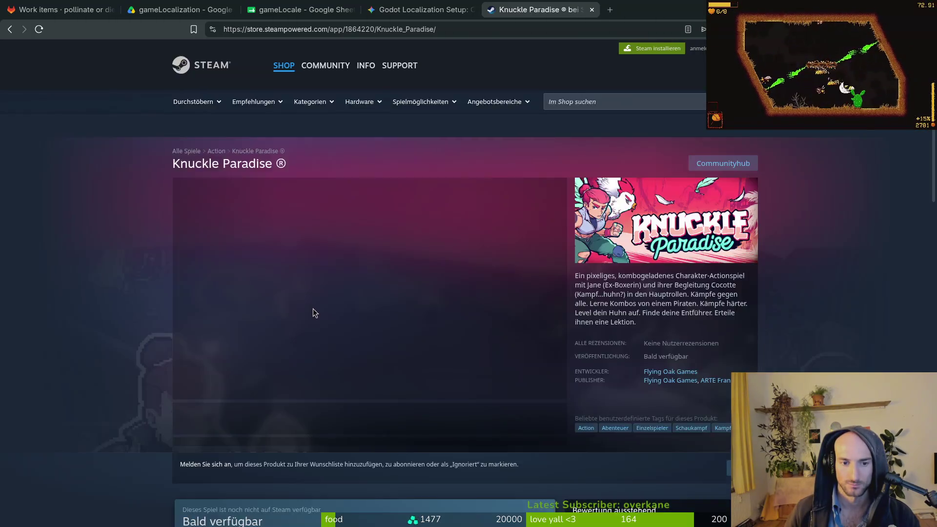
scroll(322, 313, down, 15)
click(348, 405)
scroll(345, 362, down, 10)
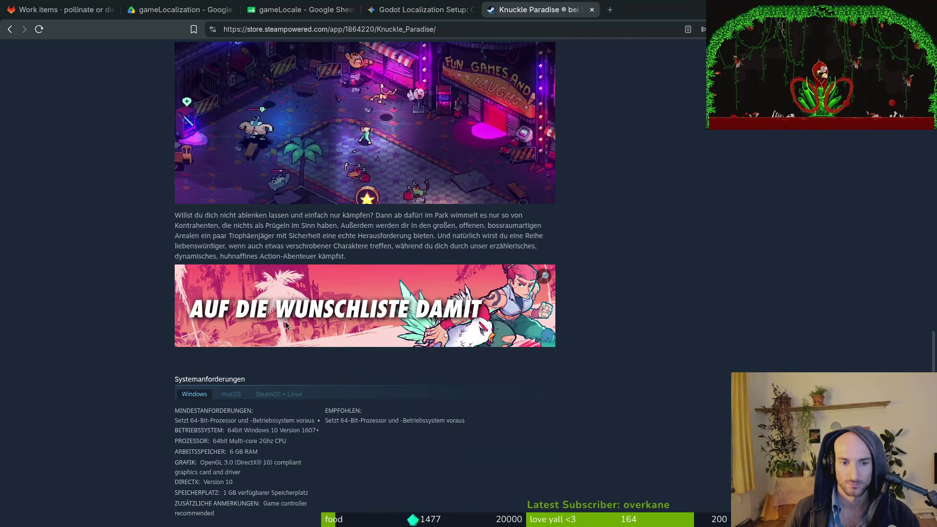
scroll(293, 320, up, 6)
scroll(300, 318, up, 20)
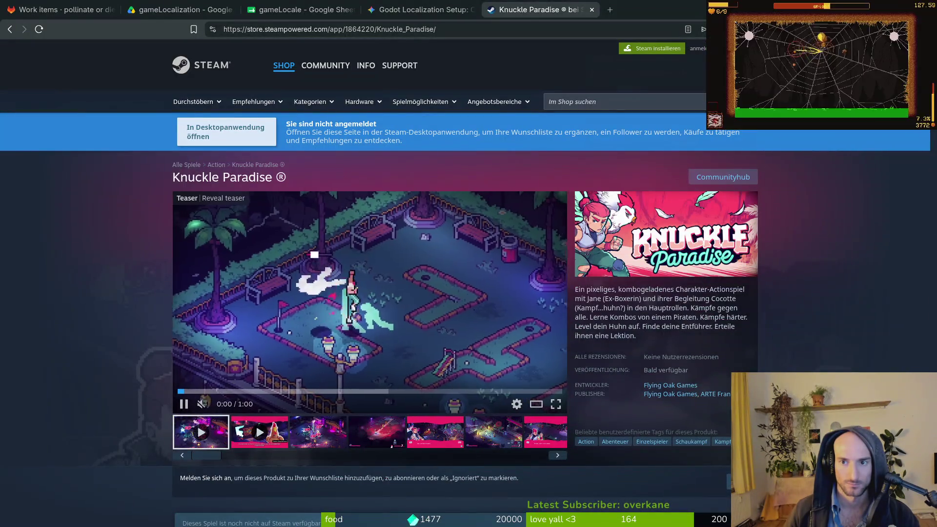
click(728, 48)
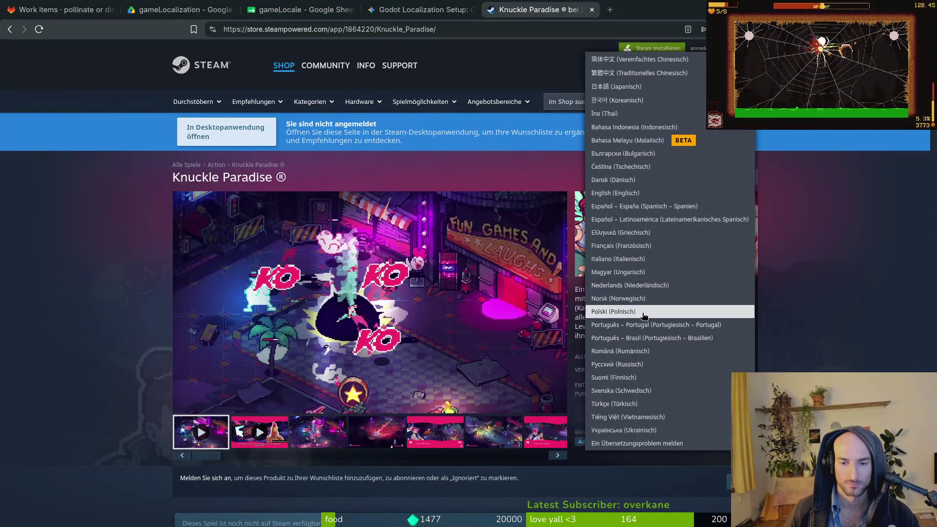
click(591, 10)
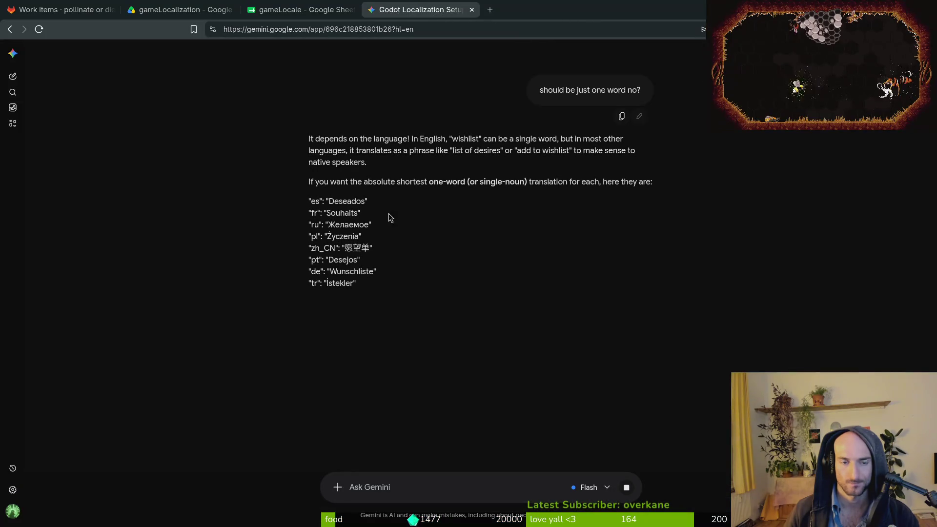
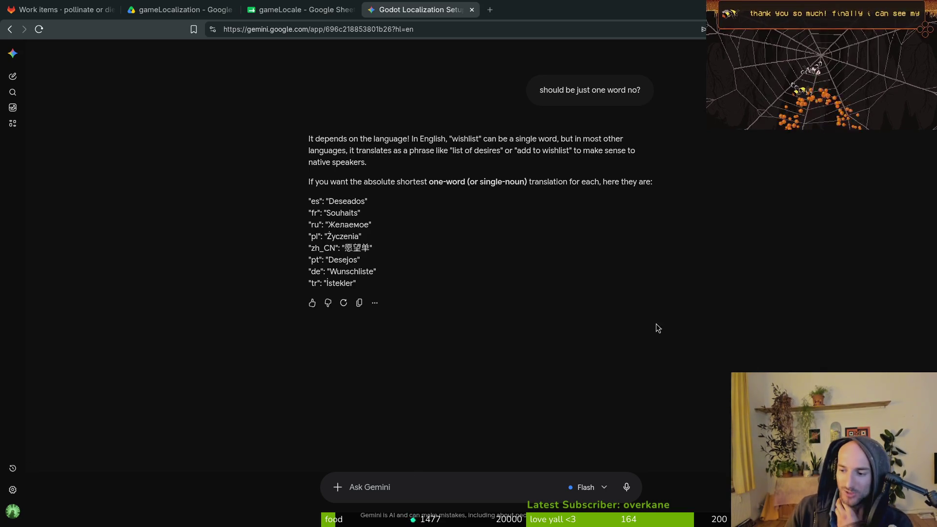
Launch the Space Scavenger 2 Playtest from Steam, dismiss its welcome message, then quit it
key(super+f)
key(super+2)
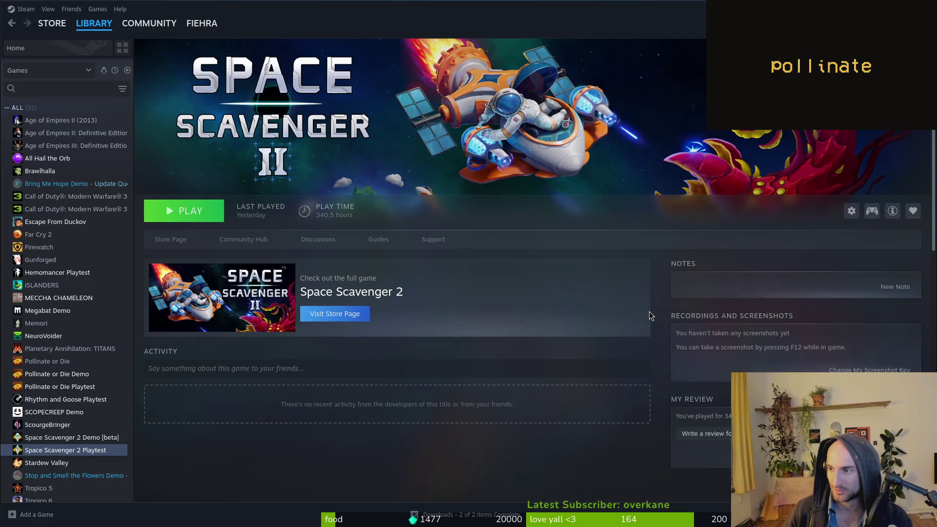
click(204, 212)
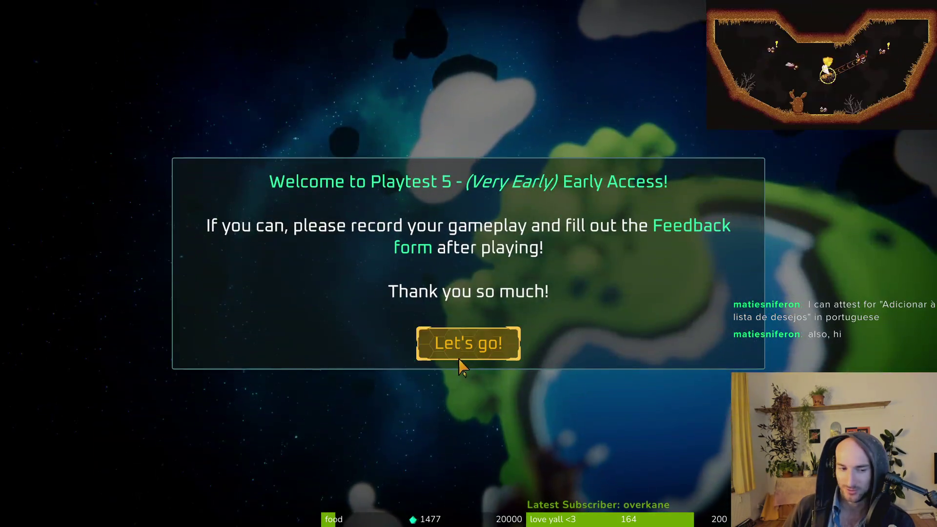
click(476, 348)
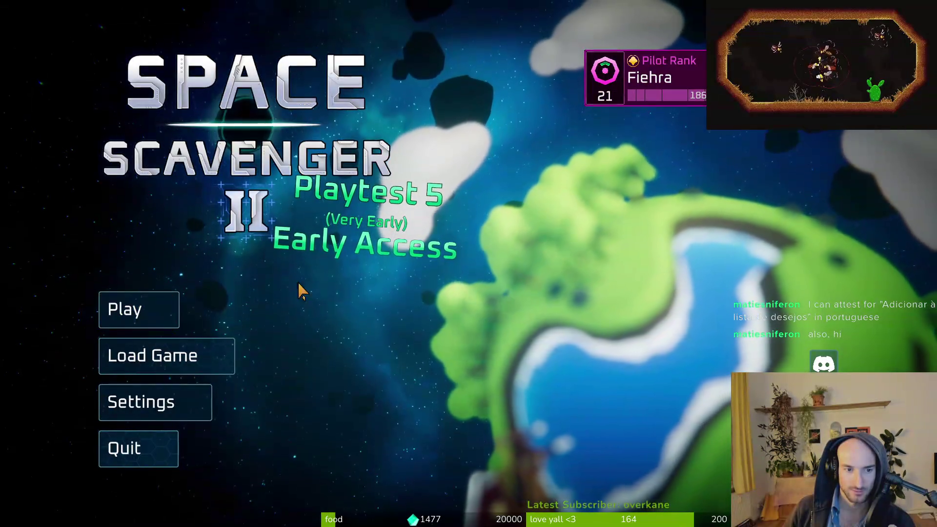
click(145, 448)
click(519, 280)
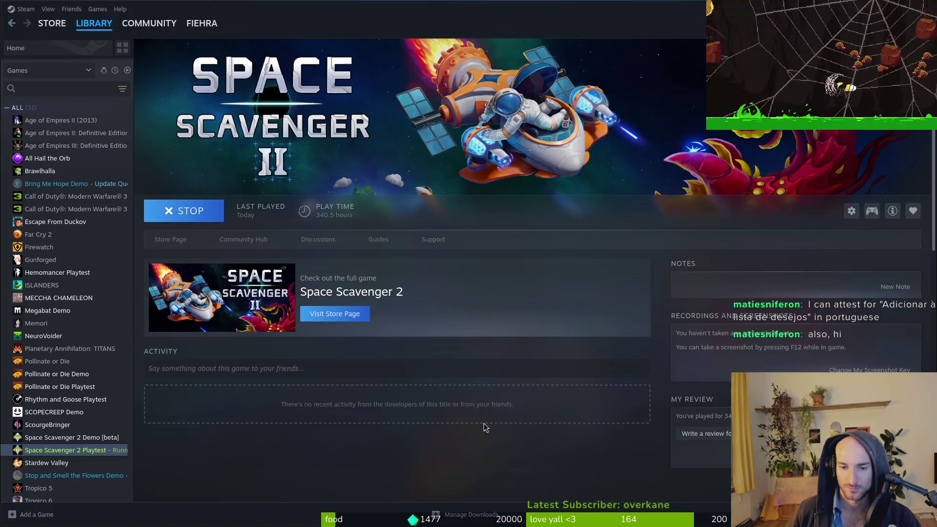
After checking GitLab work items, copy 'Добавить в список желаемого' from Gemini and return to Godot
key(alt+Tab)
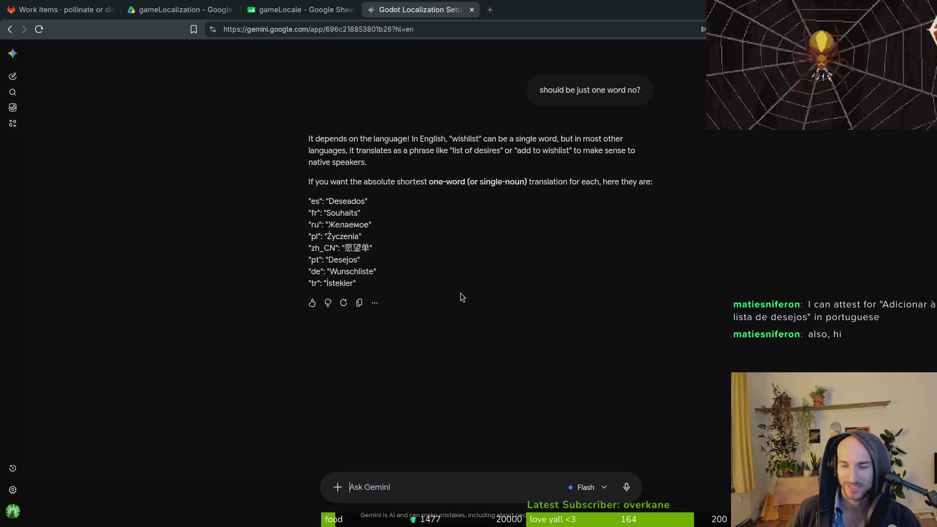
click(56, 10)
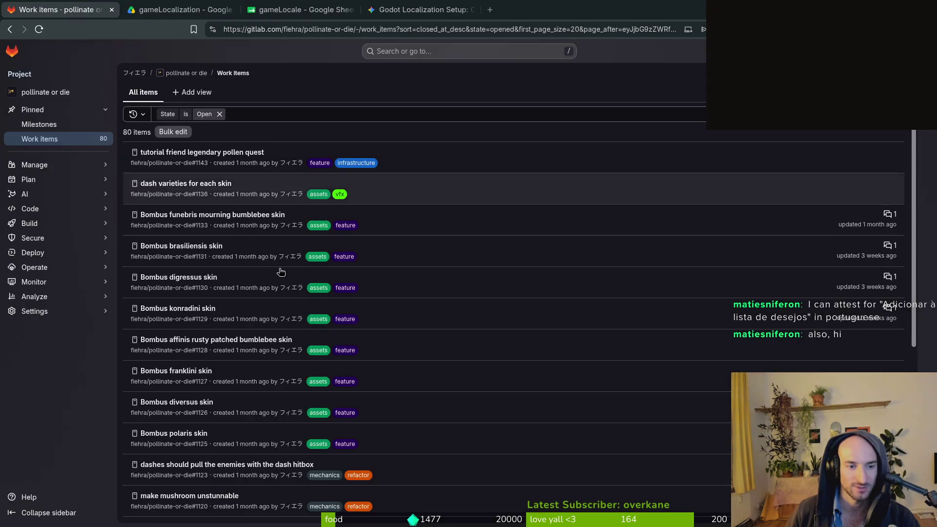
click(445, 6)
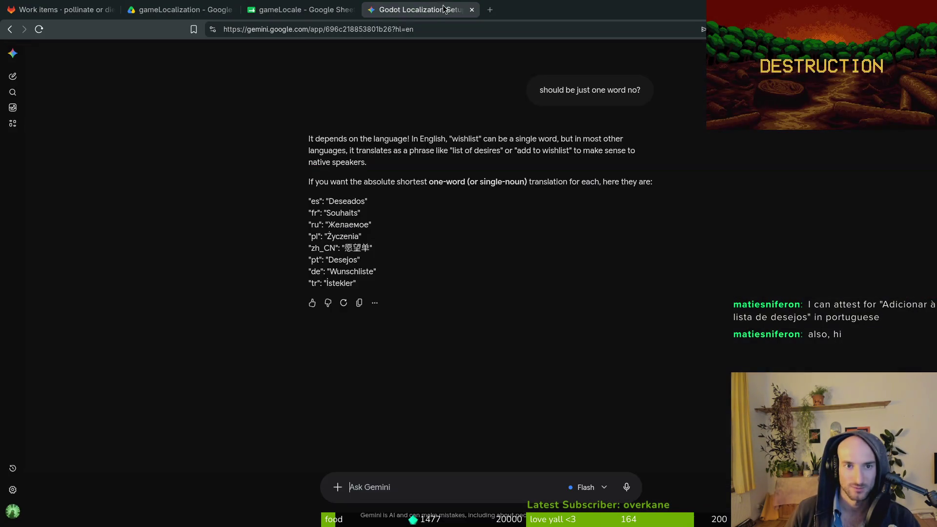
scroll(483, 297, up, 5)
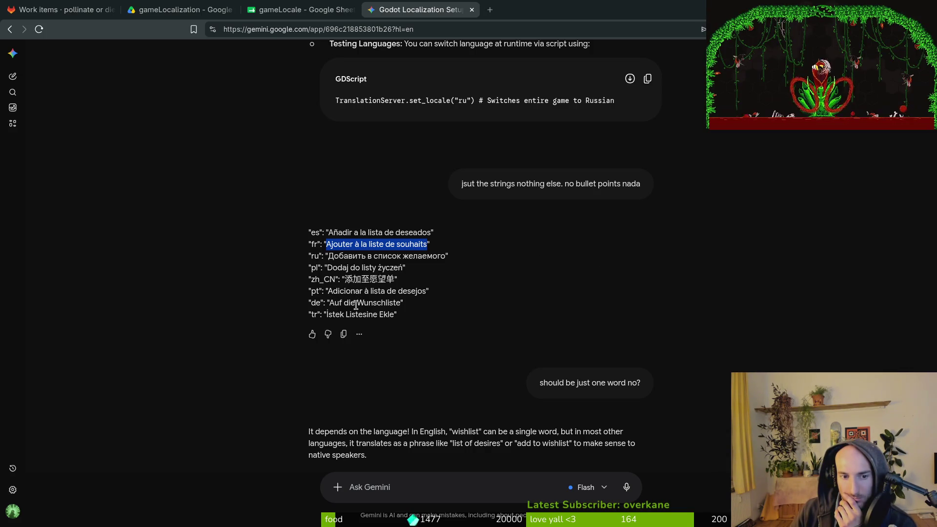
drag(328, 254, 421, 253)
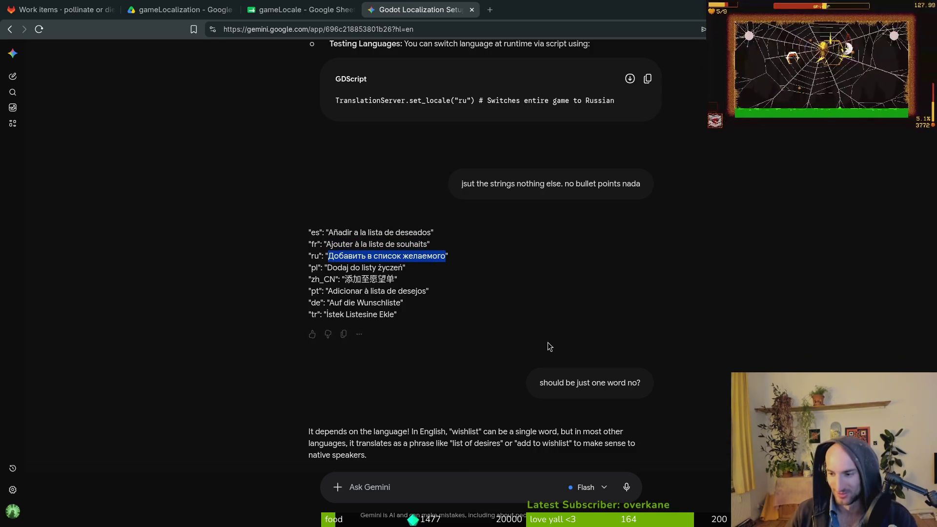
key(alt+Tab)
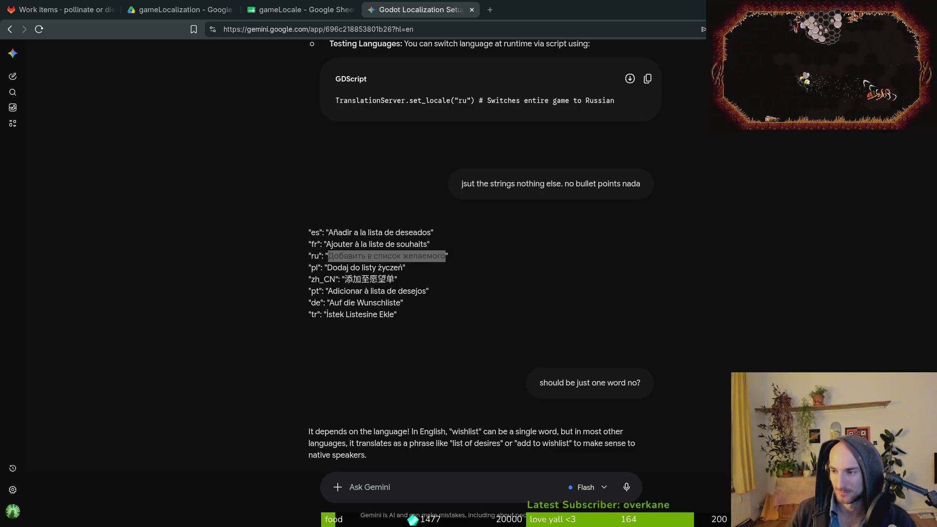
key(alt+Tab)
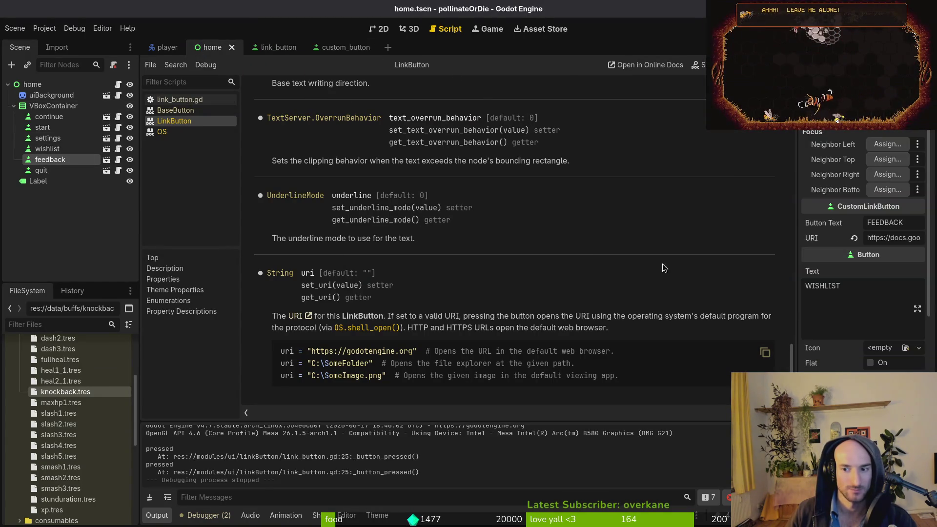
Set the wishlist button text to 'Добавить в список желаемого', then save and run the game
click(47, 148)
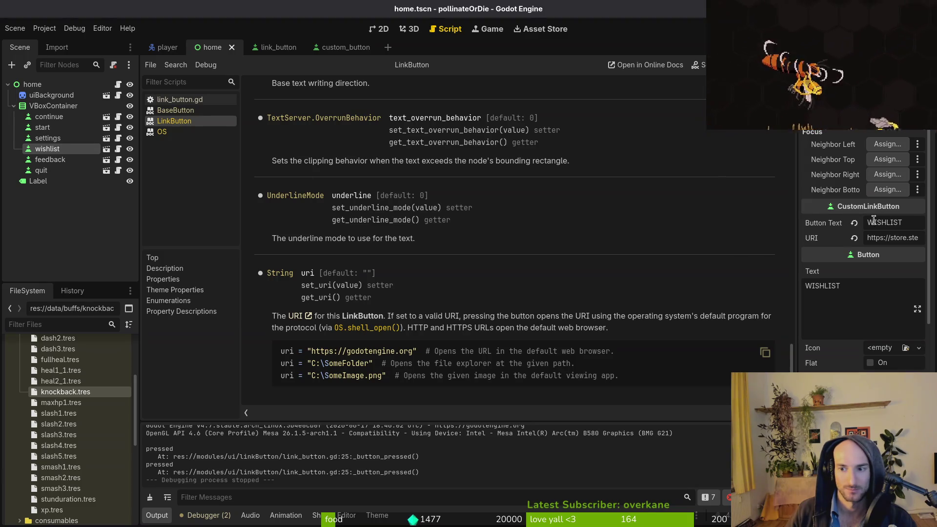
key(ctrl+a)
key(ctrl+v)
key(Return)
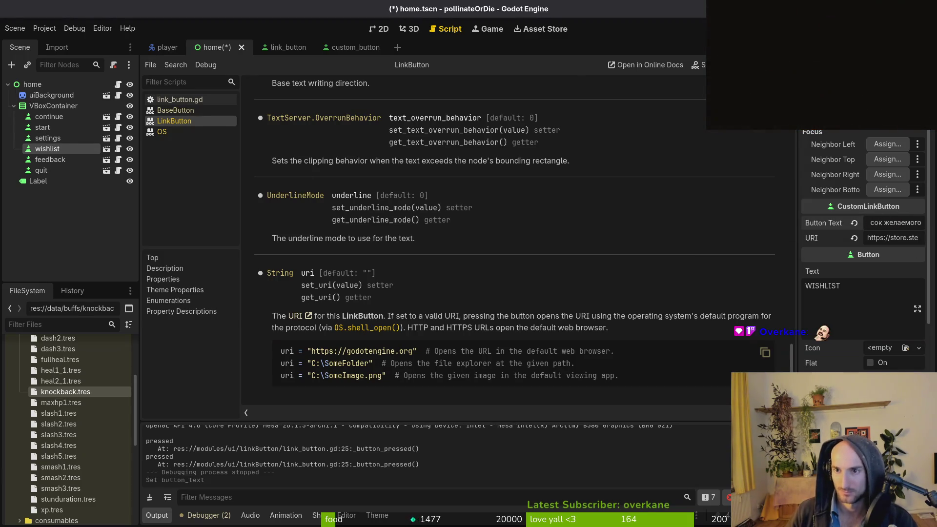
key(F5)
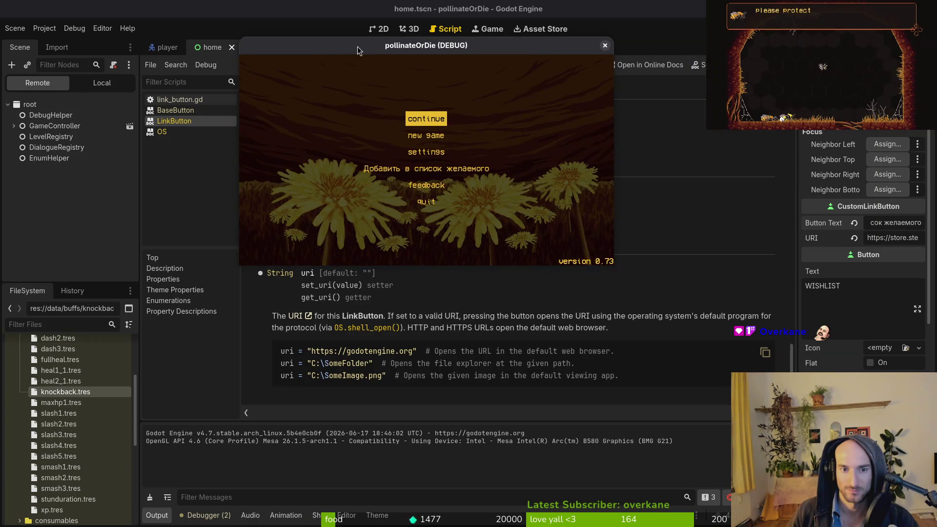
Switch the running game's language to Русский and view the Russian main menu
double_click(357, 50)
click(451, 248)
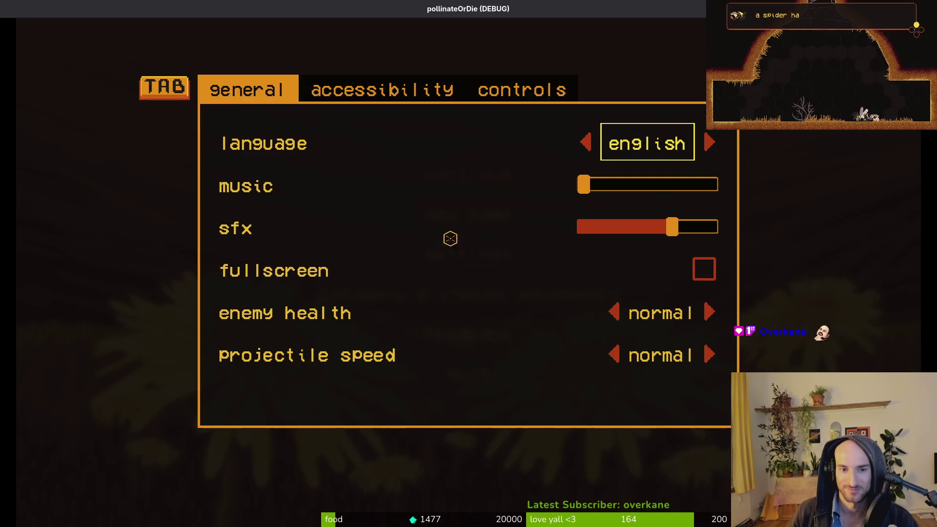
click(714, 147)
click(714, 146)
click(714, 147)
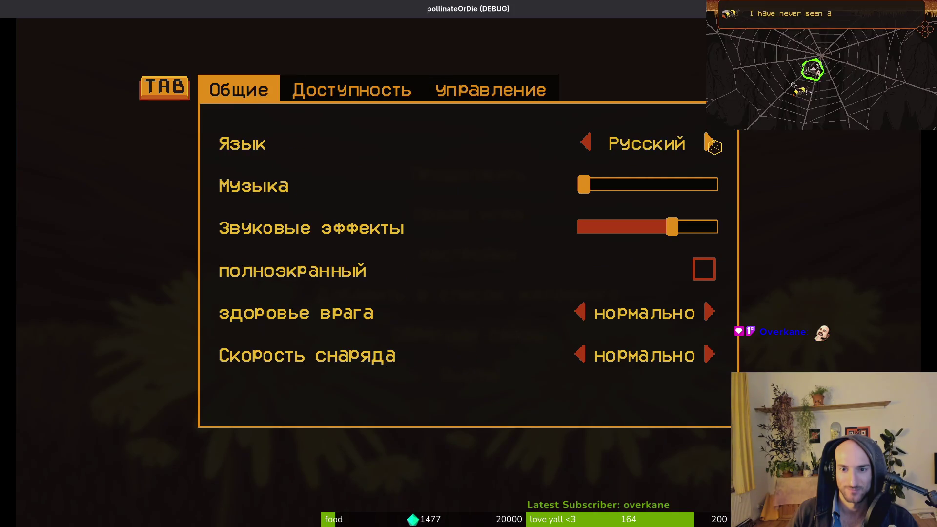
key(Escape)
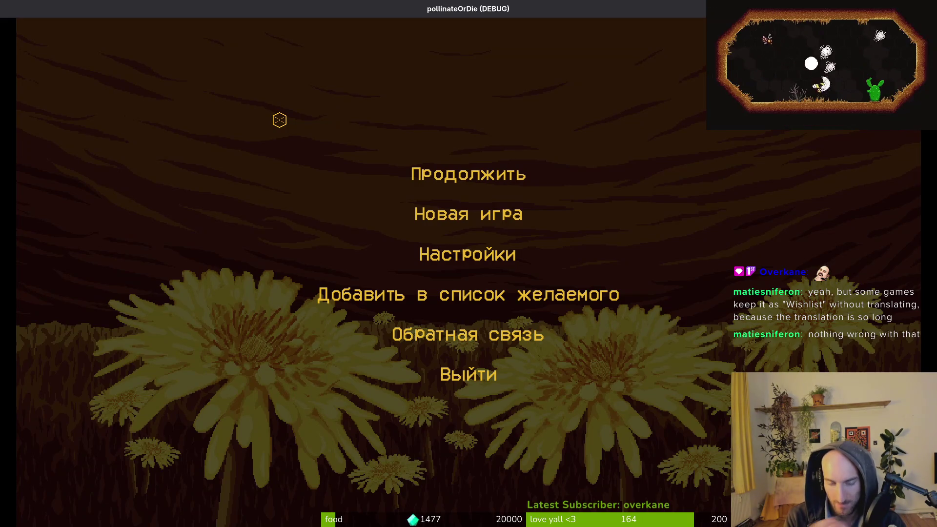
click(363, 281)
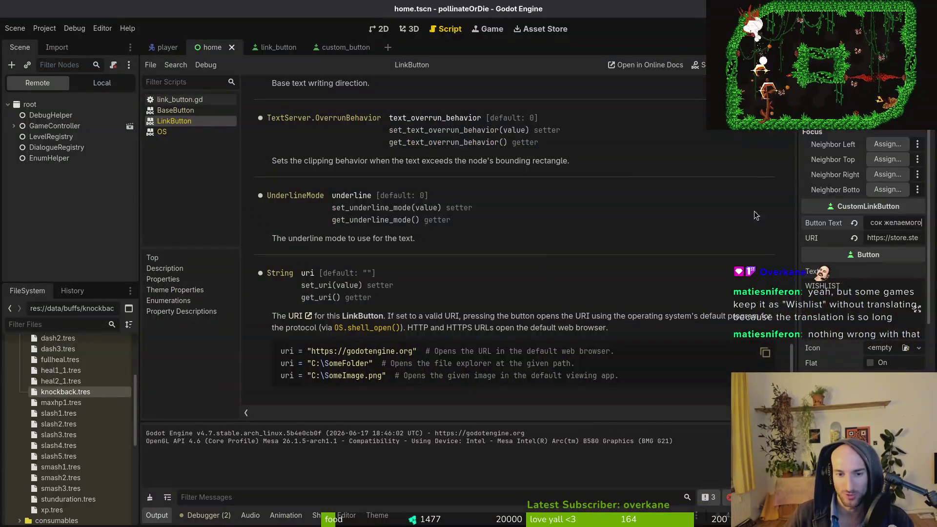
Set the wishlist button text to 'Adicionar à lista de desejos' and save the home scene
key(alt+Tab)
key(alt+Tab)
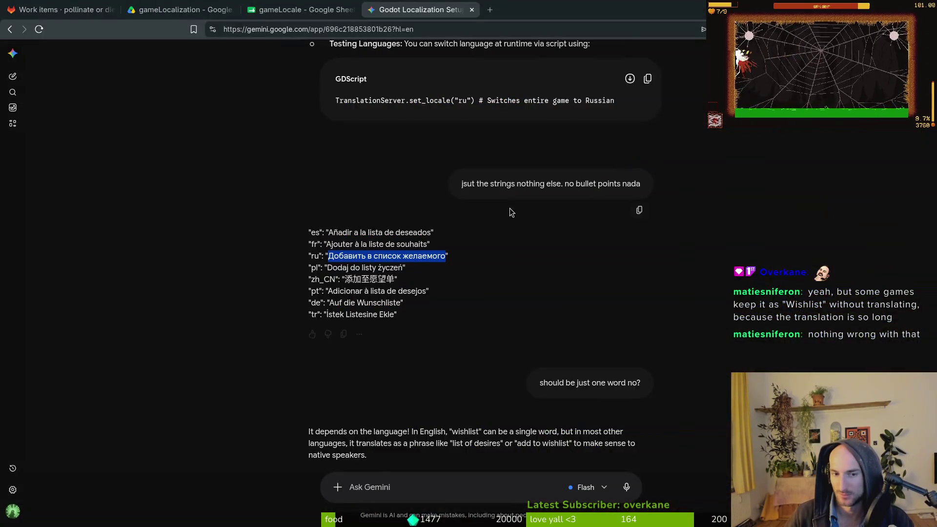
drag(329, 291, 426, 292)
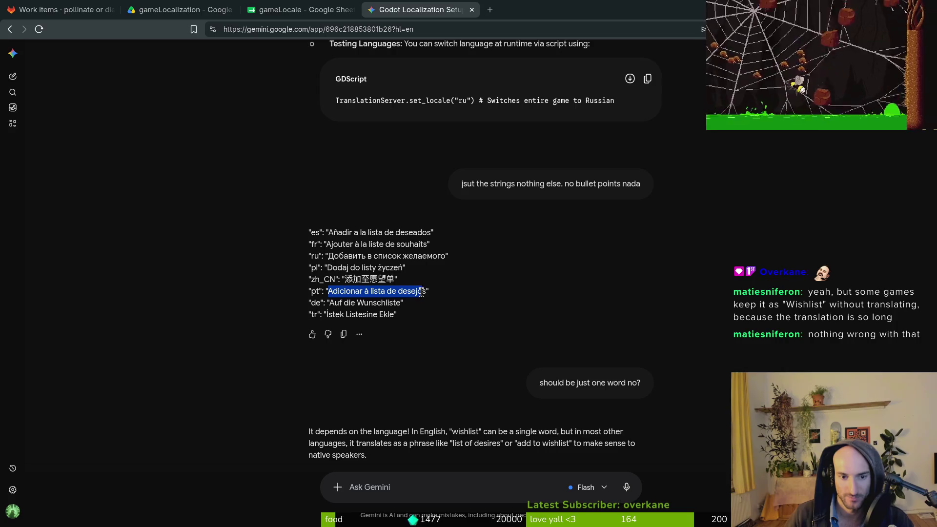
key(alt+Tab)
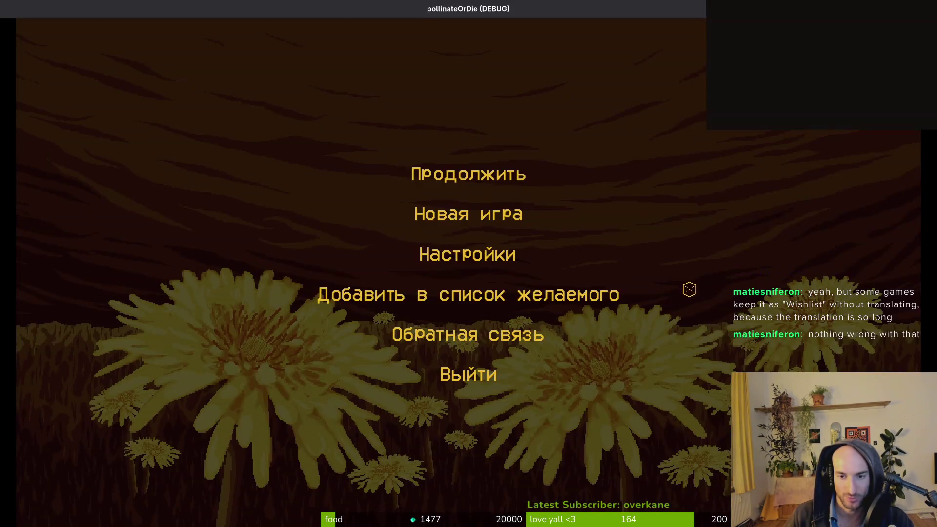
key(alt+Tab)
key(Return)
key(alt+Tab)
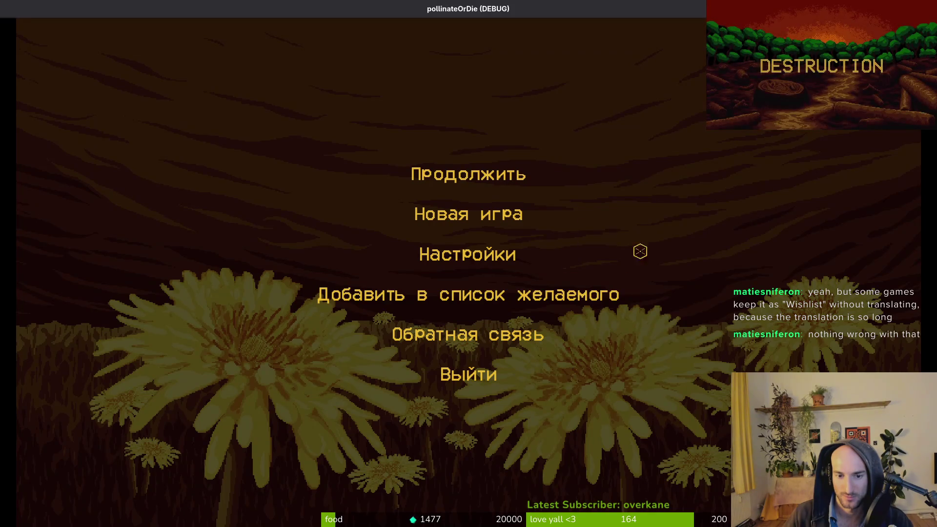
key(alt+Tab)
key(ctrl+s)
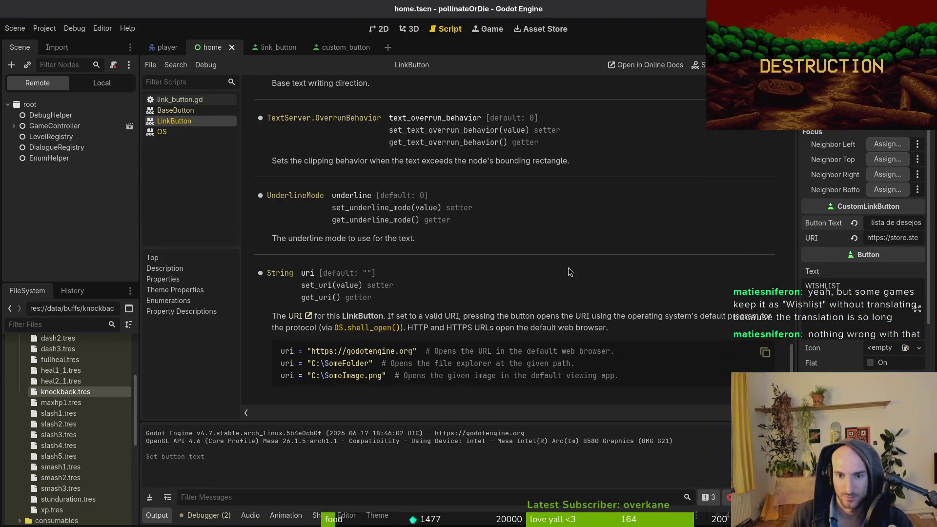
Restart the game and switch its language to Português
key(alt+Tab)
key(alt+Tab)
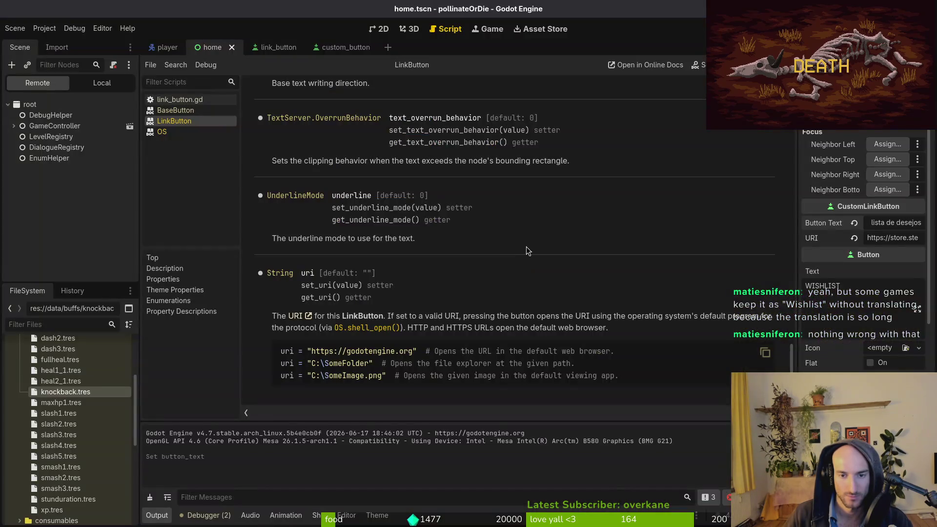
key(F5)
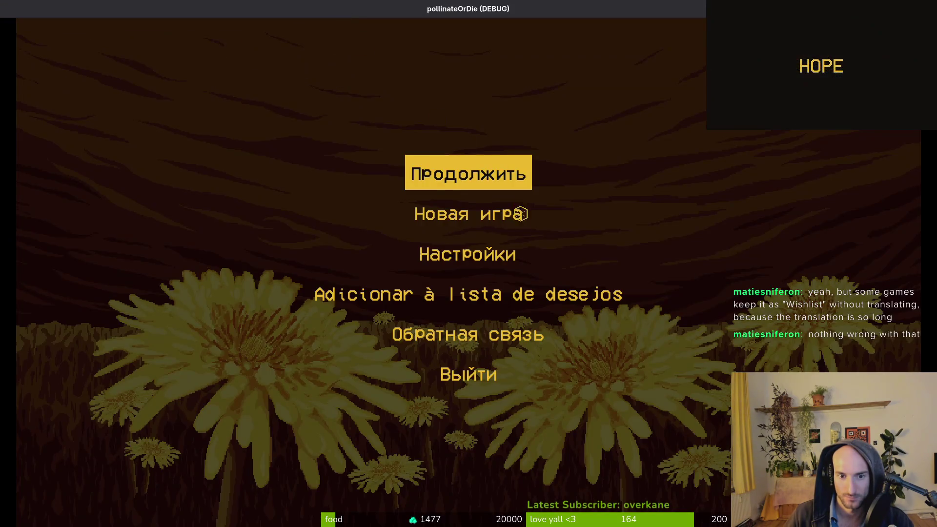
click(467, 253)
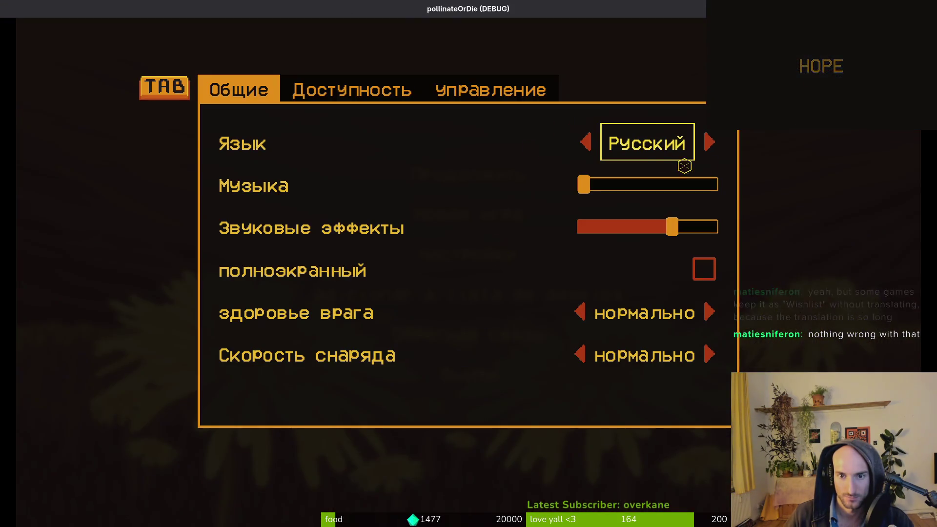
click(576, 142)
click(578, 141)
click(581, 142)
click(584, 141)
click(583, 141)
key(Escape)
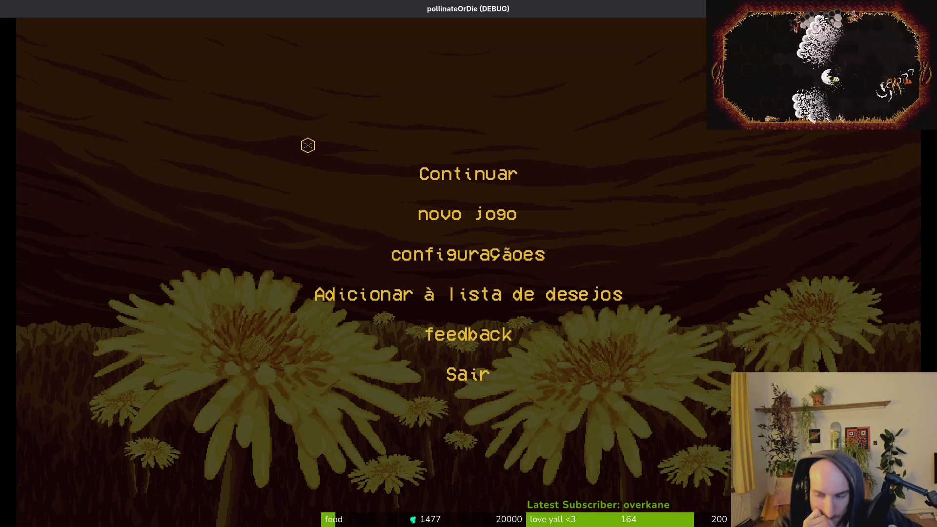
Step through the Portuguese main menu to check the wishlist entry
key(Up)
key(Down)
key(Up)
key(Up)
key(Up)
key(Down)
key(Down)
key(Down)
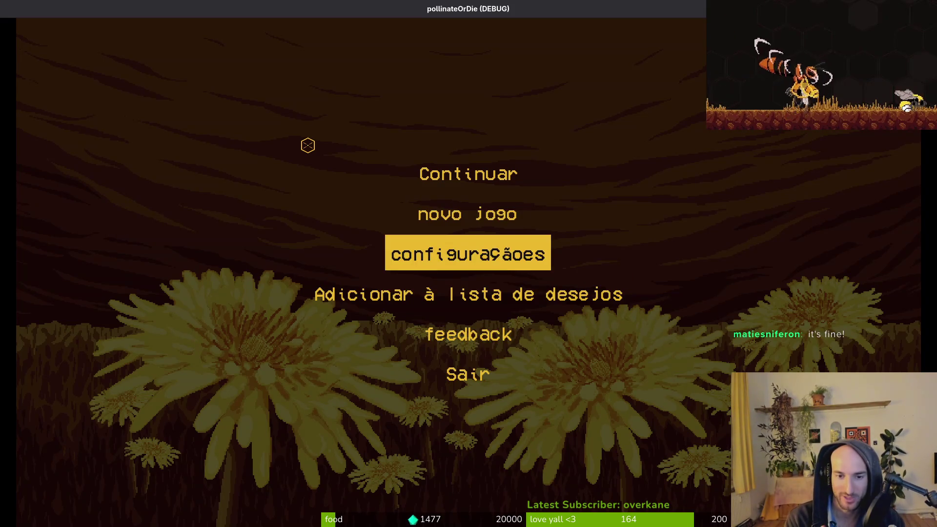
key(Down)
key(Up)
key(Up)
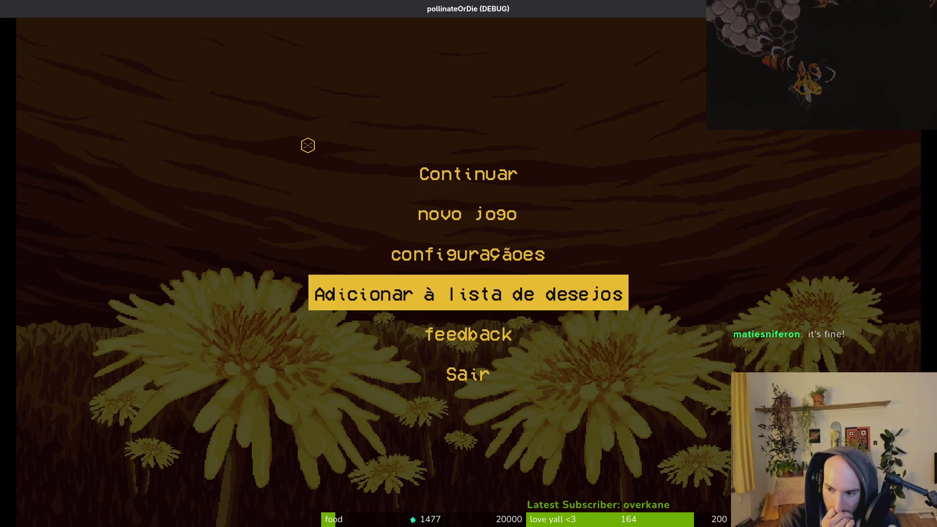
key(Up)
key(Up)
key(Down)
key(Down)
key(Up)
key(alt+Tab)
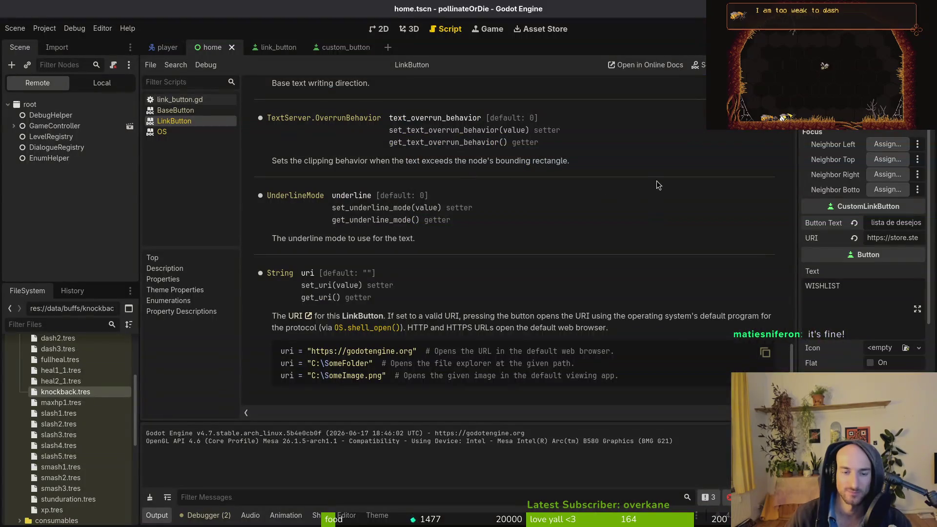
key(alt+Tab)
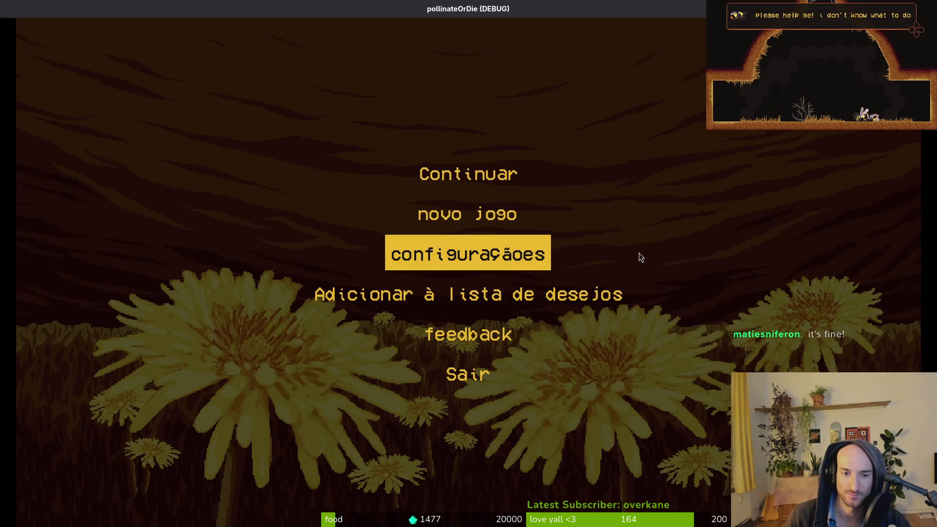
key(alt+Tab)
key(alt+Tab)
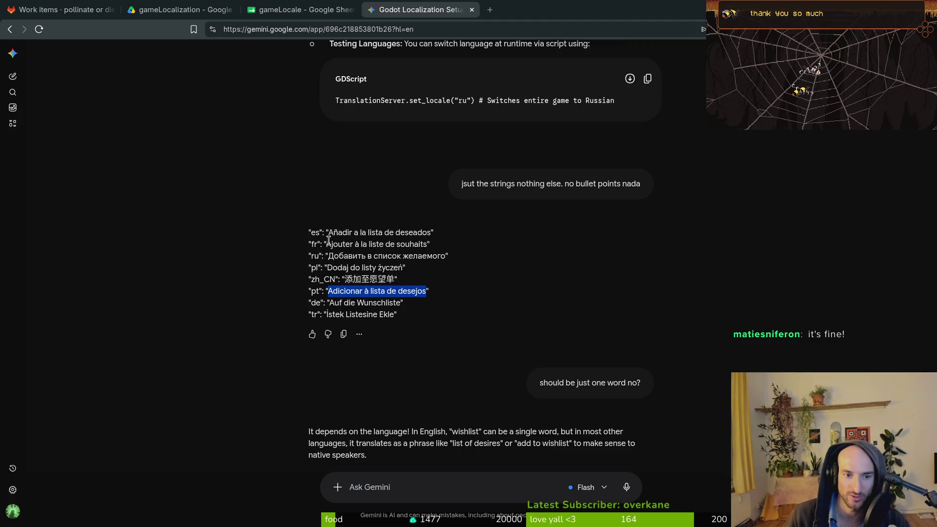
Look over the Spanish and French translation lines, then close the Godot Localization Setup chat tab
drag(328, 234, 424, 244)
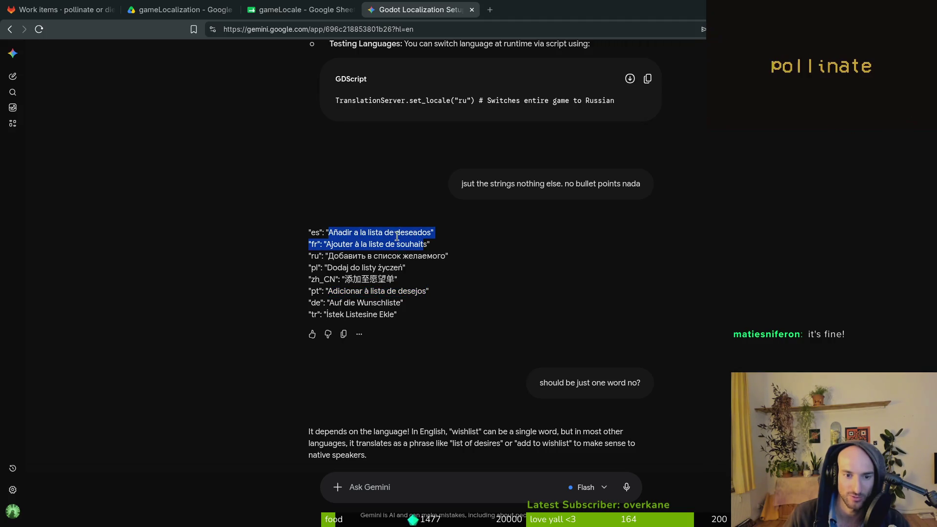
click(399, 237)
click(356, 487)
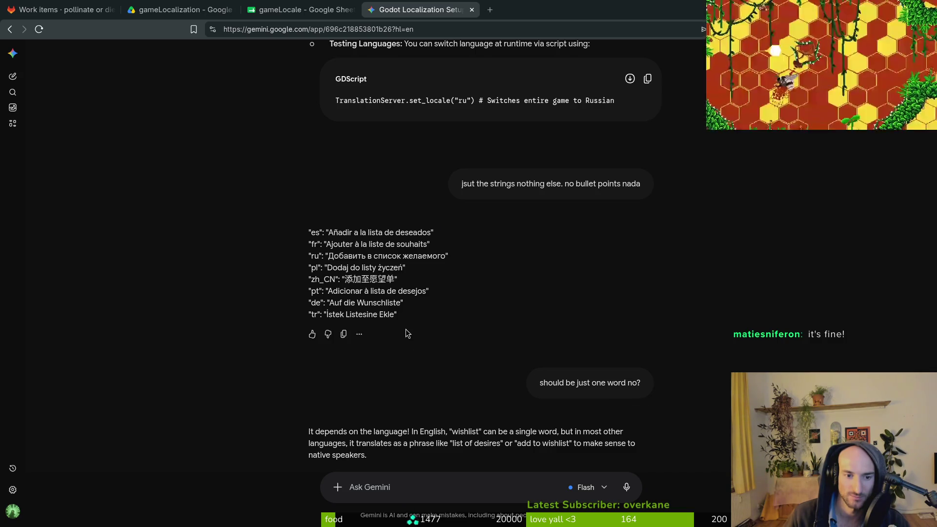
key(alt+Tab)
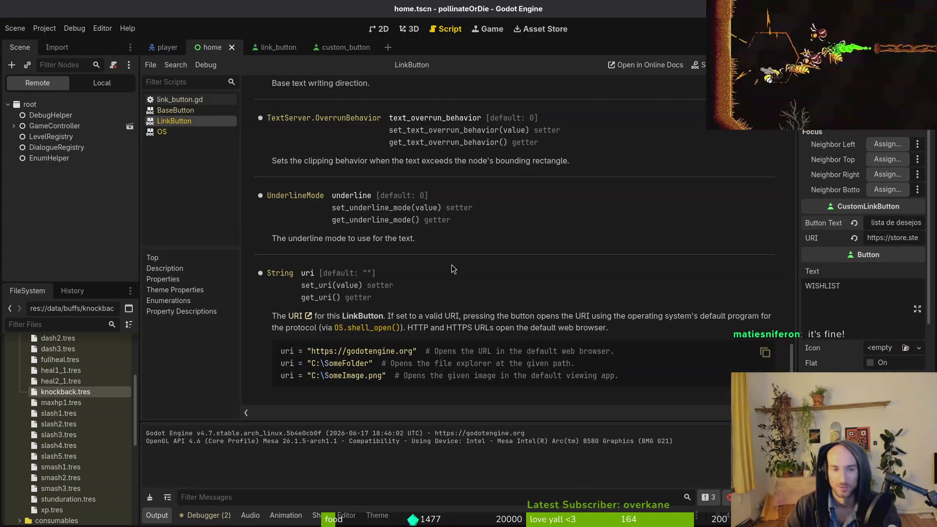
key(alt+Tab)
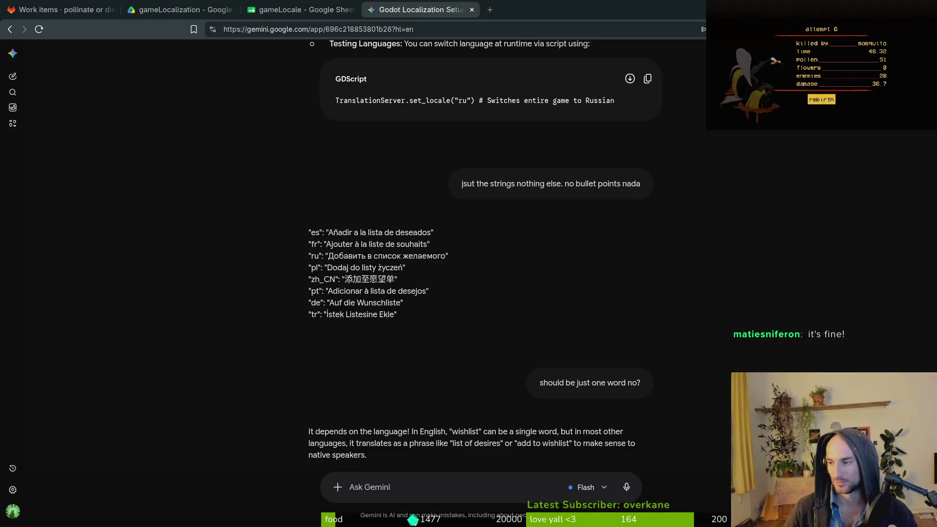
key(ctrl+w)
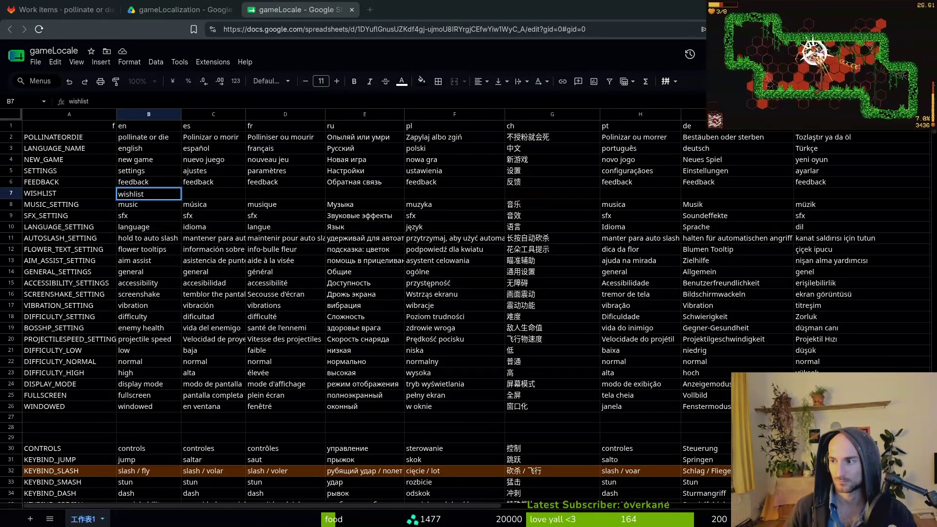
Paste the Spanish, French, Russian, Polish, Chinese, Portuguese, German and Turkish wishlist translations into C7–J7
click(208, 195)
text(añadir a la lista de deseados)
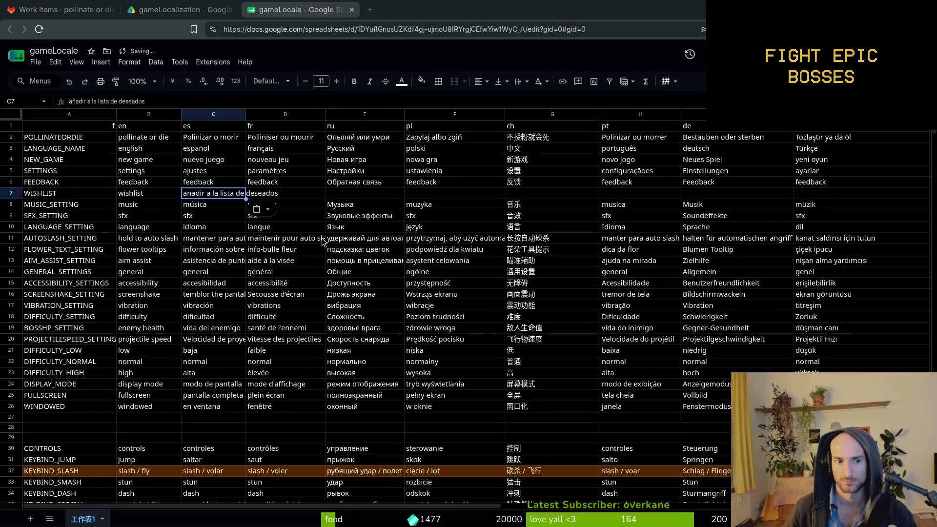
click(295, 195)
text(ajouter à la liste de souhaits)
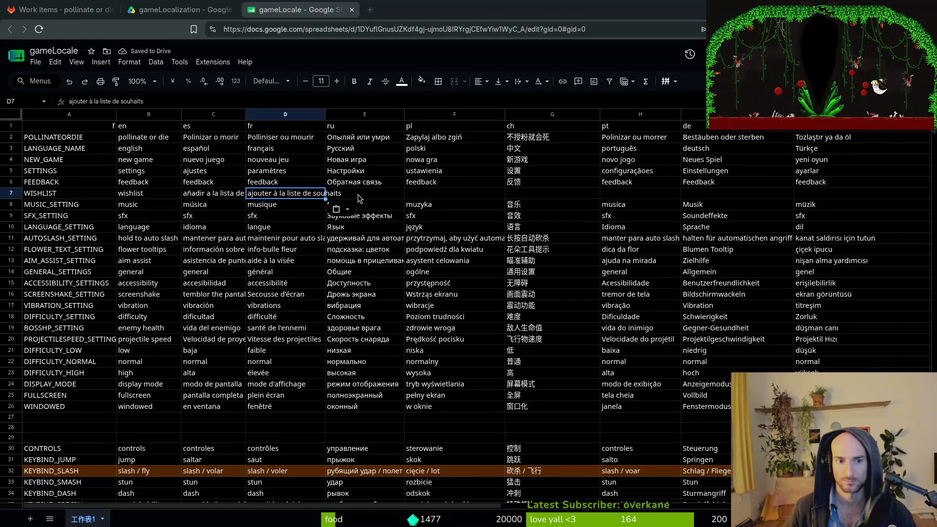
click(359, 194)
text(добавить в список желаемого)
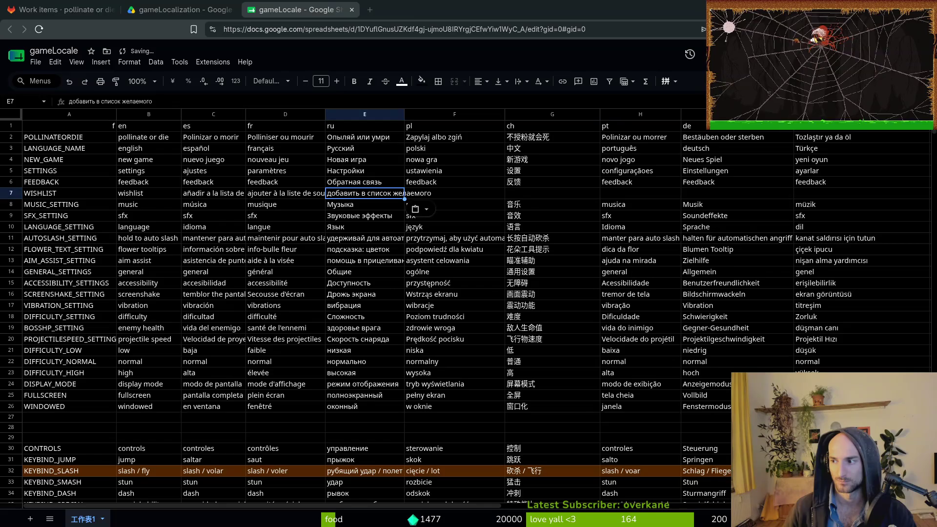
click(454, 193)
text(dodaj do listy życzeń)
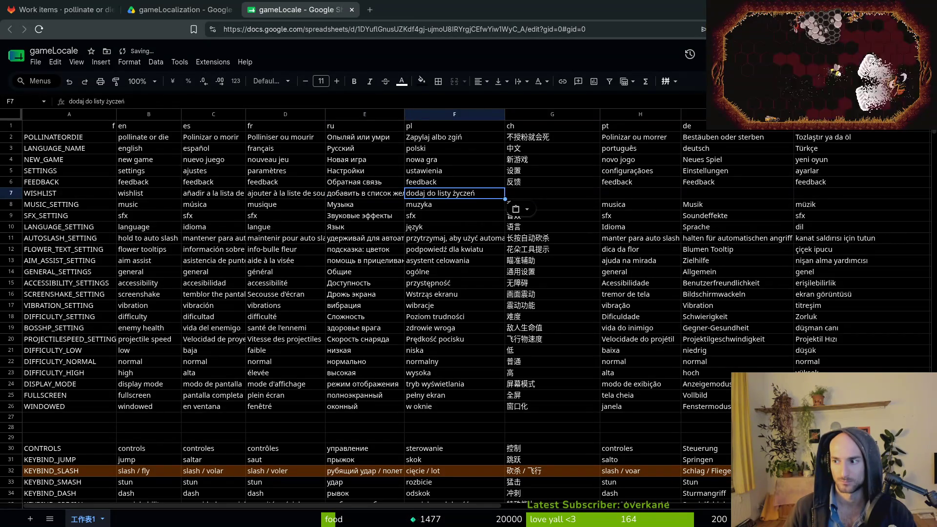
click(590, 192)
text(添加至愿望单)
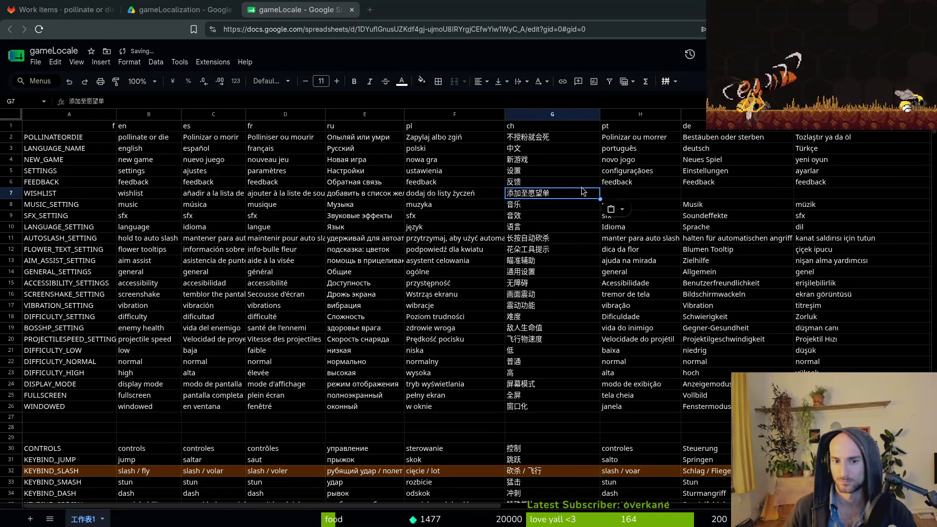
click(641, 194)
text(adicionar à lista de desejos)
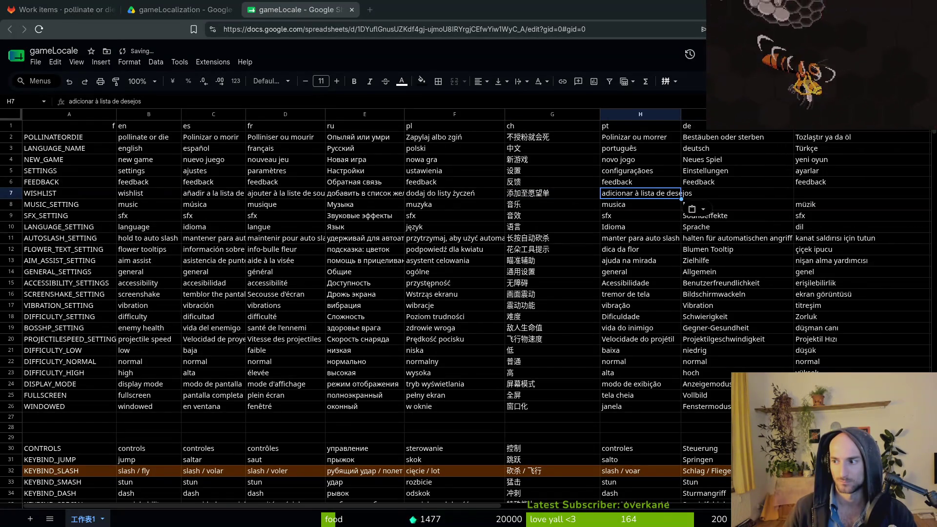
click(726, 197)
text(Auf die Wunschliste)
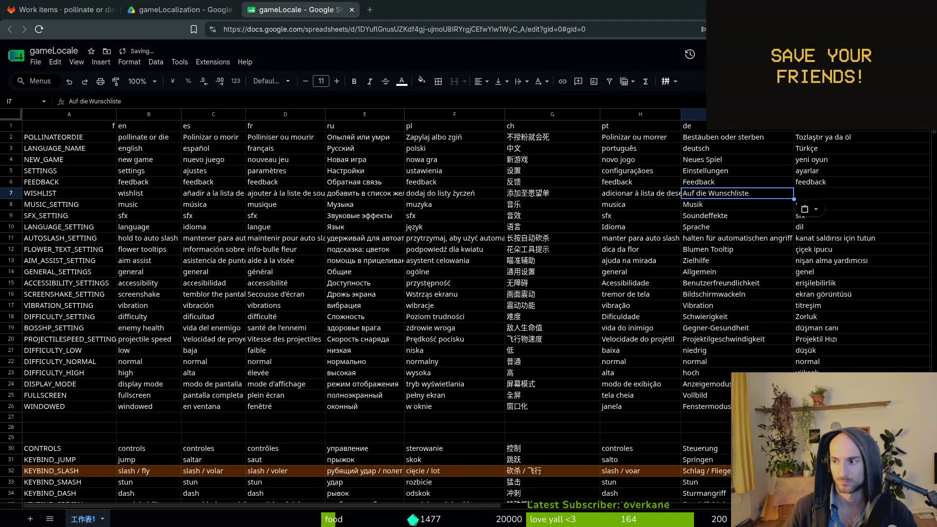
click(844, 196)
text(istek listesine ekle)
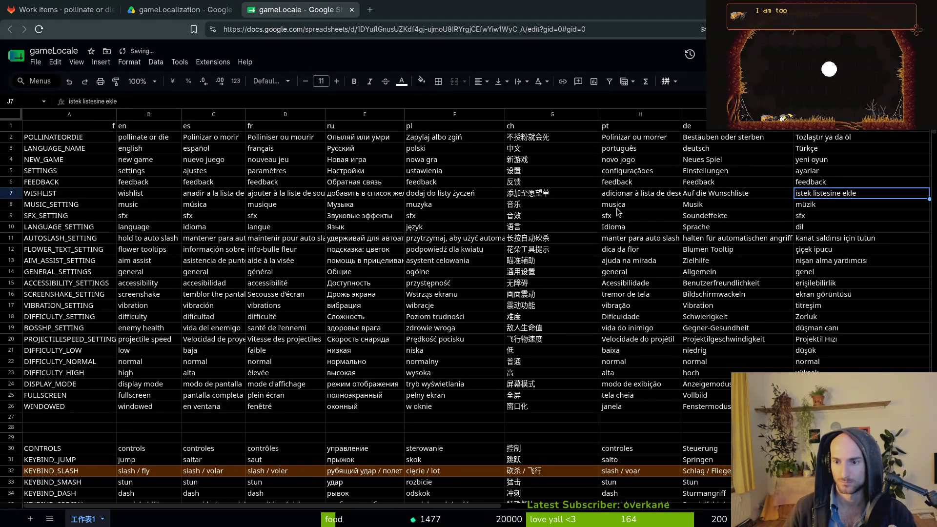
click(542, 193)
Download the sheet as CSV, saving it over translations.csv in the docs folder
click(36, 62)
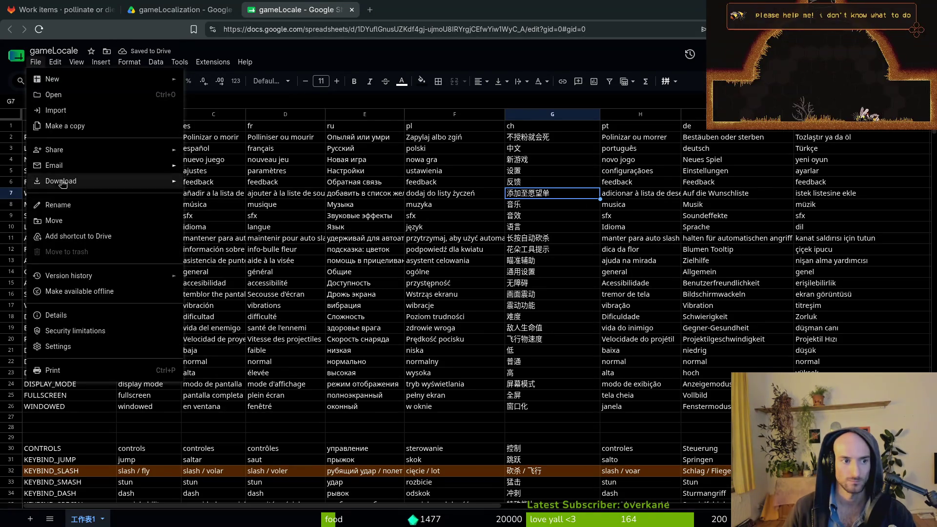
mouse_move(77, 181)
click(239, 245)
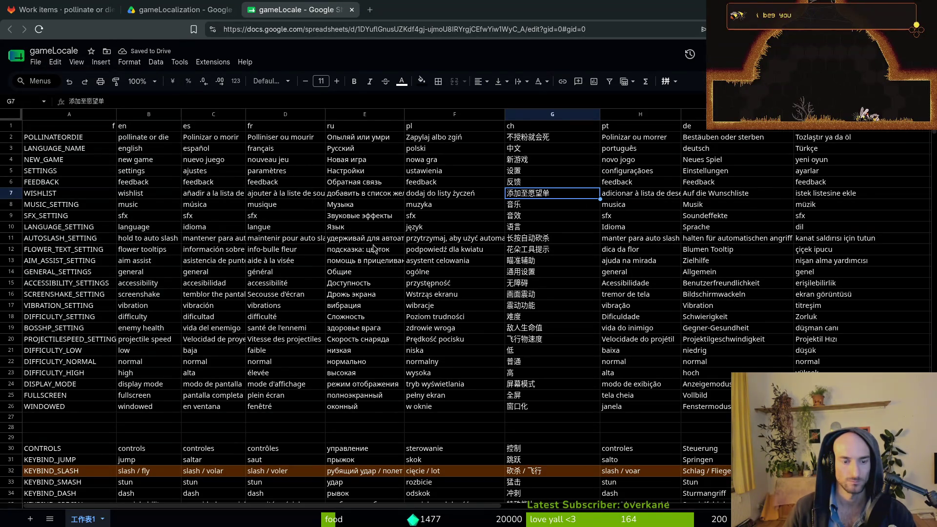
click(388, 205)
click(644, 379)
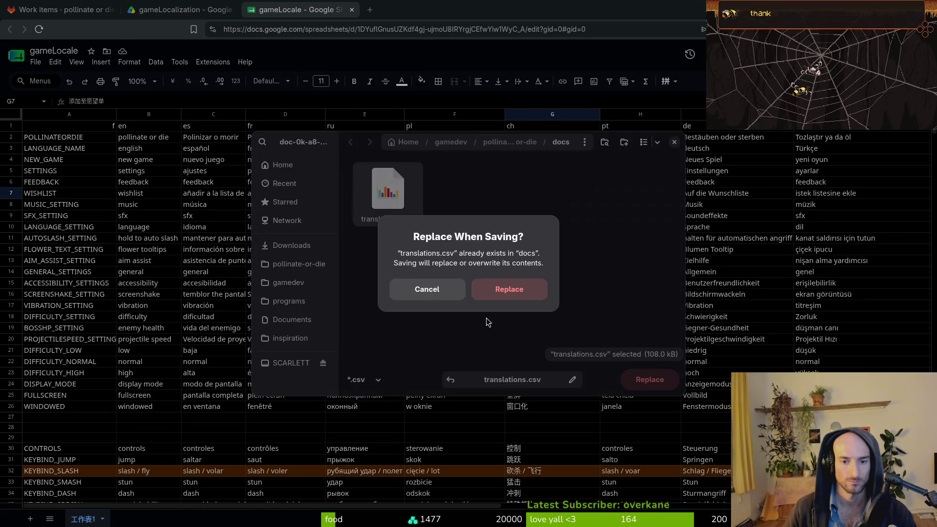
Confirm overwriting translations.csv, close gameLocale, and check the Portuguese wishlist entry before quitting the game
click(493, 289)
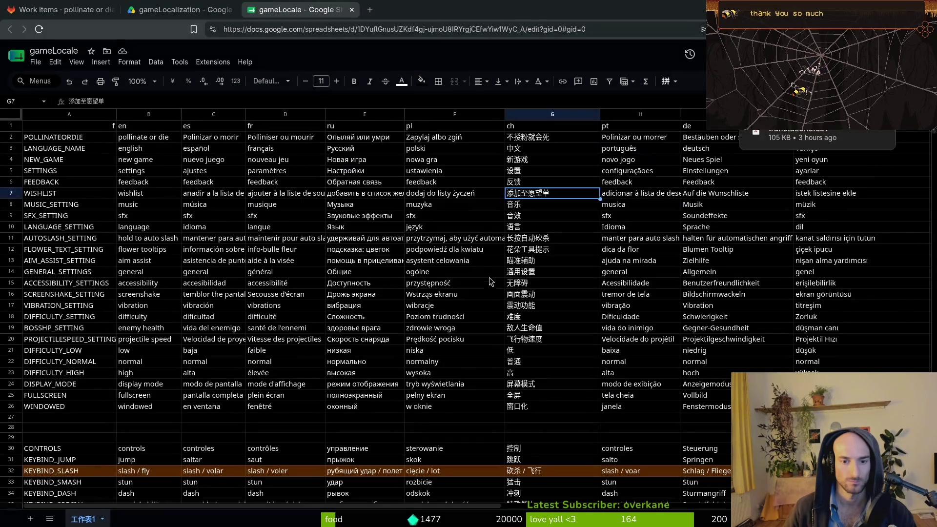
click(352, 10)
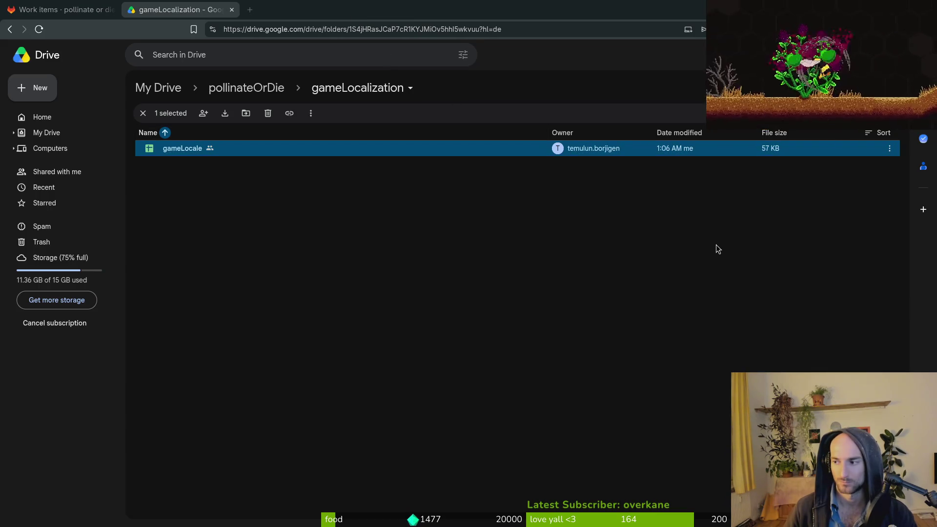
key(Down)
key(Down)
key(Up)
key(Up)
key(Up)
key(Up)
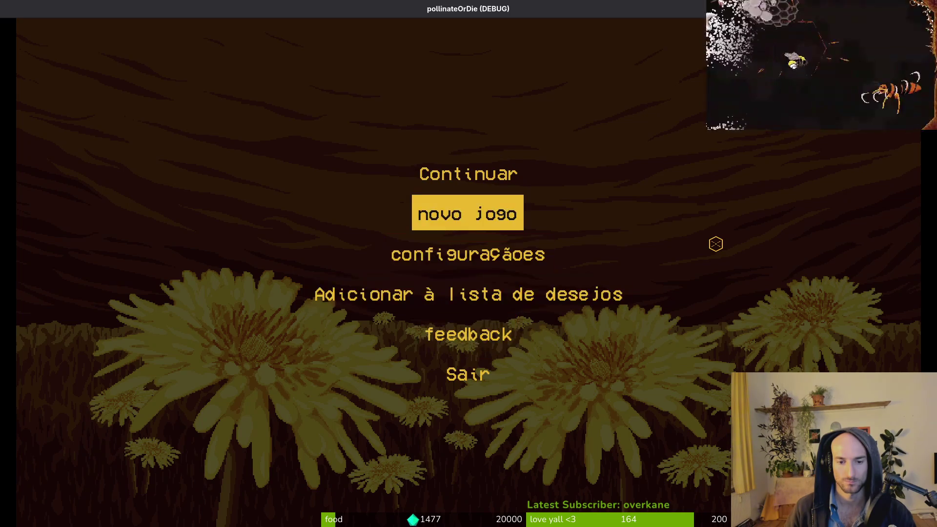
key(Down)
key(Return)
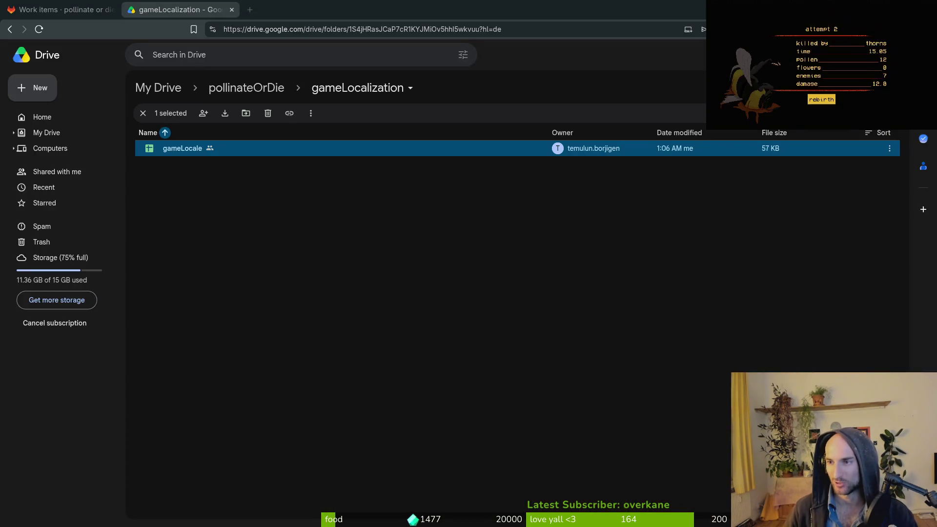
click(435, 309)
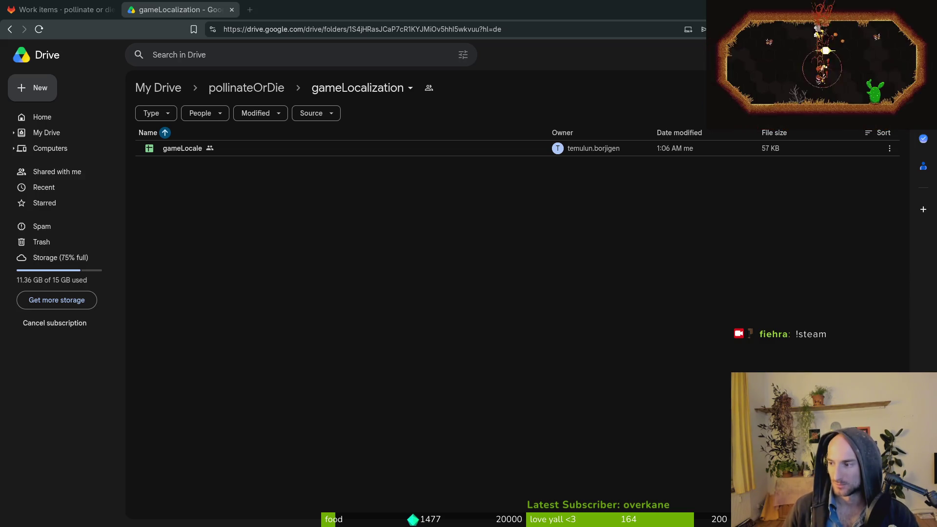
key(alt+Tab)
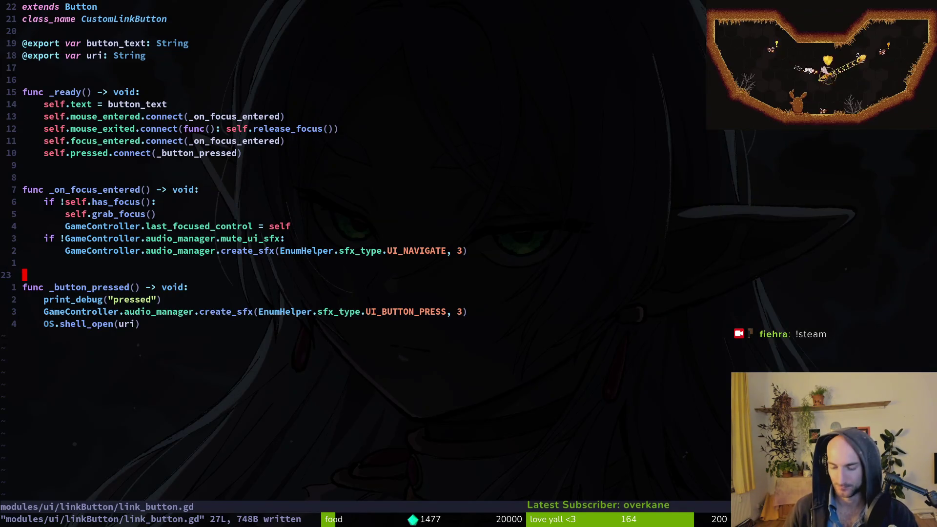
Save link_button.gd, then stage the translation files, home.gd, home.tscn and link button files in tig
text(:wq)
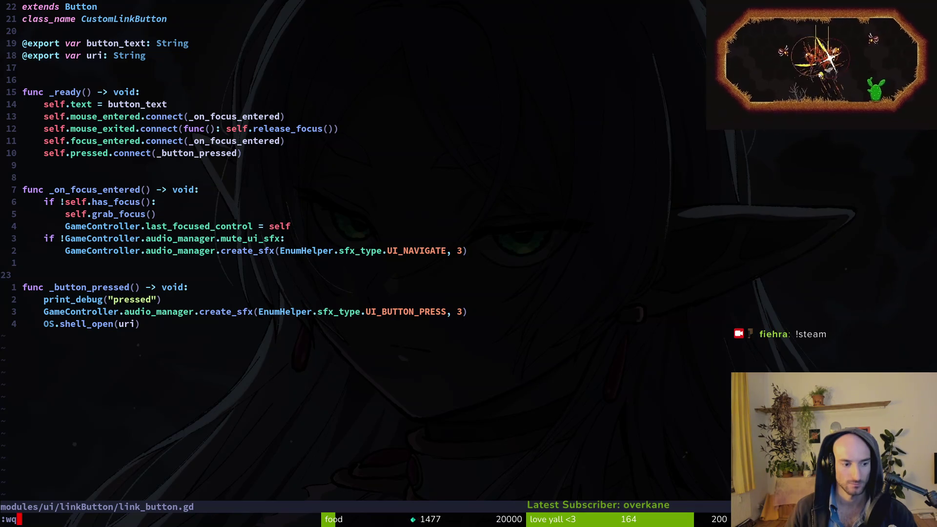
key(Return)
text(tig)
key(Return)
key(Down)
key(Down)
key(Down)
key(Down)
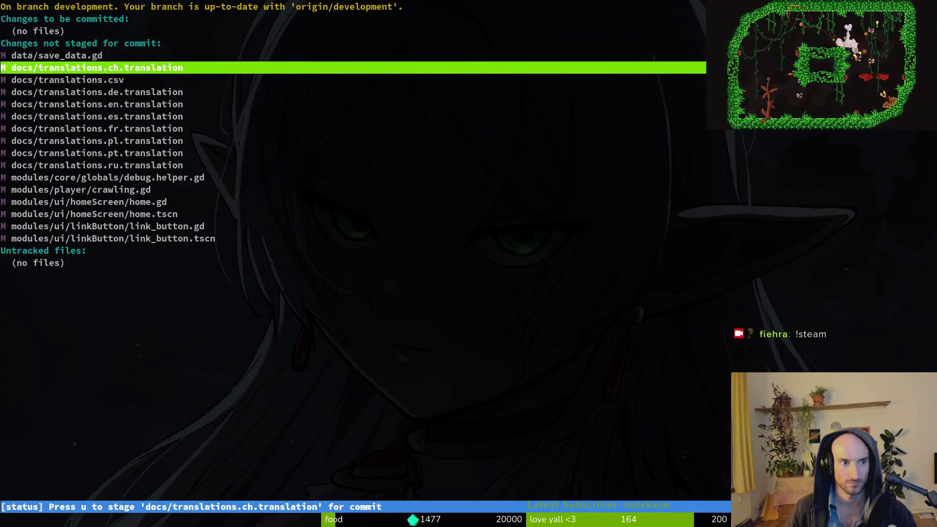
key(u)
key(u)
key(u)
key(u)
key(Down)
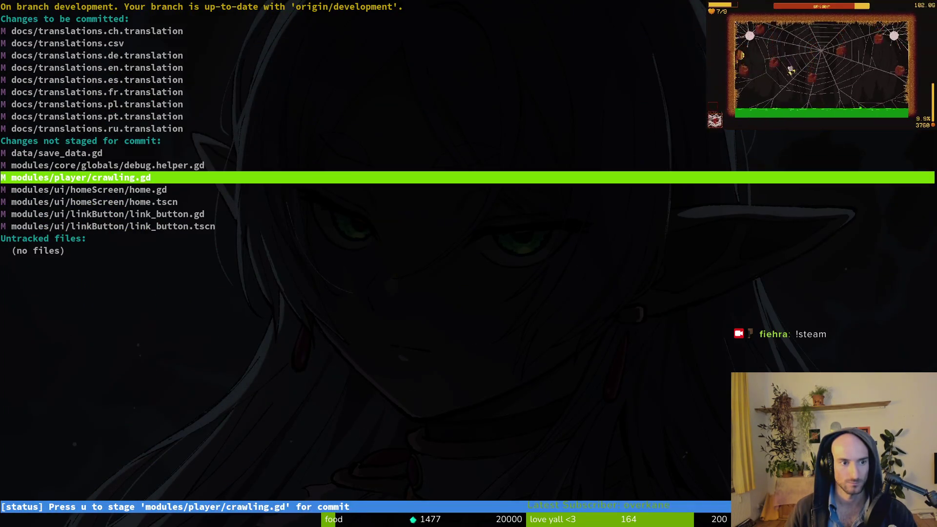
key(Down)
key(Return)
key(u)
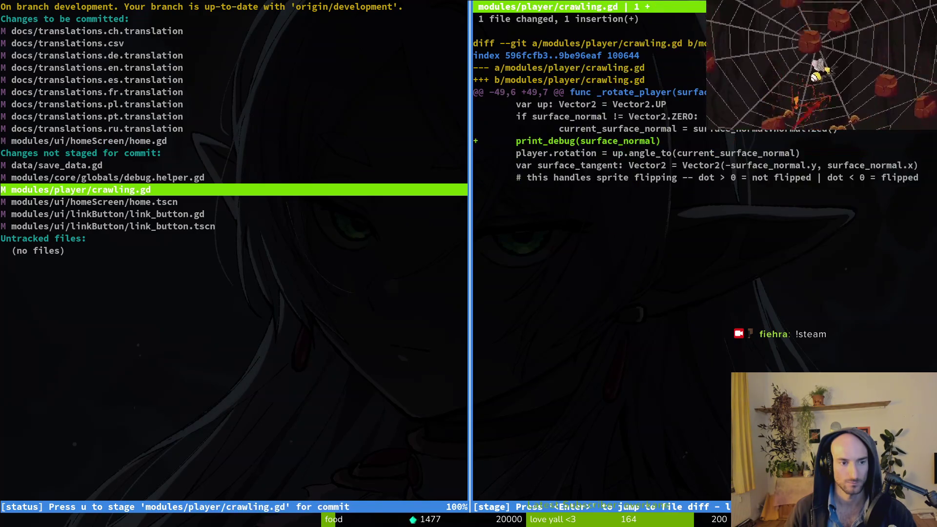
key(Down)
key(u)
key(Down)
key(u)
key(Down)
Commit with message 'added wishlist button and stopped using godot link button and customized button instead', then push
text(u)
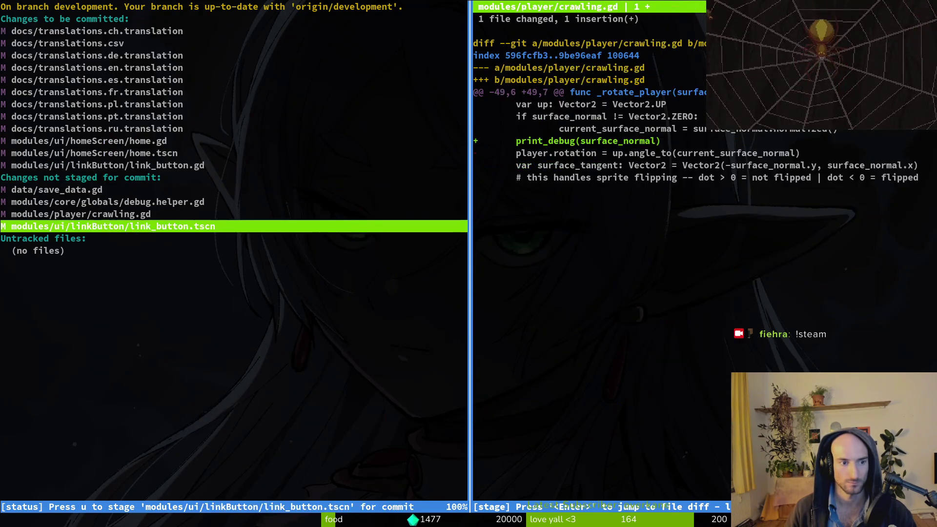
text(qgit )
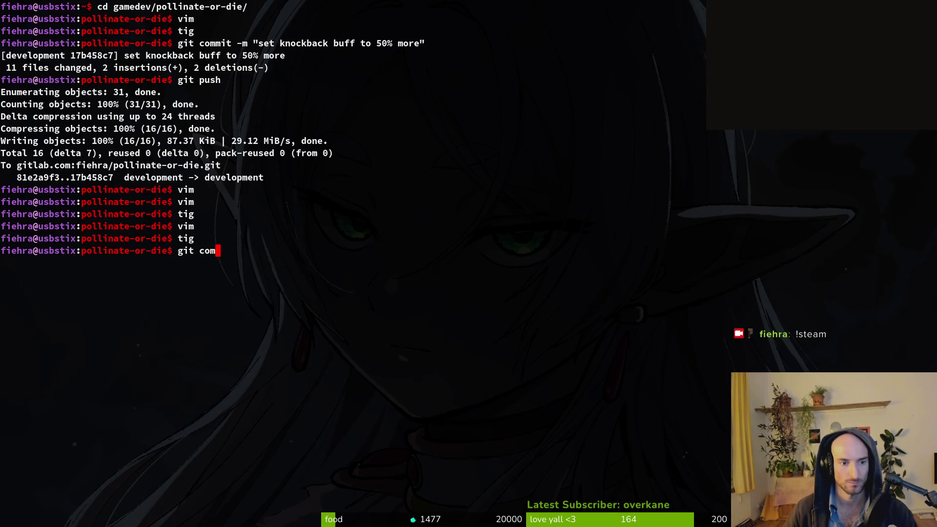
text(mit -&)
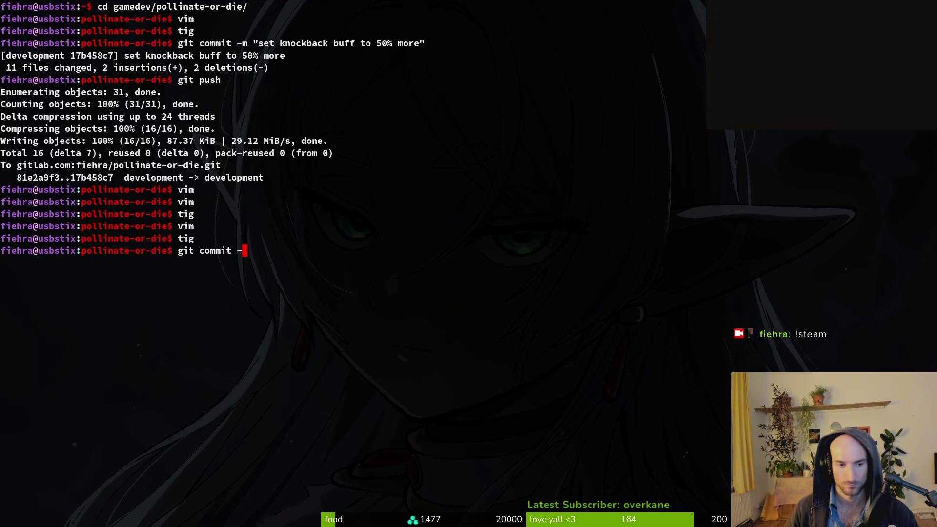
key(BackSpace)
text(m ")
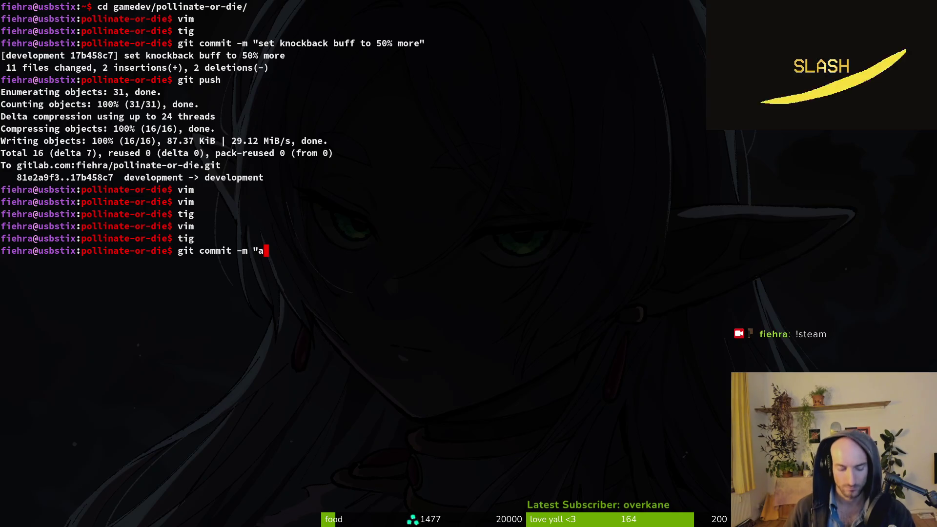
text(added wishlist button and)
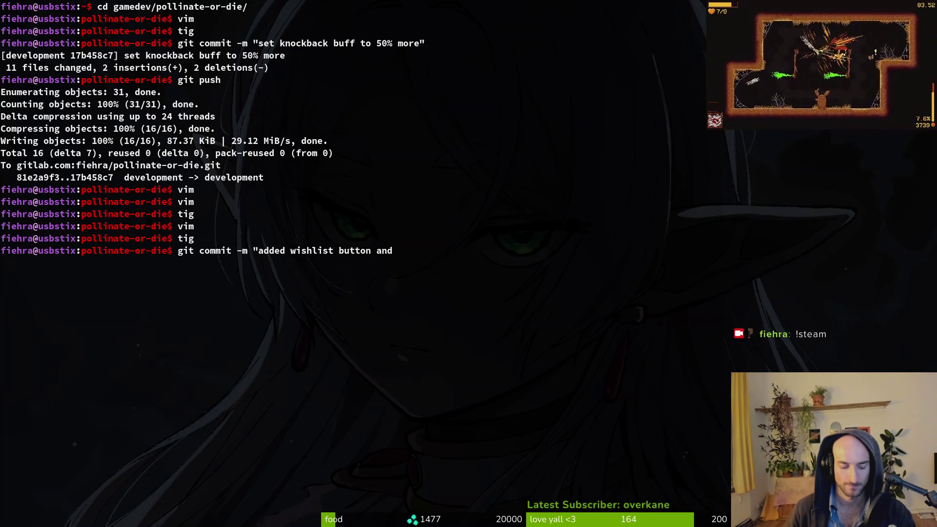
text( stopped using)
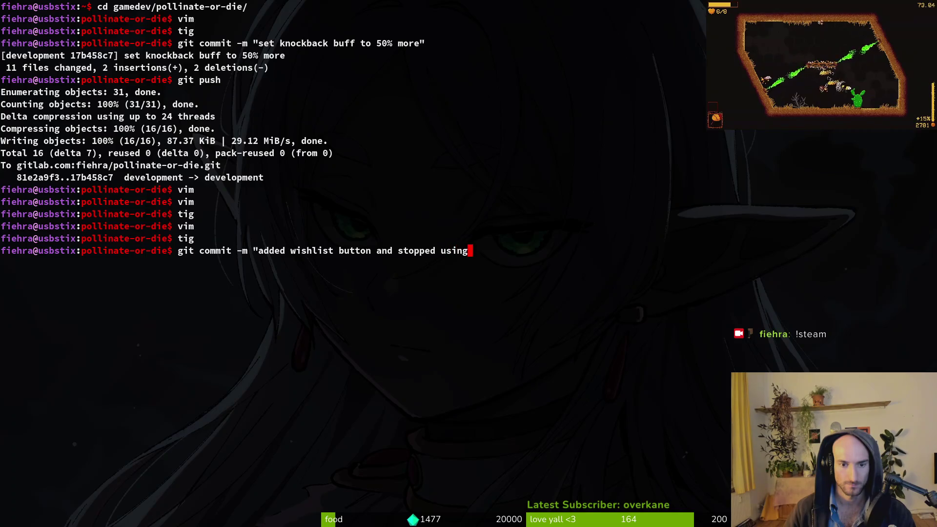
text( godot link button and)
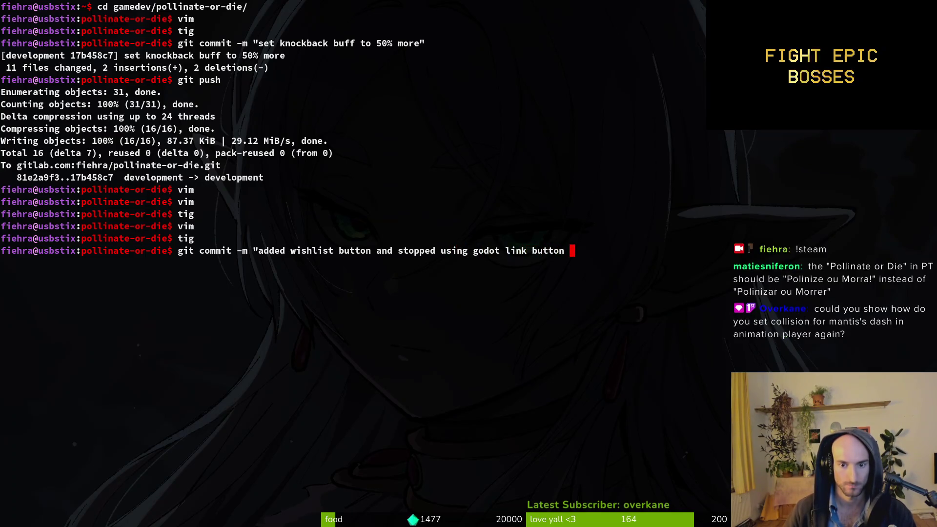
text( customized button instead")
key(Return)
text(gi)
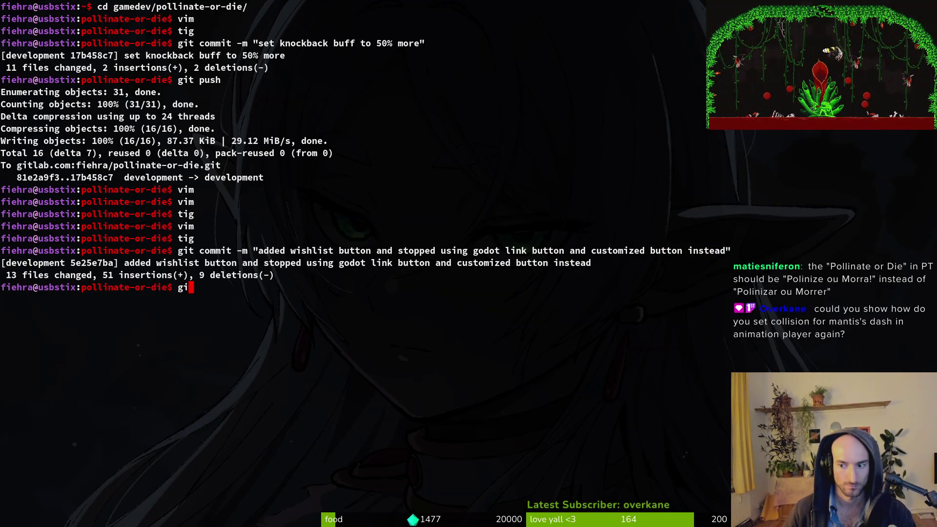
text(t push)
key(Return)
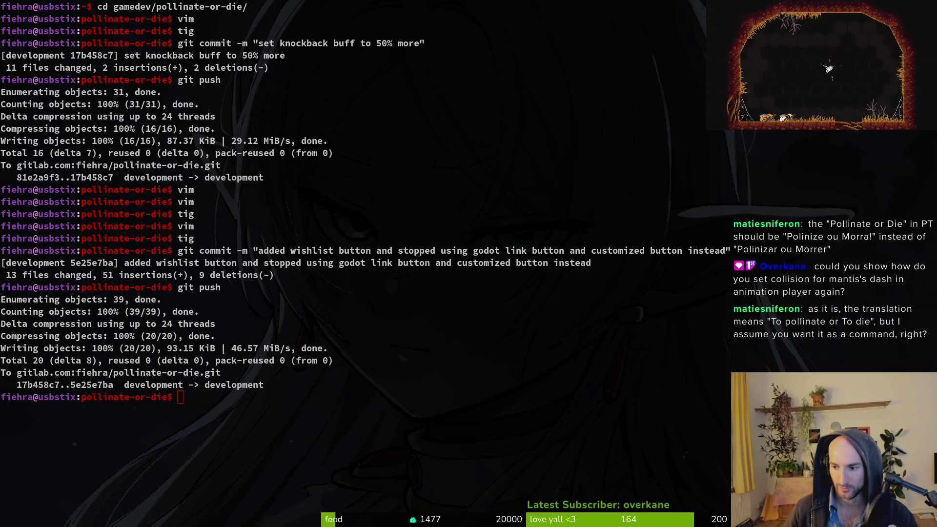
key(super)
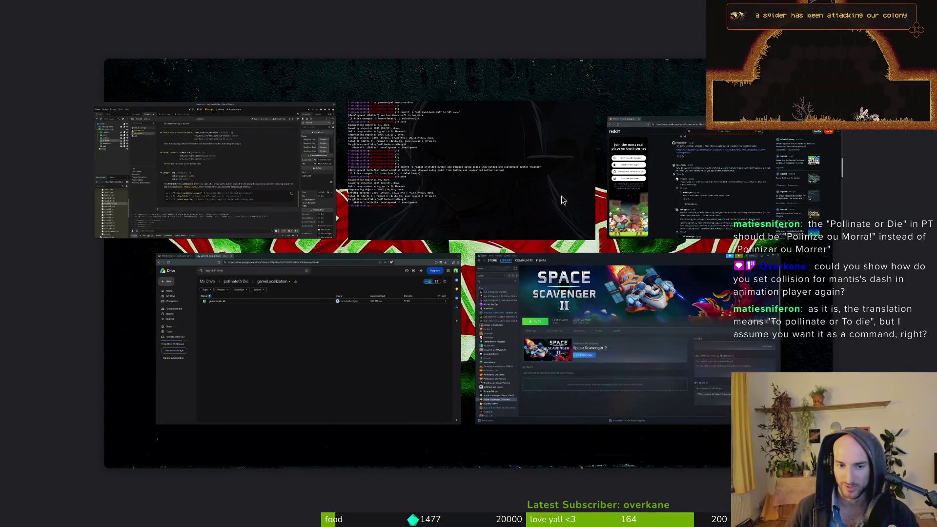
Open the gameLocale spreadsheet from Google Drive's pollinateOrDie > gameLocalization folder
click(749, 219)
key(ctrl+t)
text(drive)
key(Return)
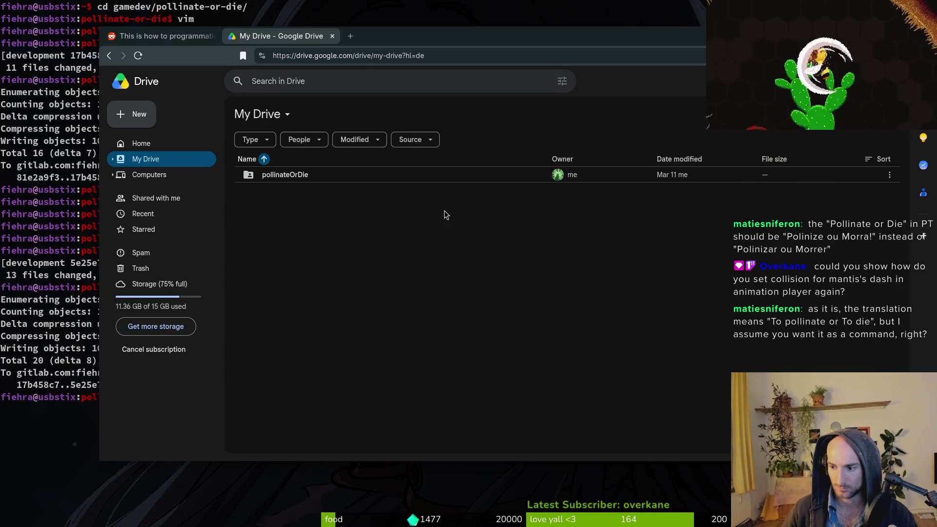
double_click(323, 175)
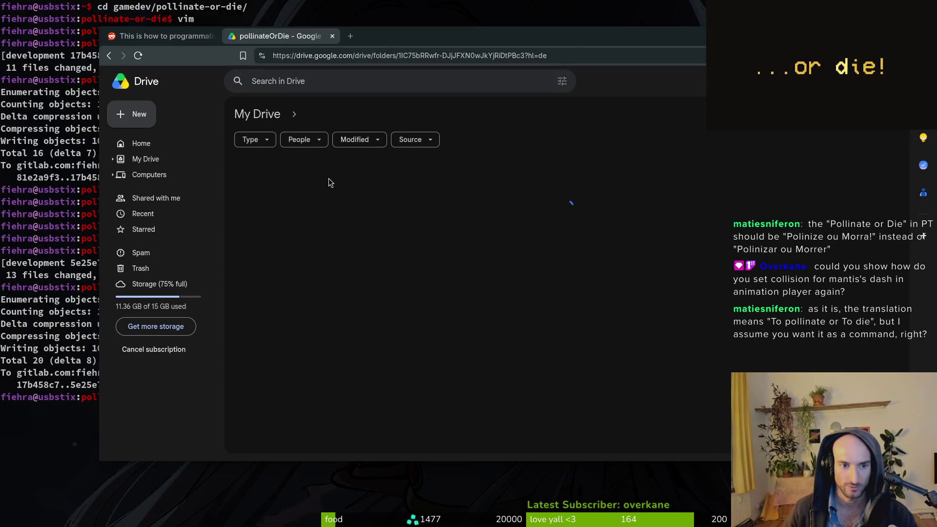
double_click(306, 192)
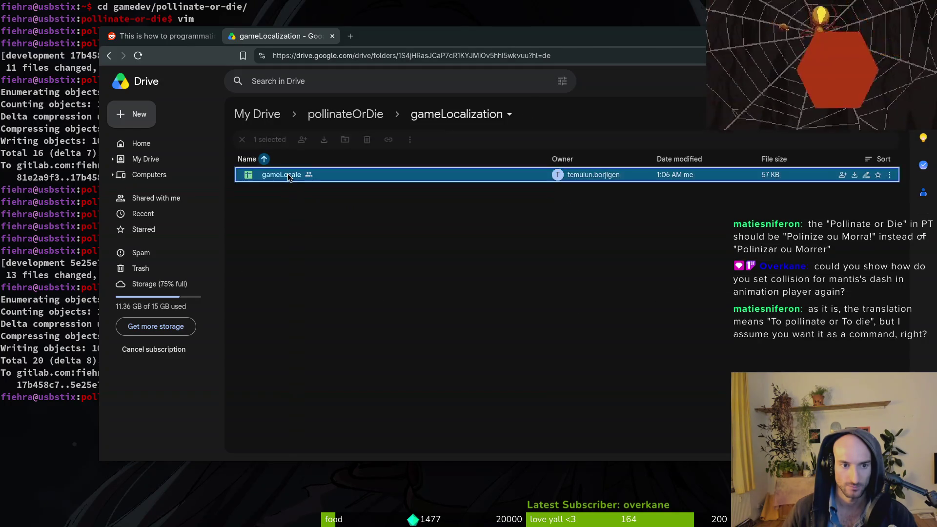
double_click(288, 174)
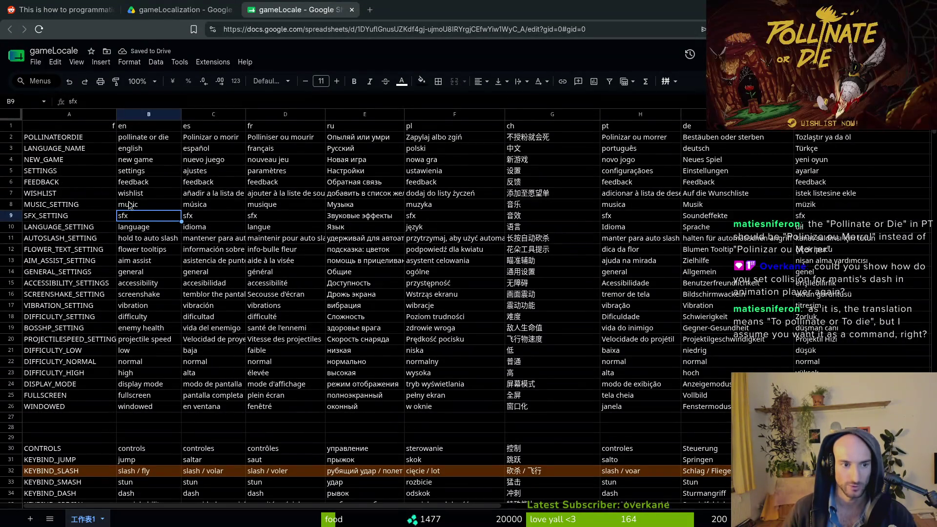
Change the Portuguese title in H2 to 'Polinizar ou Morra'
click(210, 139)
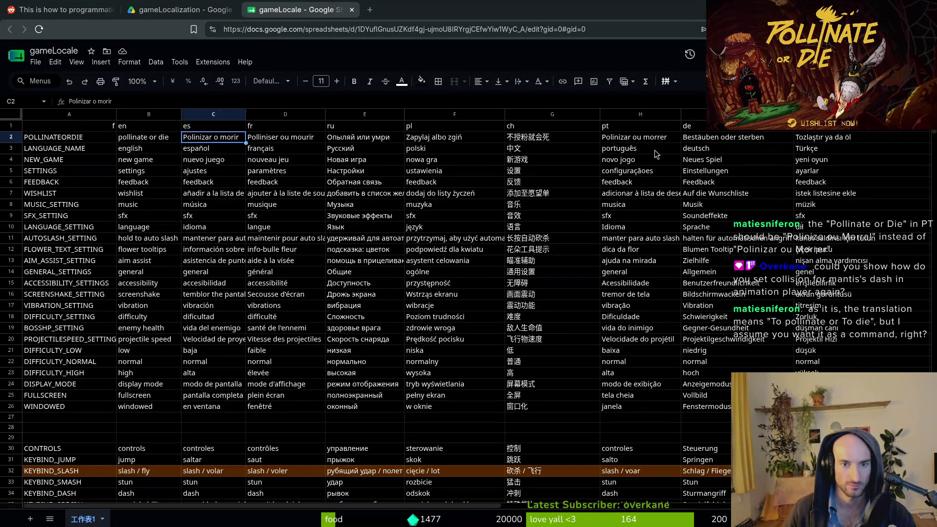
click(645, 140)
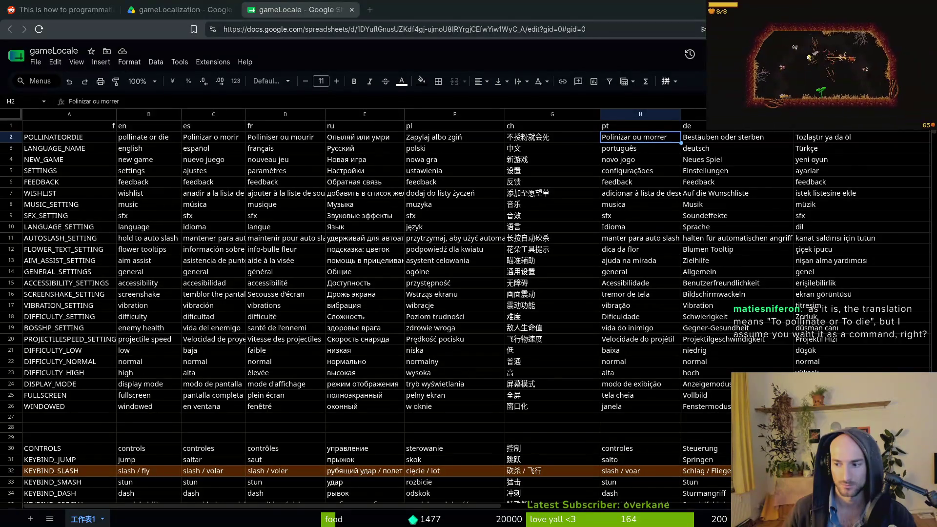
double_click(658, 138)
text(Morra)
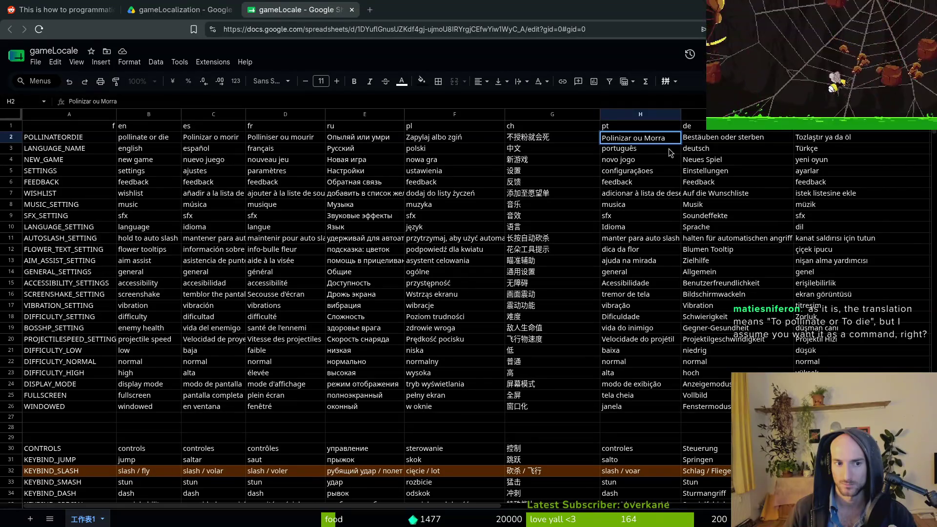
key(Return)
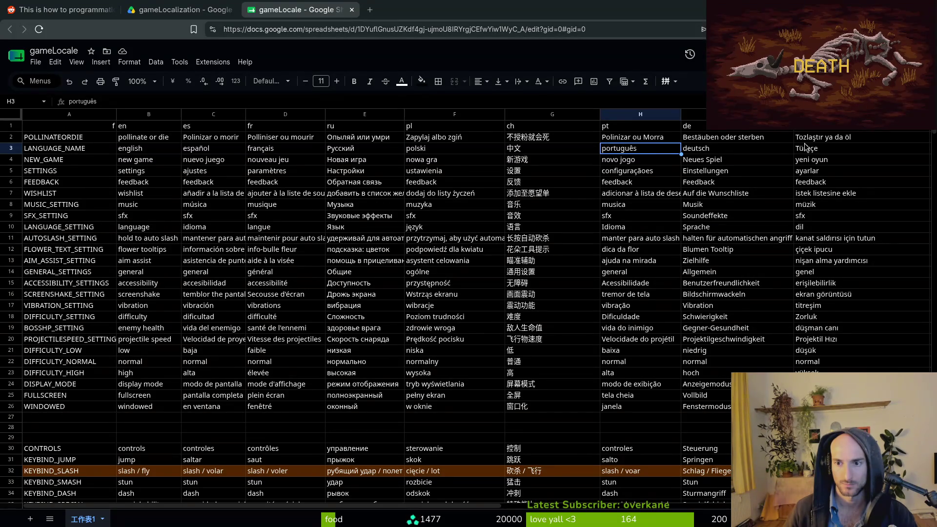
click(745, 142)
Capitalise the German title in I2 to 'Bestäuben oder Sterben'
click(116, 101)
key(BackSpace)
text(S)
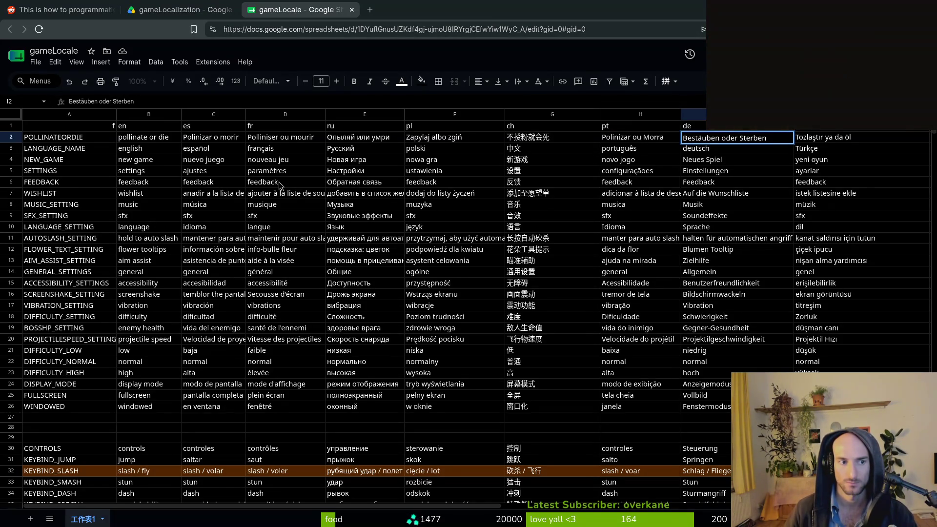
key(Return)
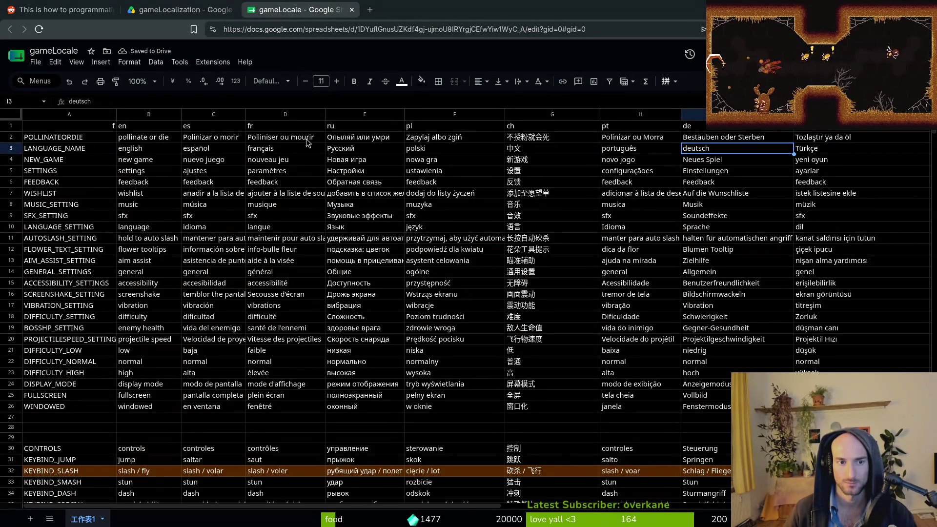
click(527, 229)
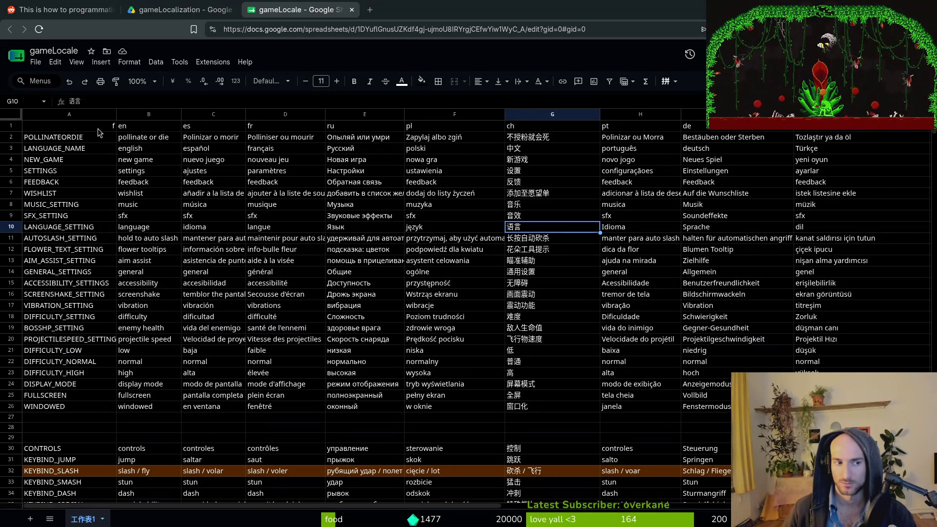
Review the Portuguese title in H2, then select the title row B2:J2 and the POLLINATEORDIE key in A2
click(603, 131)
click(622, 142)
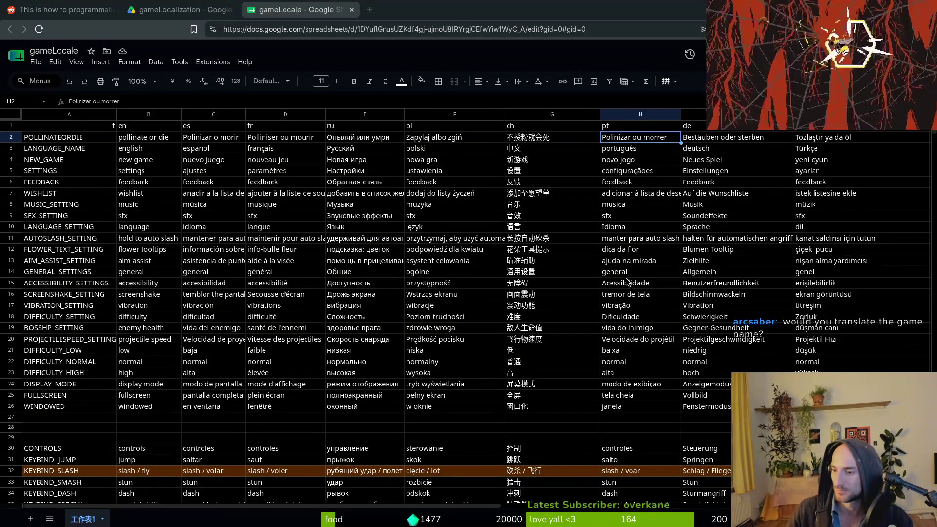
click(555, 253)
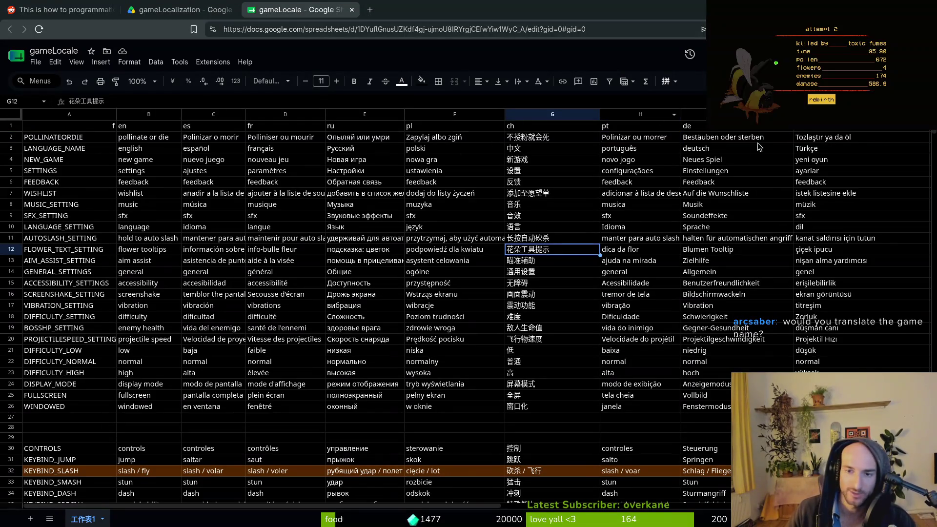
drag(148, 139, 830, 139)
click(58, 139)
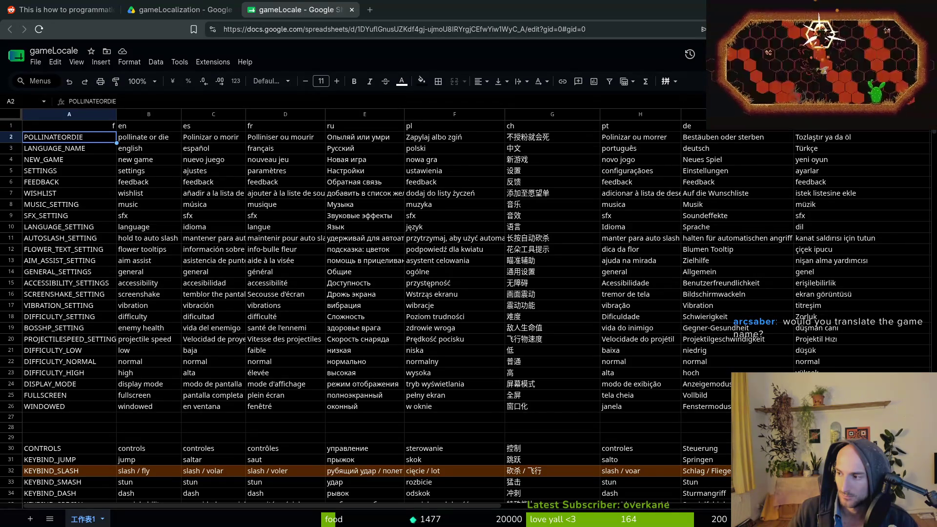
key(alt+Tab)
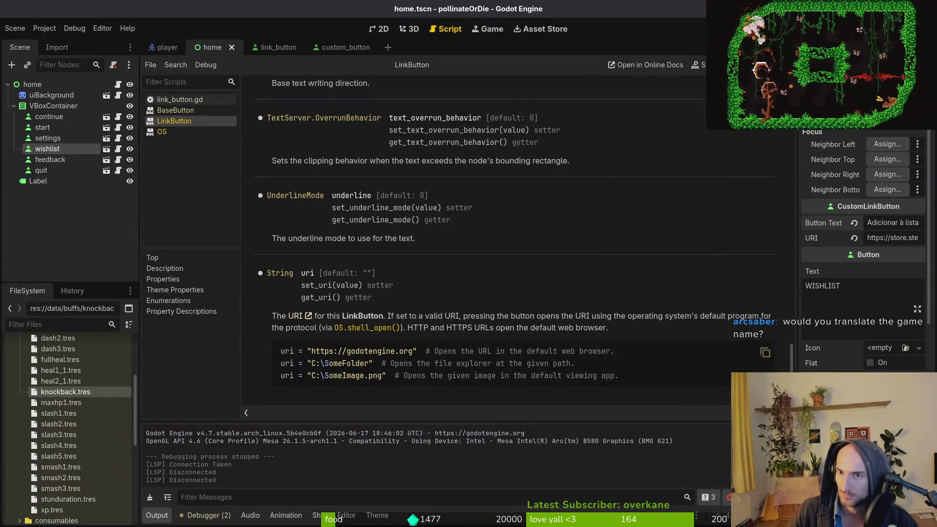
Close the two remaining Godot script tabs, then close Chrome's Reddit tab to reveal gameLocalization
middle_click(174, 104)
middle_click(174, 104)
middle_click(174, 105)
middle_click(174, 105)
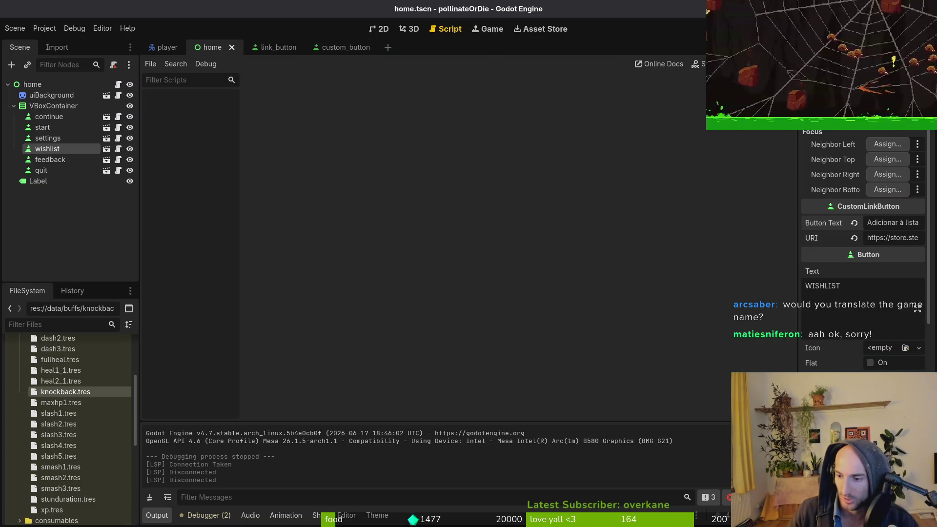
key(alt+Tab)
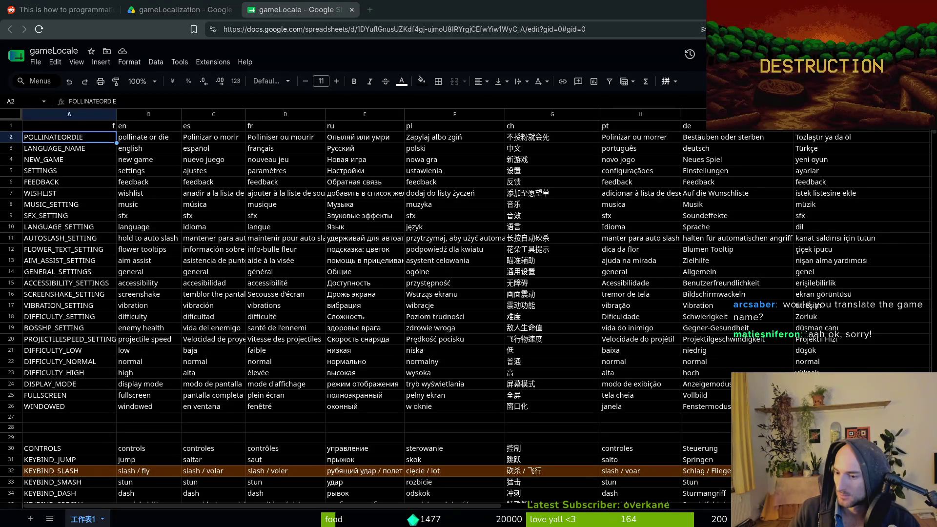
click(113, 164)
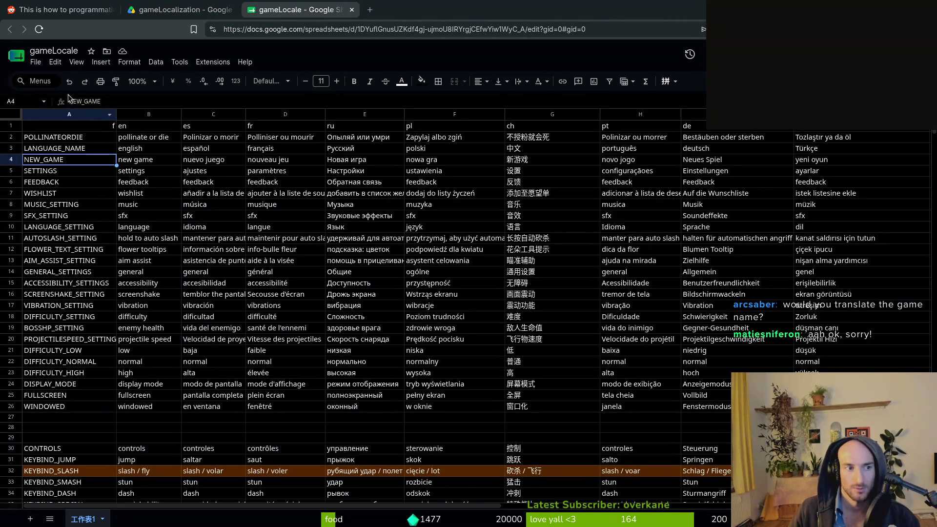
click(82, 13)
key(ctrl+w)
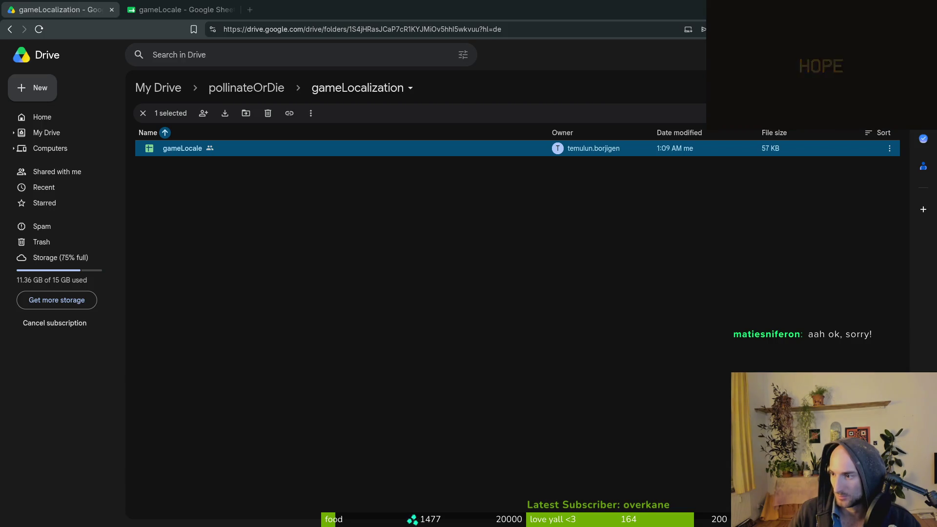
Close the Drive tab and bring the Kimi chat window forward, maximised
key(alt+Tab)
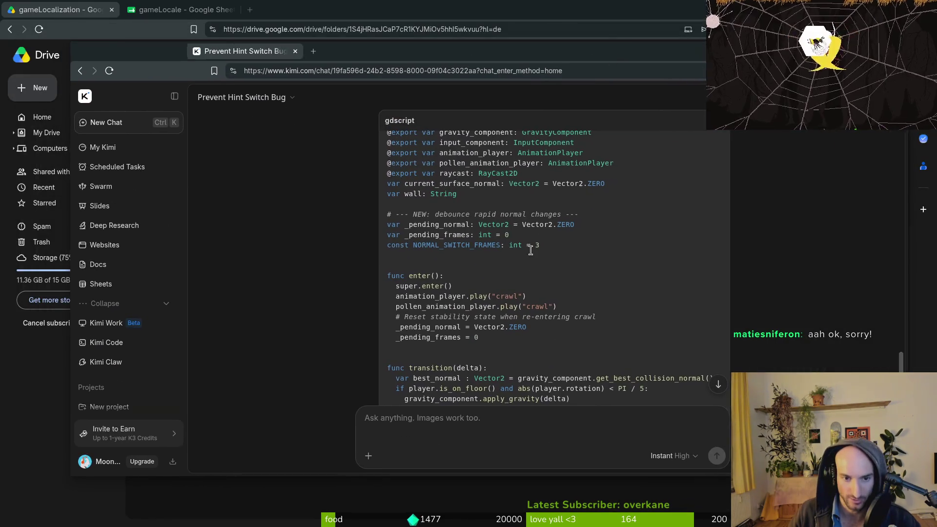
key(alt+Tab)
key(ctrl+w)
key(alt+Tab)
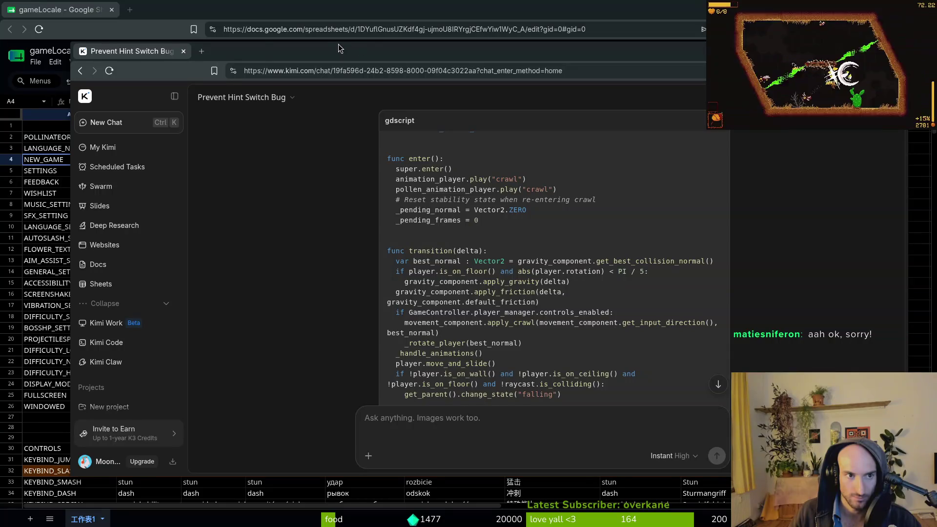
double_click(266, 51)
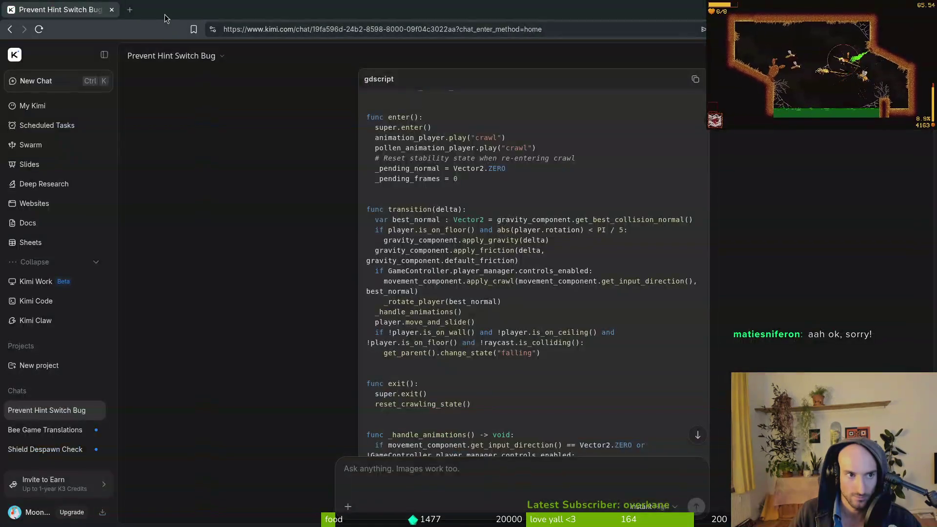
drag(165, 14, 178, 10)
Read through Kimi's GDScript fix, highlighting current_surface_normal in the code
scroll(452, 203, up, 8)
scroll(453, 204, up, 4)
scroll(508, 211, down, 3)
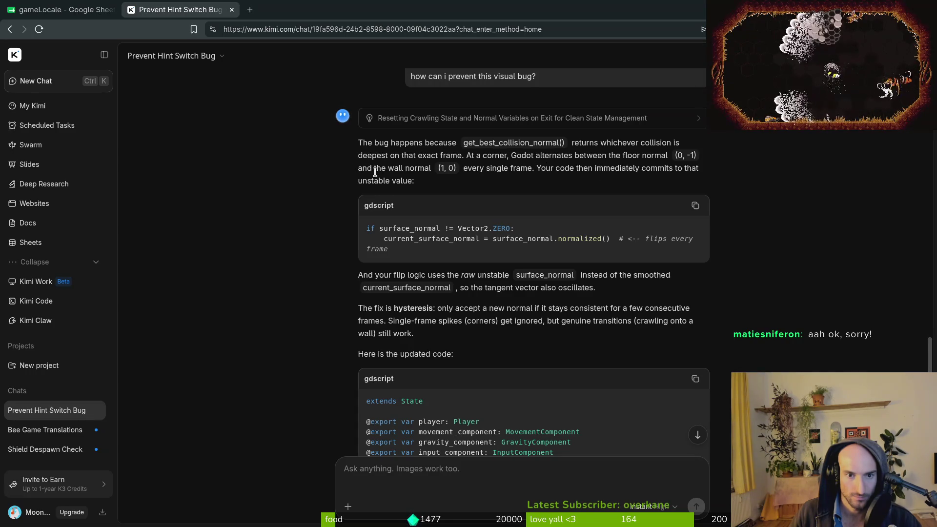
scroll(496, 250, down, 2)
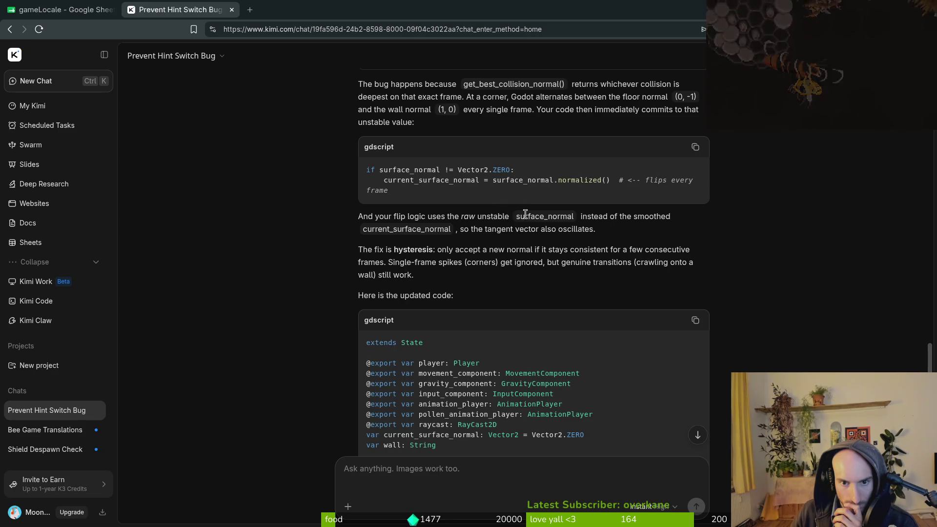
double_click(402, 231)
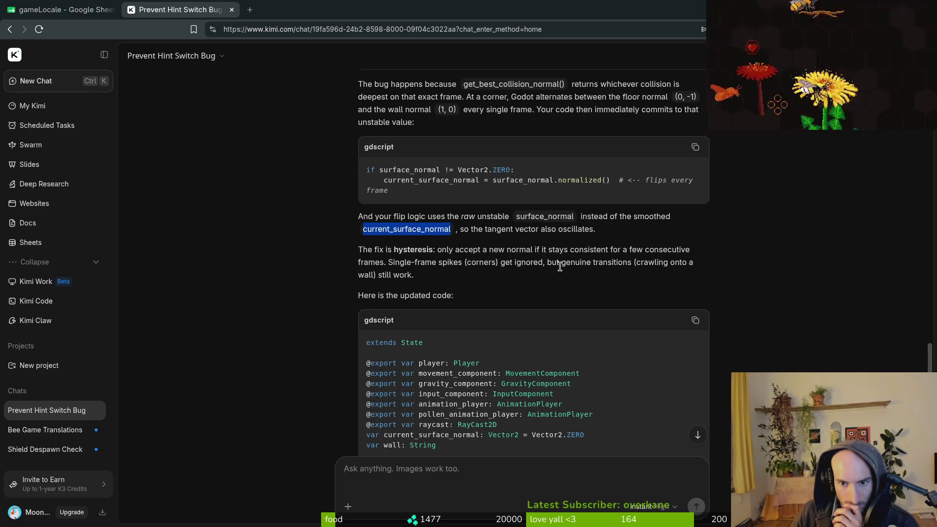
scroll(488, 278, down, 1)
scroll(484, 276, down, 1)
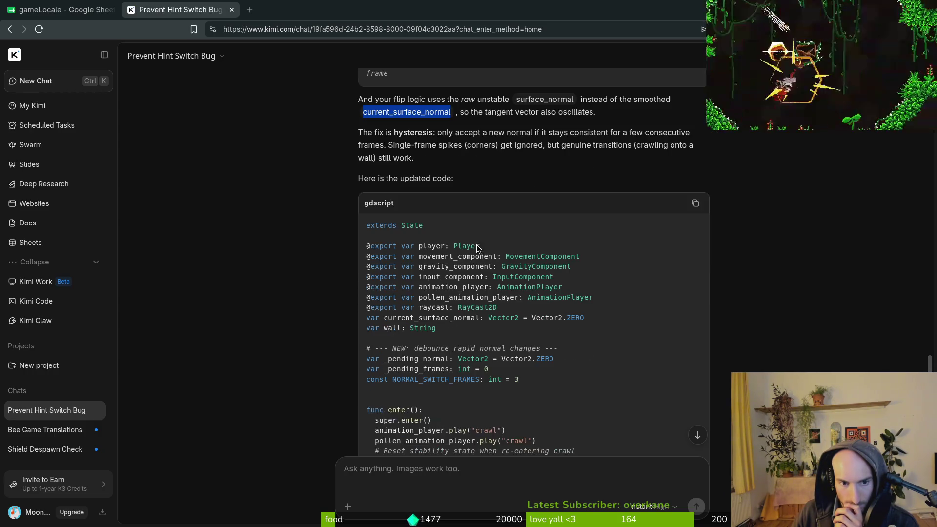
scroll(473, 302, down, 5)
scroll(436, 234, up, 3)
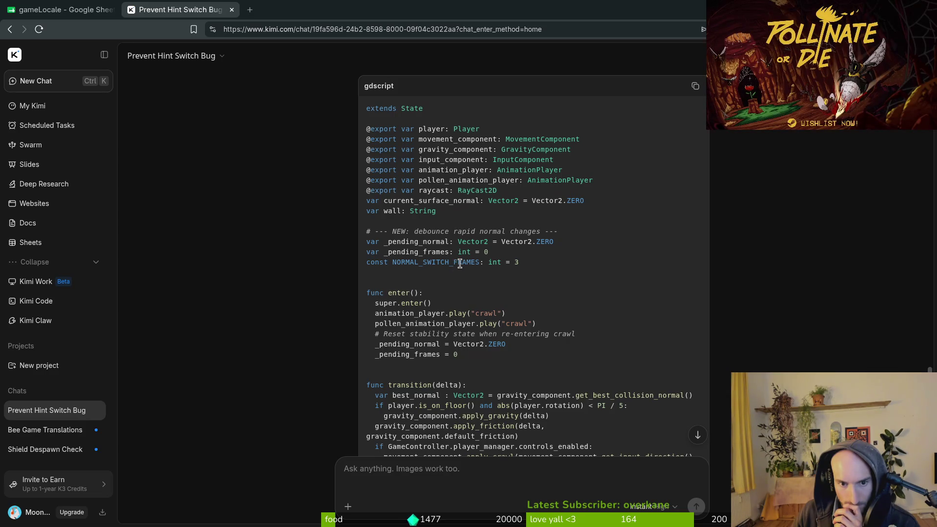
scroll(462, 263, down, 2)
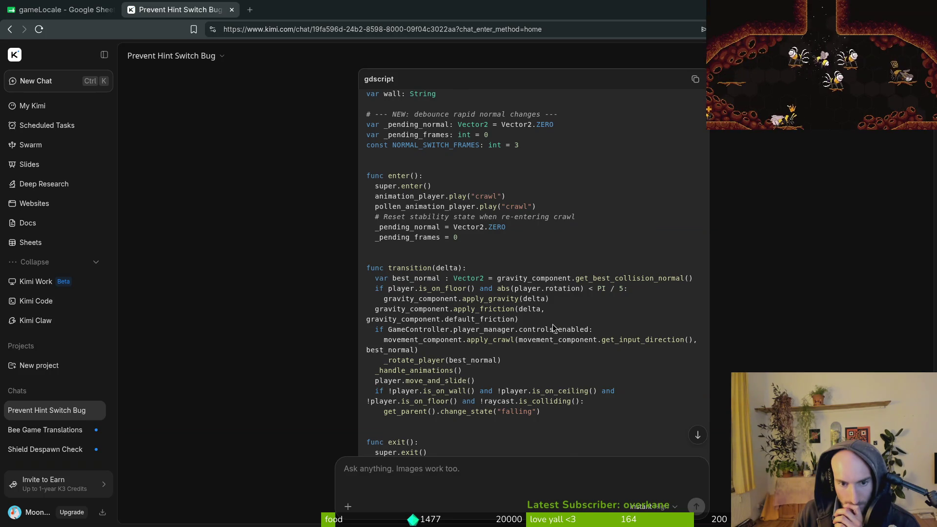
scroll(556, 327, down, 1)
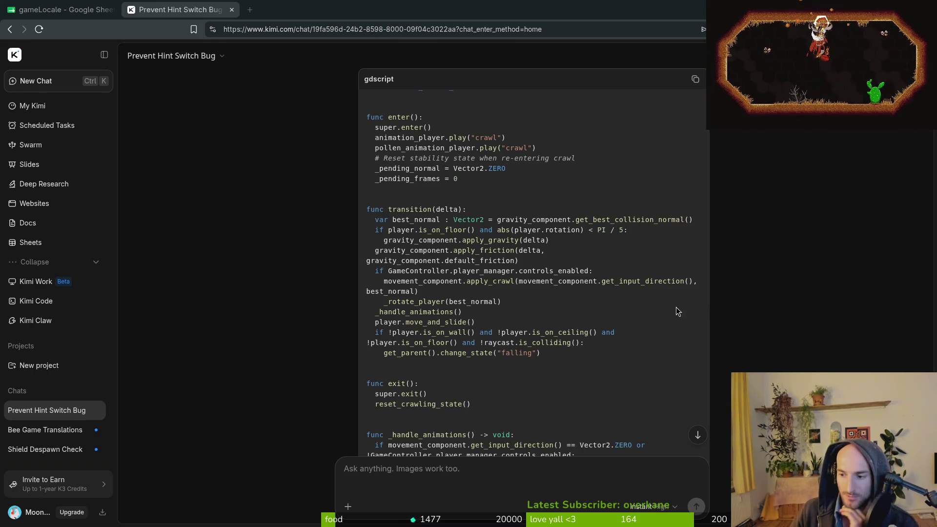
scroll(499, 328, down, 2)
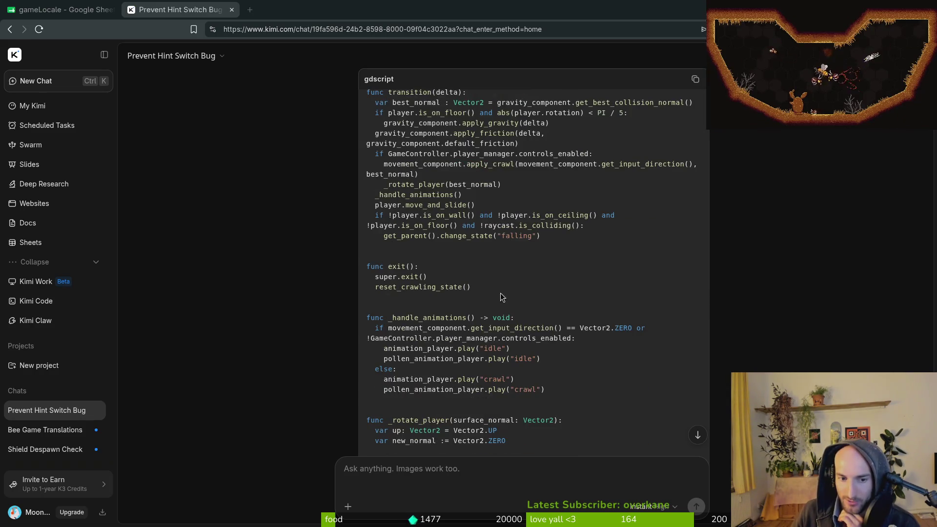
scroll(444, 234, down, 2)
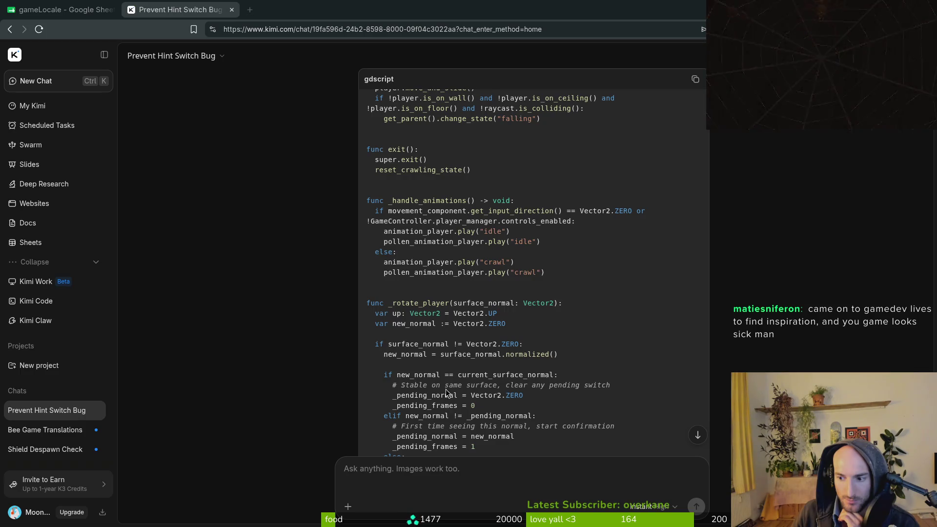
scroll(446, 395, down, 1)
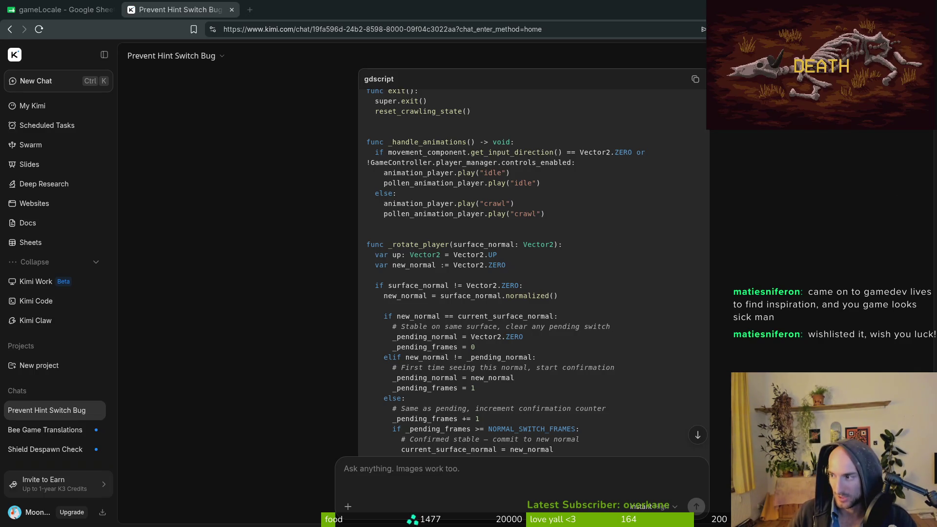
Glance at the Godot editor, finish reading the Kimi answer, then return to Godot
key(alt+Tab)
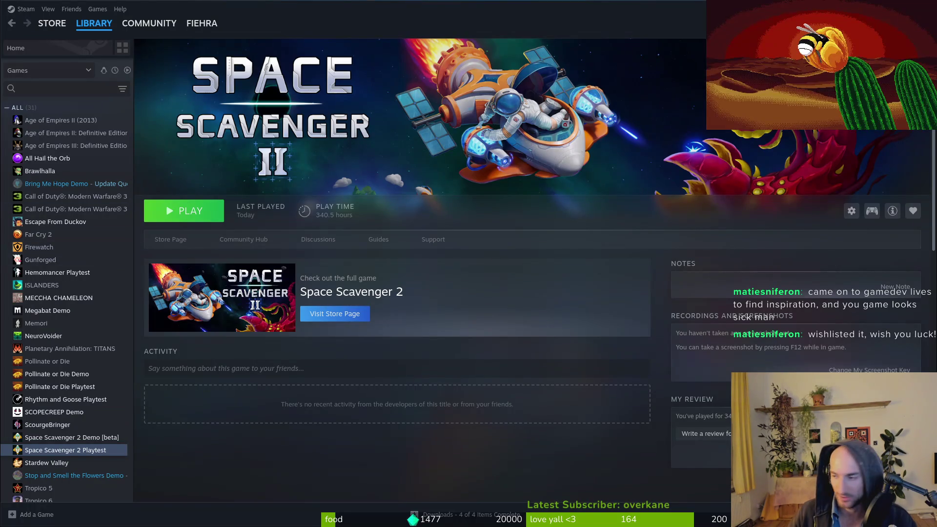
key(alt+Tab)
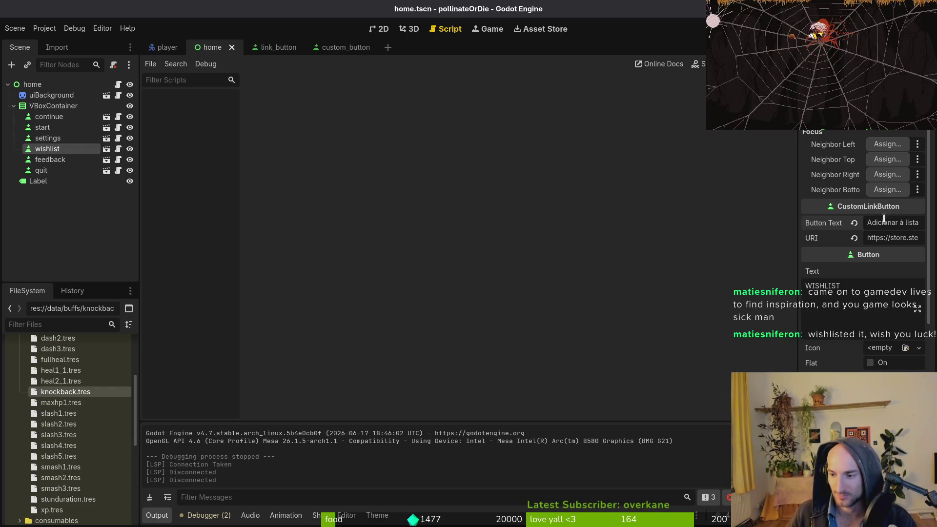
key(alt+Tab)
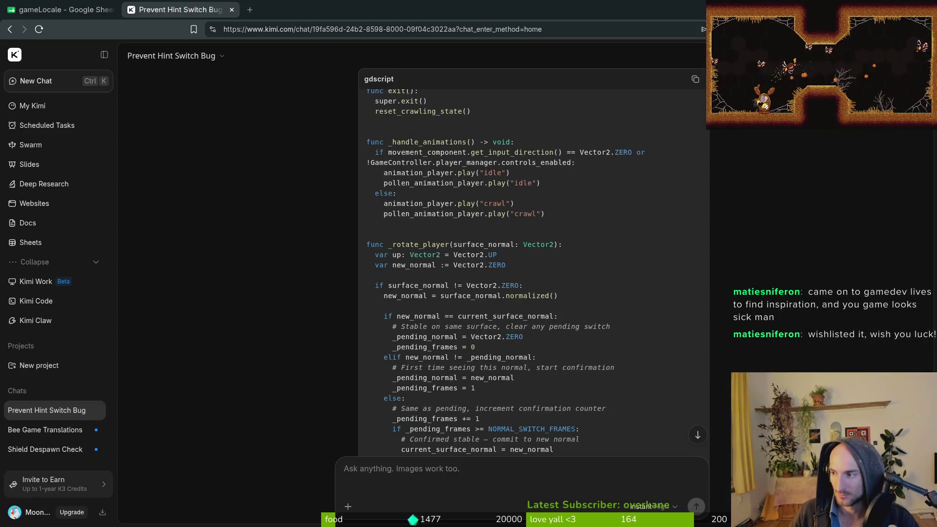
scroll(458, 365, down, 2)
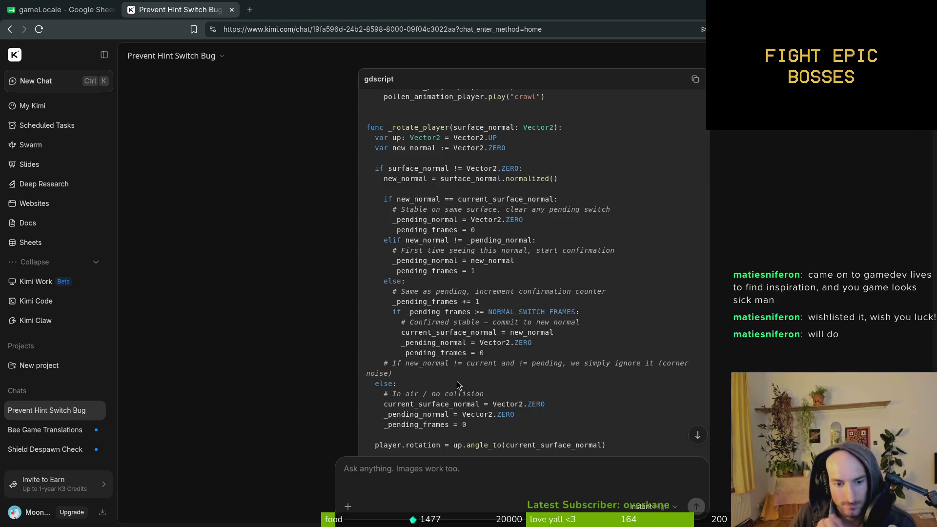
scroll(486, 366, down, 2)
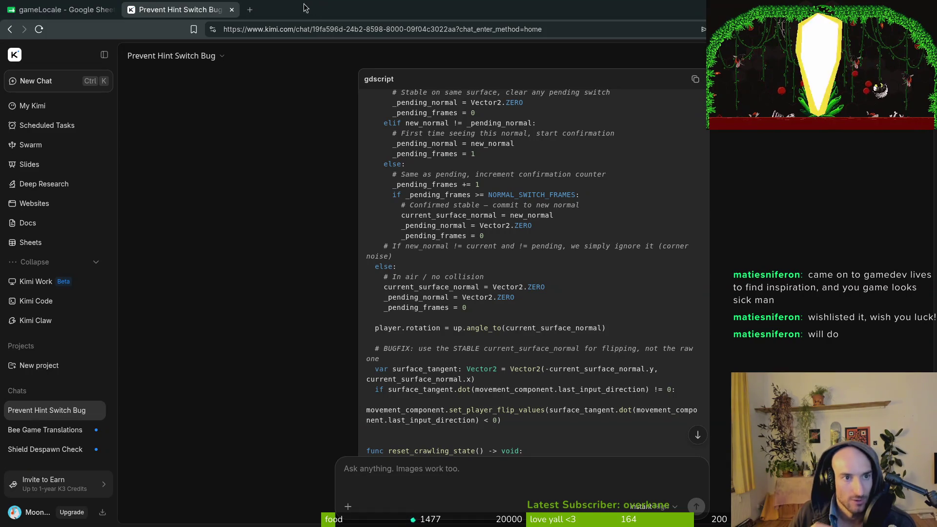
key(alt+Tab)
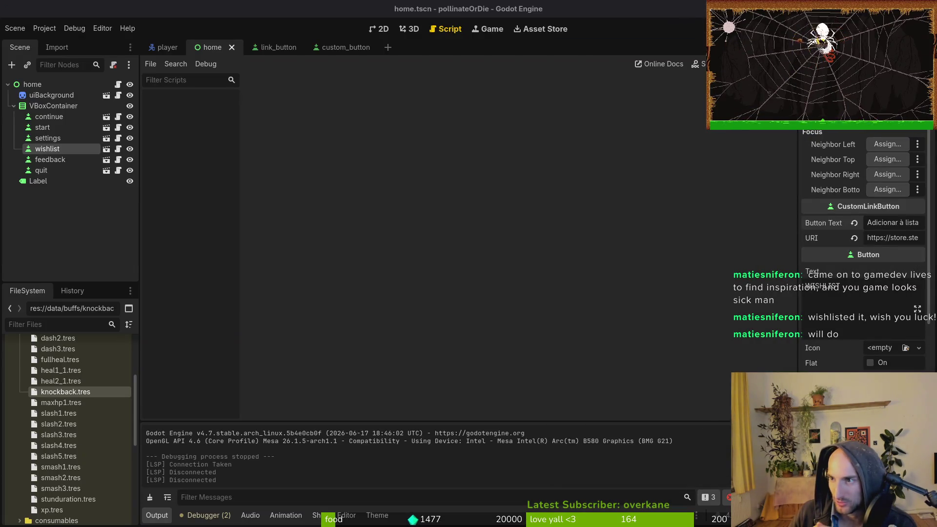
Close the custom_button and link_button scenes and collapse the home scene tree
click(2, 96)
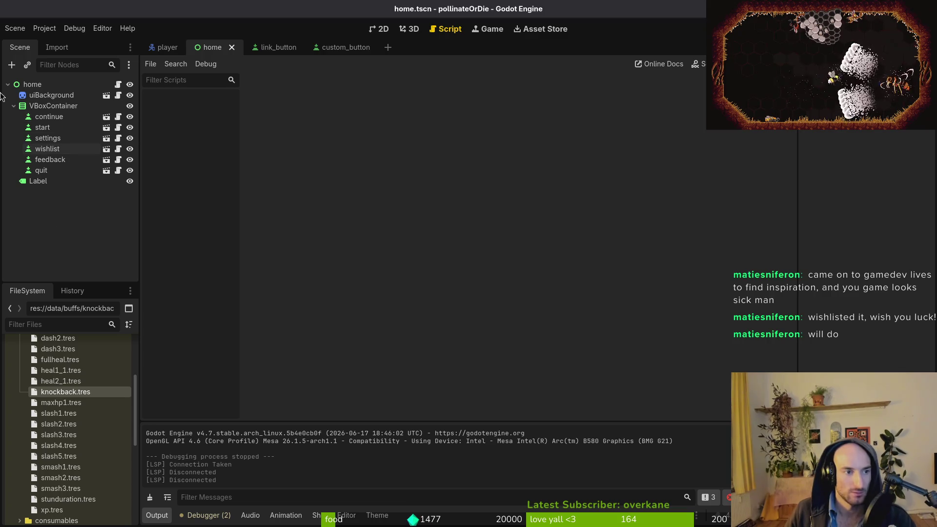
click(13, 106)
middle_click(341, 48)
middle_click(273, 48)
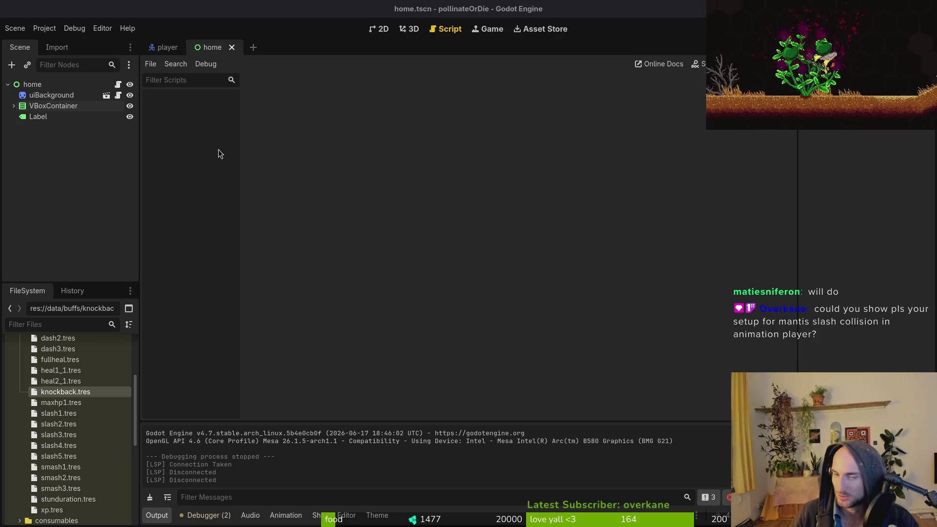
click(38, 117)
click(8, 84)
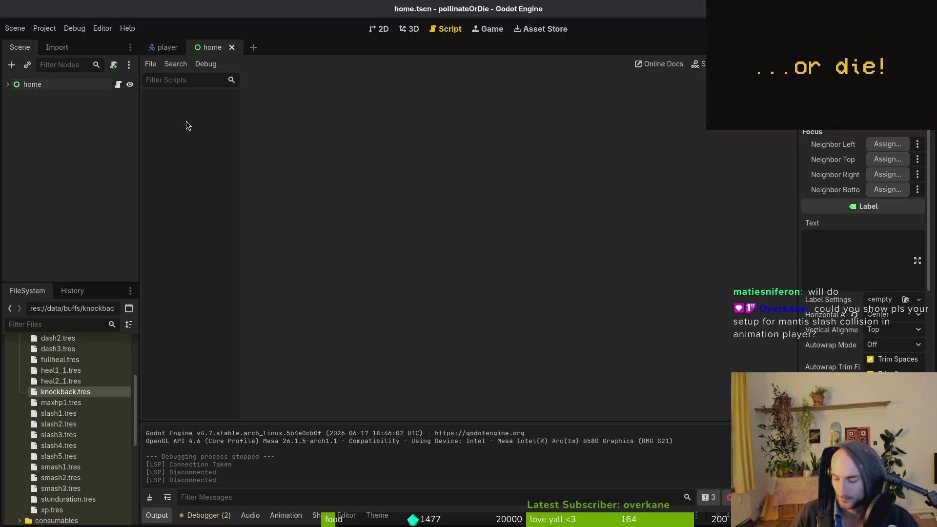
Quick-open mantis.tscn and expand its root and finiteStateMachine nodes
key(shift+alt+o)
text(mantsts)
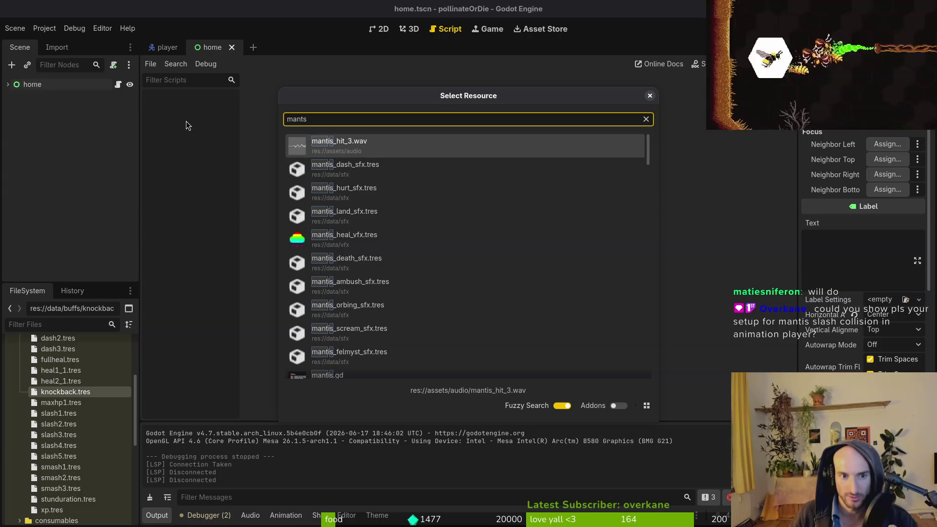
key(Down)
key(Down)
key(Down)
key(Return)
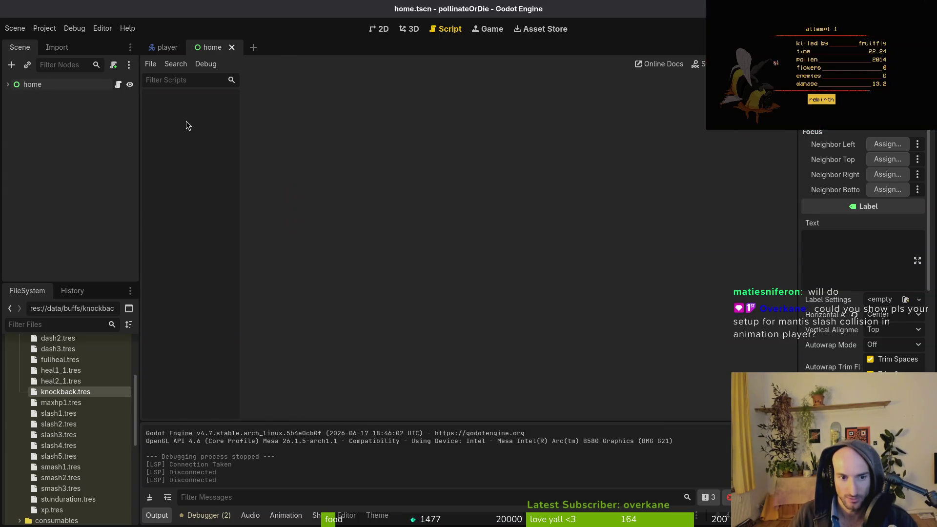
click(8, 86)
click(14, 159)
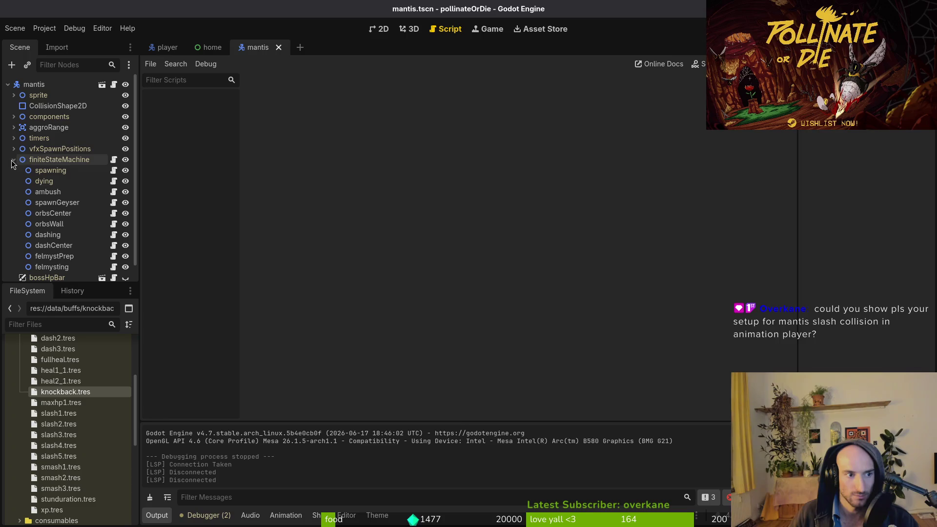
Open the mantis sprite's AnimationPlayer and view its dashCei and centerWindup animations
click(56, 236)
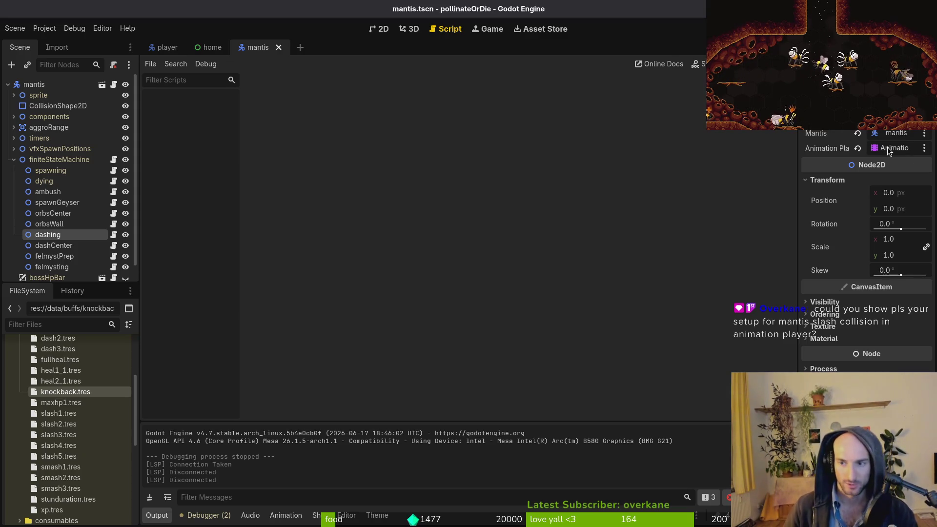
click(14, 159)
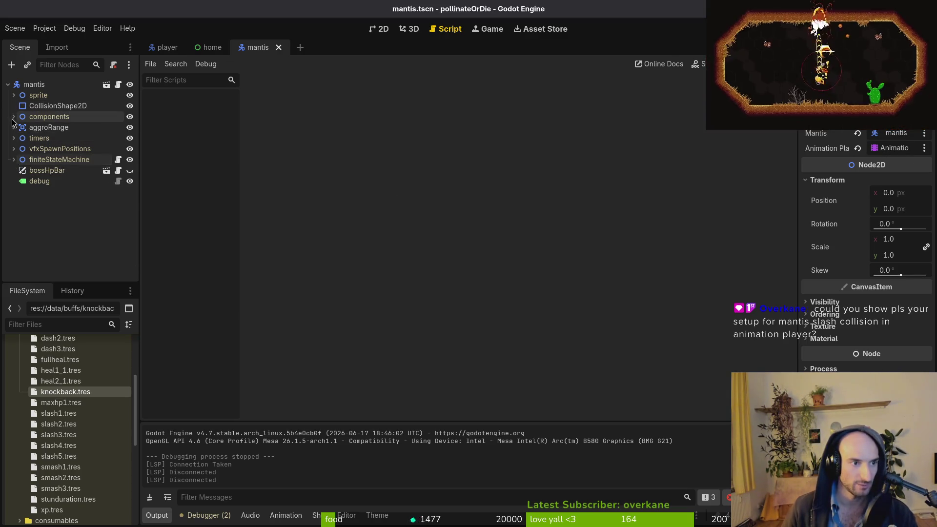
click(14, 94)
click(61, 116)
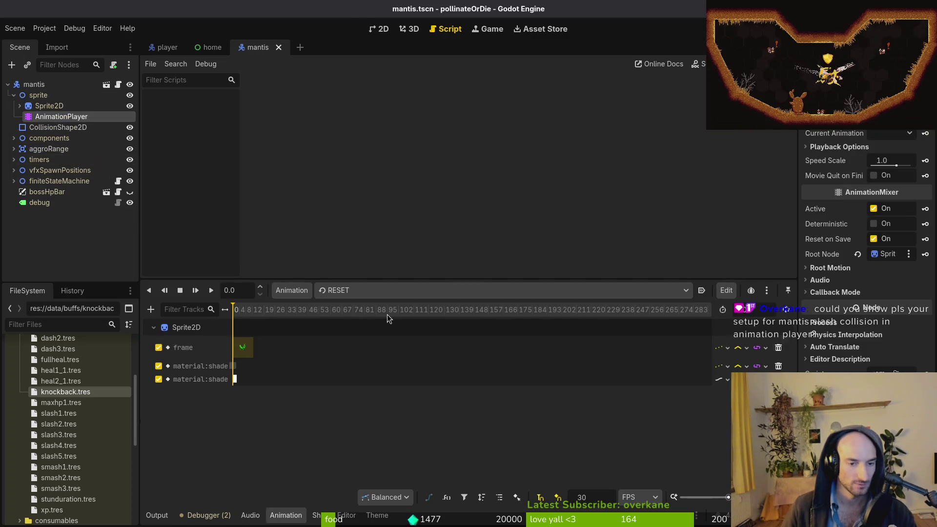
click(380, 290)
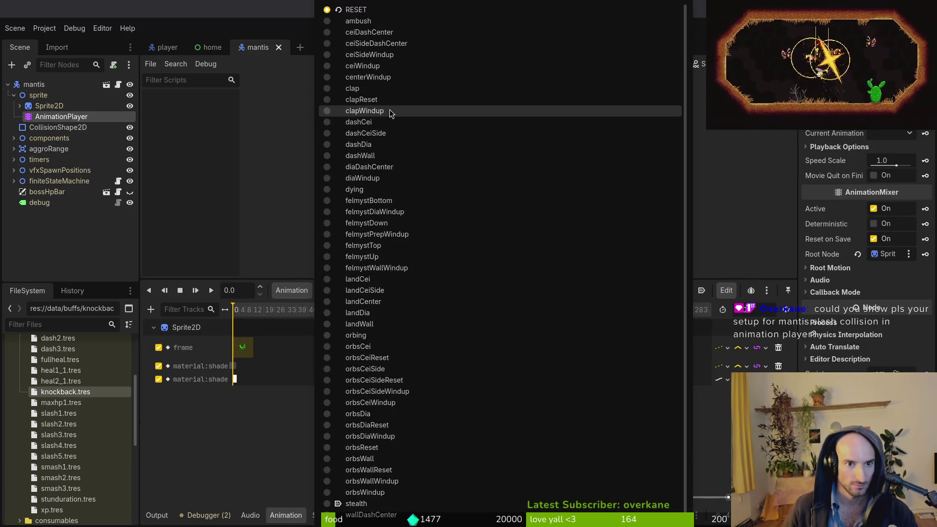
click(381, 123)
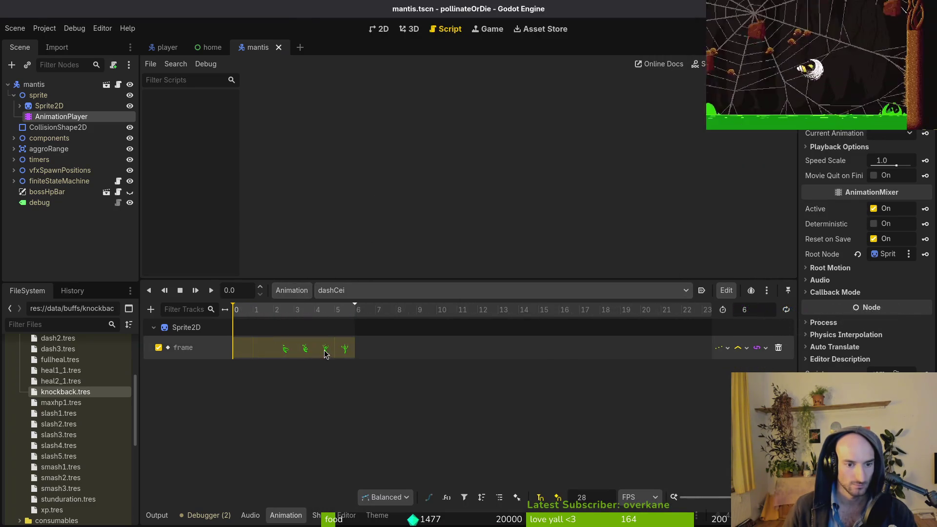
click(347, 290)
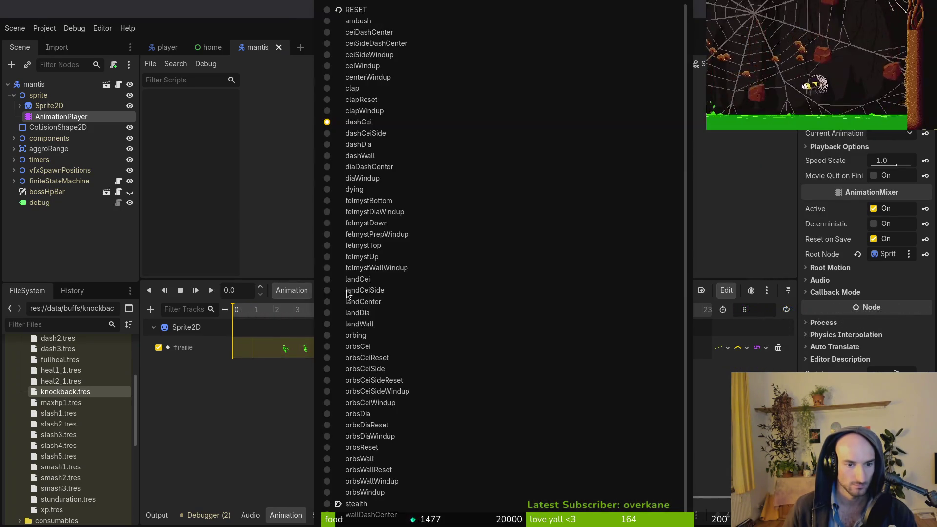
click(376, 77)
scroll(439, 390, left, 3)
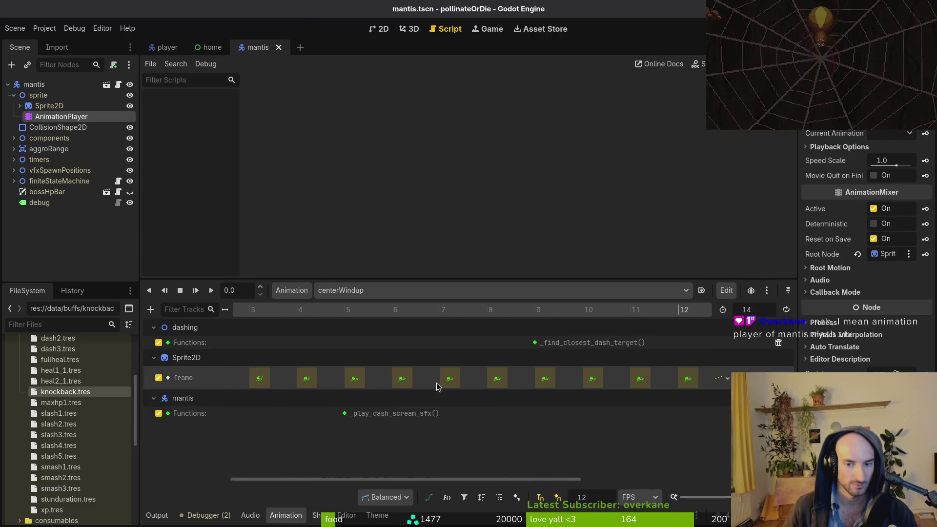
mouse_move(584, 393)
mouse_down()
mouse_move(328, 422)
mouse_move(634, 386)
mouse_up()
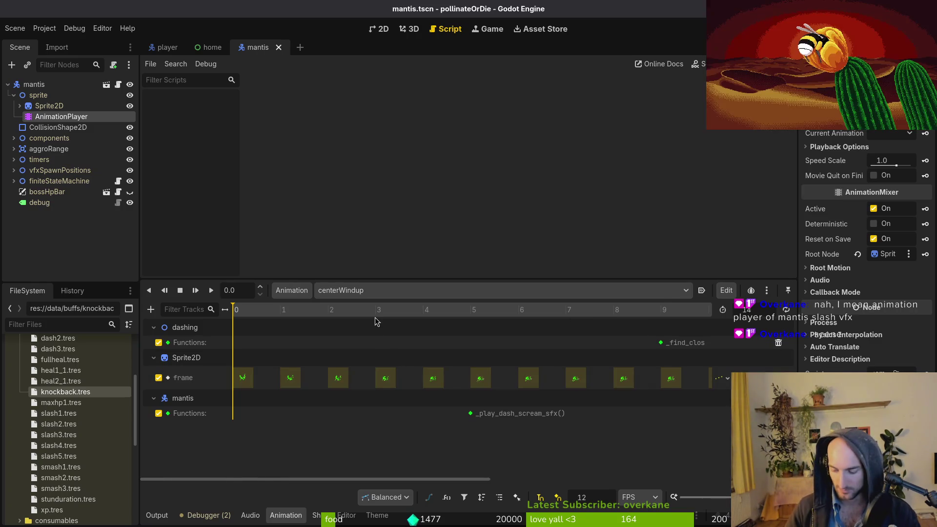
Quick-open the mantis_slash_vfx.tscn scene
key(alt+shift+o)
text(manslas)
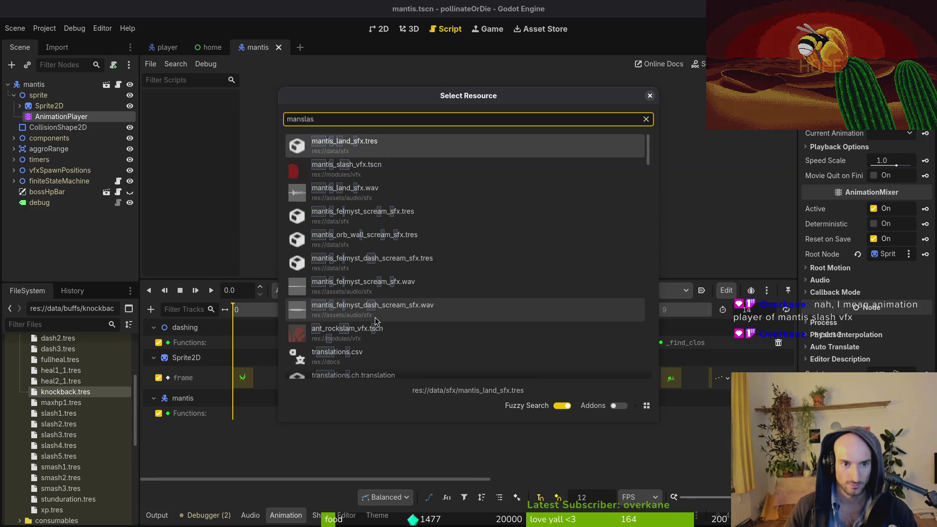
key(Down)
key(Return)
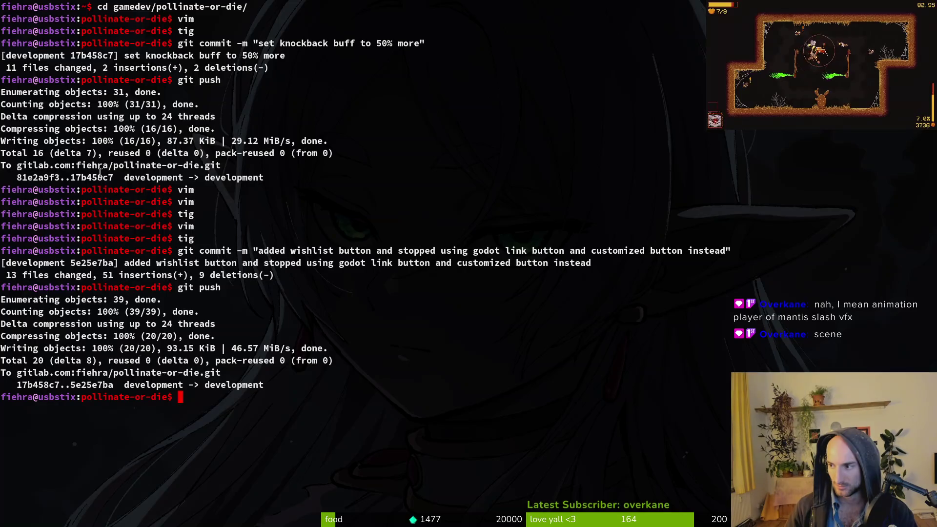
Open modules/vfx/vfx.gd in vim from the terminal and look through its lines
text(el)
key(Return)
text(vim)
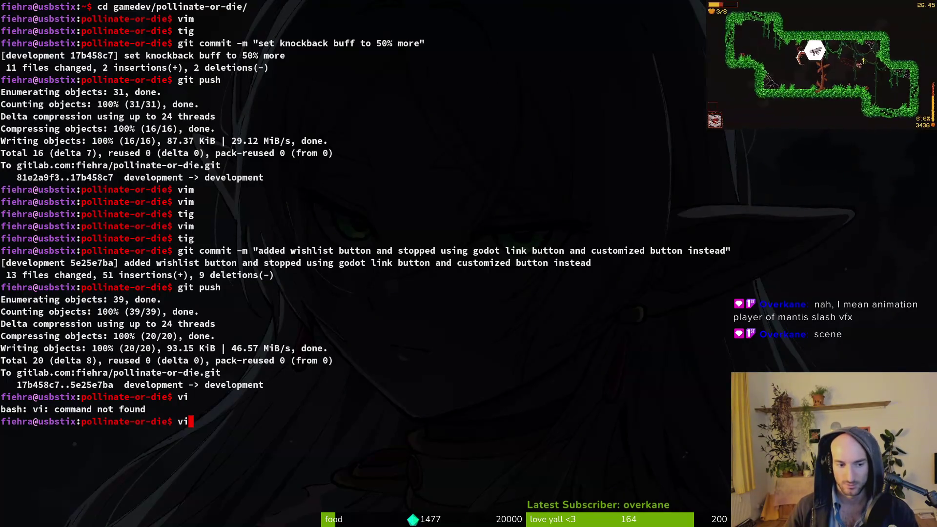
key(Return)
key(space)
text(pfvfxg)
key(BackSpace)
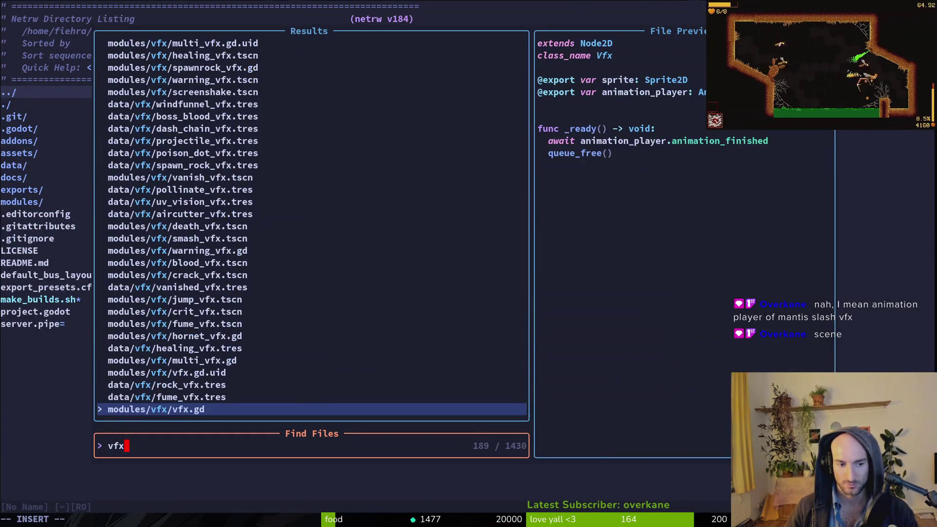
key(Return)
key(shift+v)
key(shift+g)
key(y)
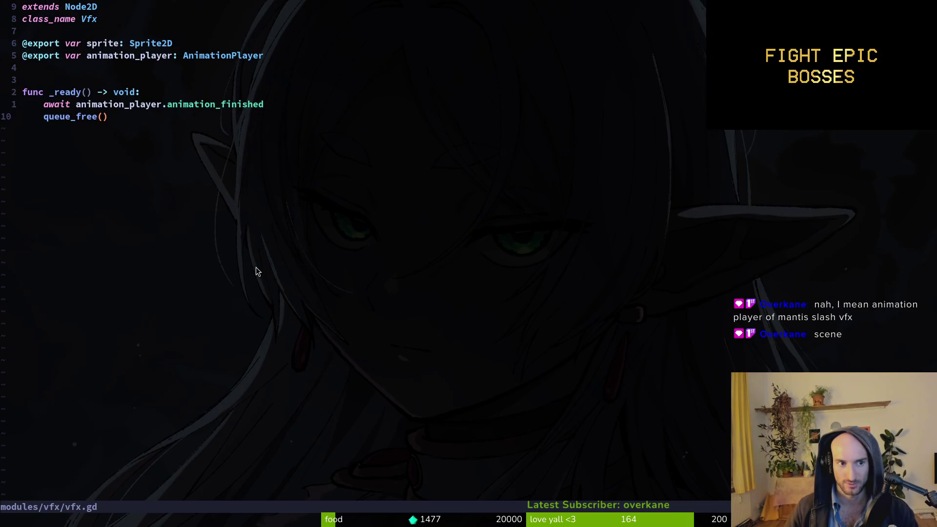
key(alt+Tab)
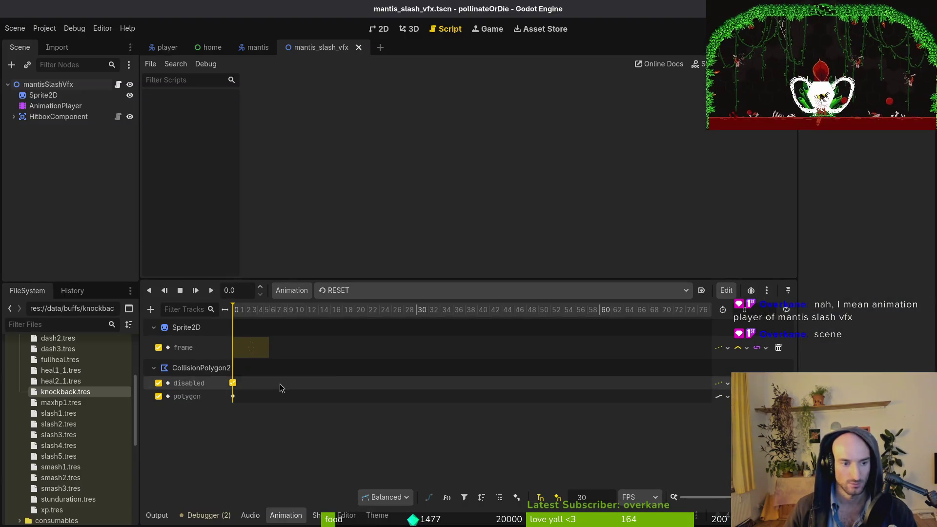
Switch the slash animation to ceiSlashCenter and rewind the playhead to frame 1
key(alt+Tab)
key(alt+Tab)
click(345, 290)
click(371, 291)
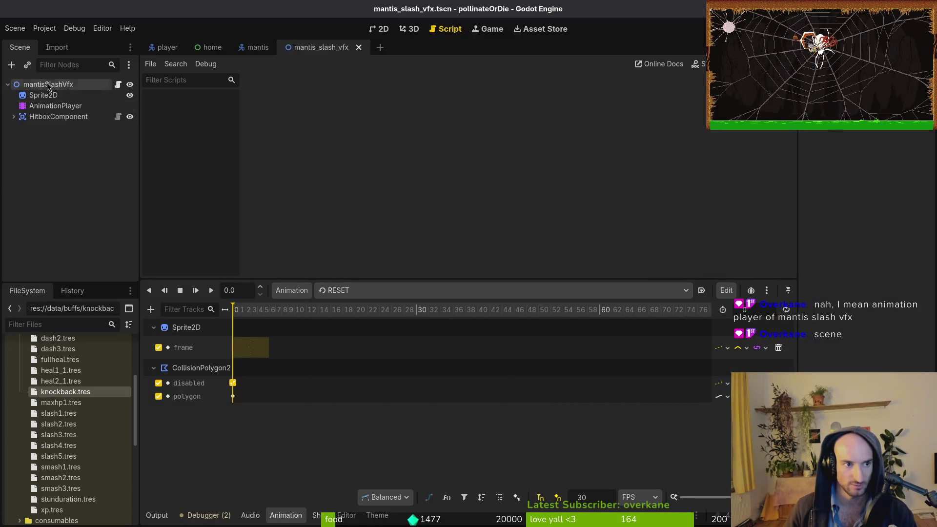
click(405, 291)
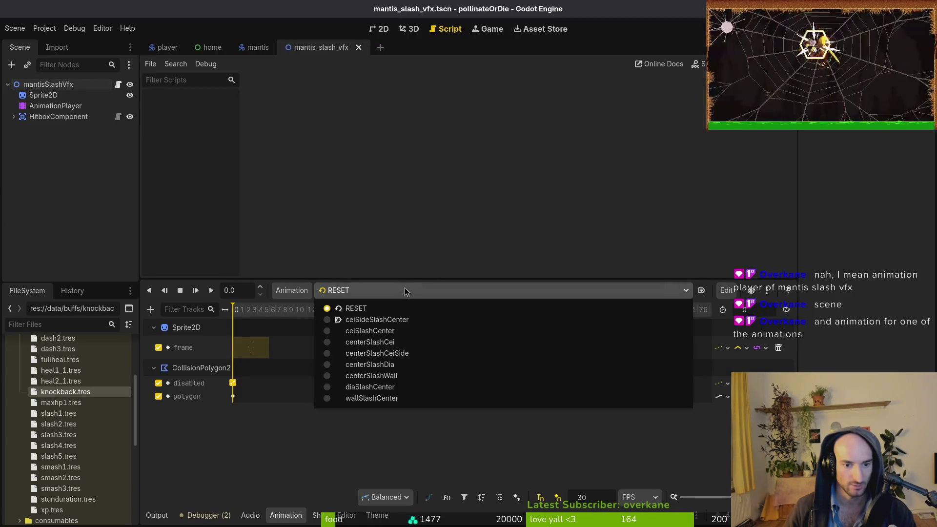
click(421, 313)
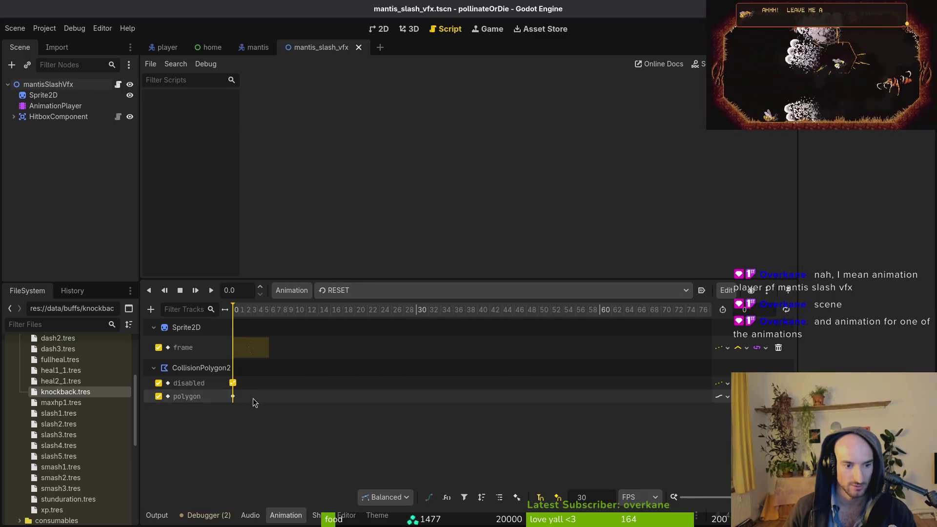
scroll(262, 376, up, 2)
click(364, 290)
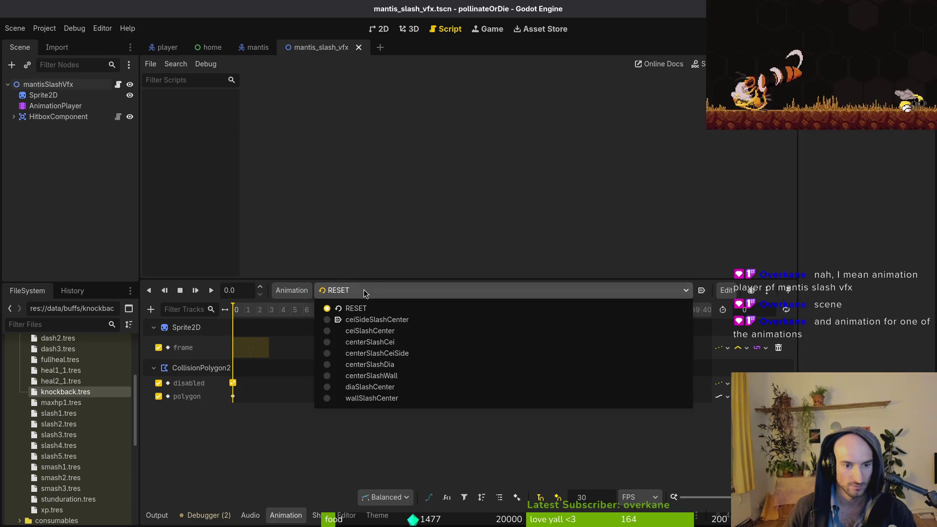
click(374, 331)
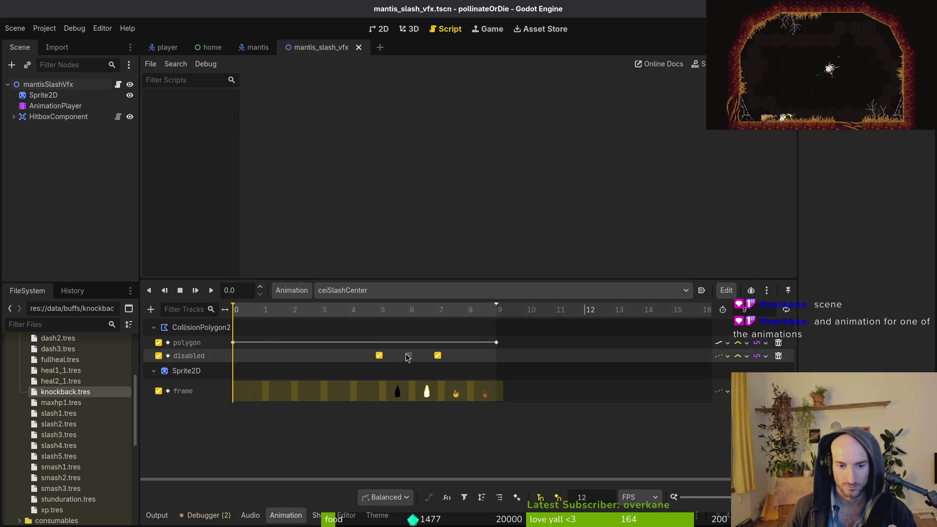
drag(439, 322, 262, 313)
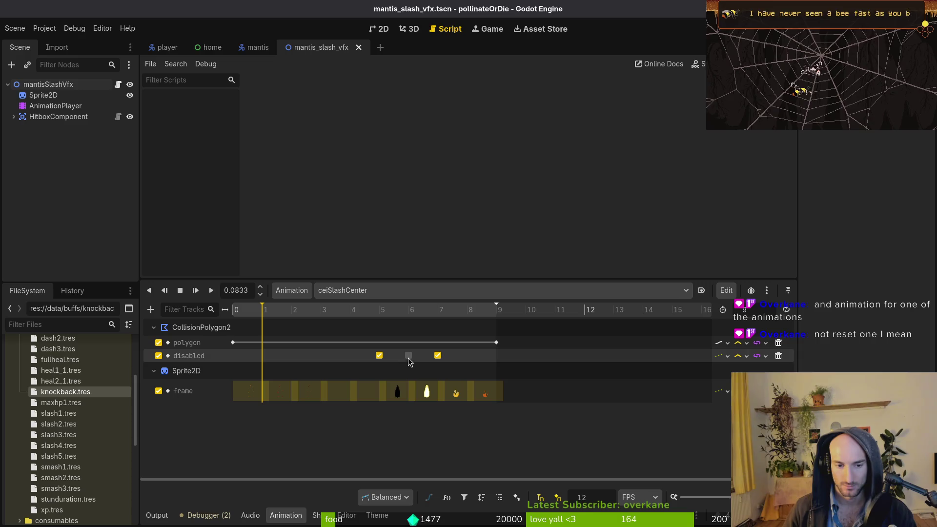
Compare centerSlashCeiSide and diaSlashCenter, then show ceiSlashCenter at frame 4 in the 2D view
click(400, 290)
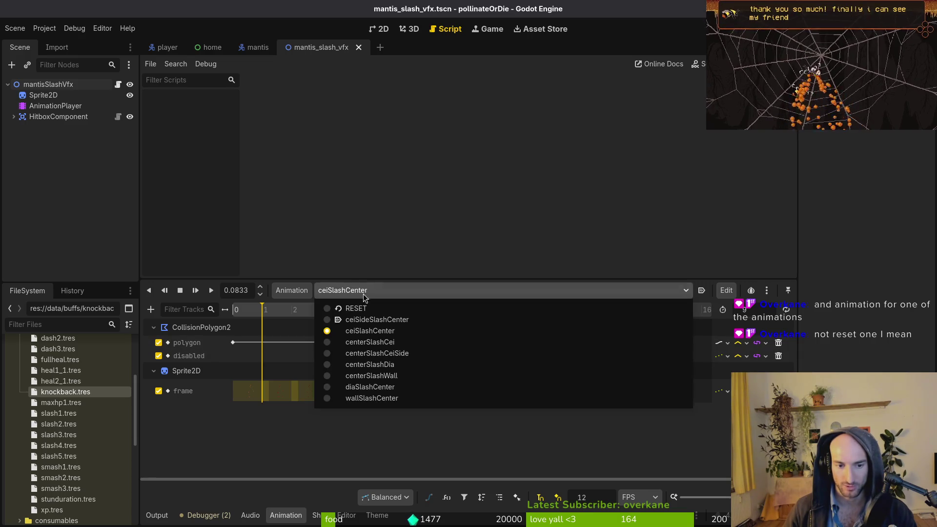
click(400, 446)
click(405, 291)
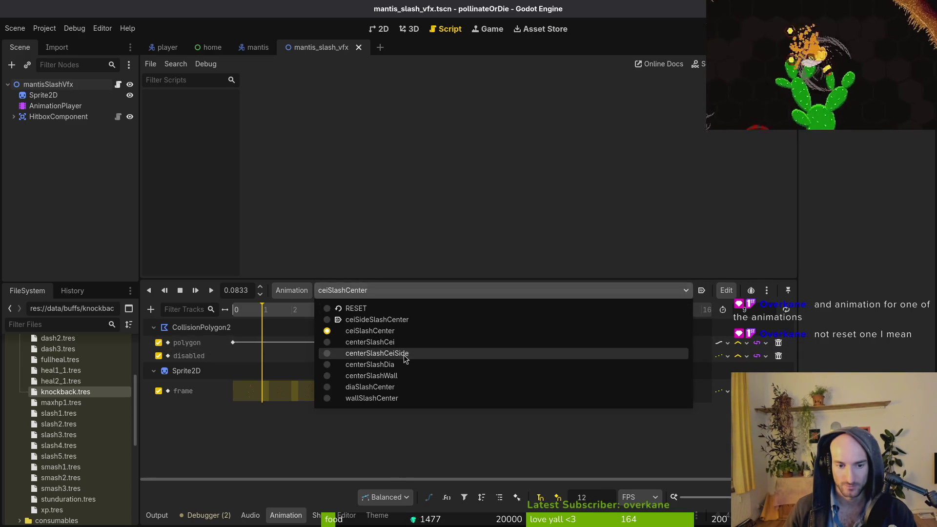
click(405, 353)
click(414, 291)
click(408, 364)
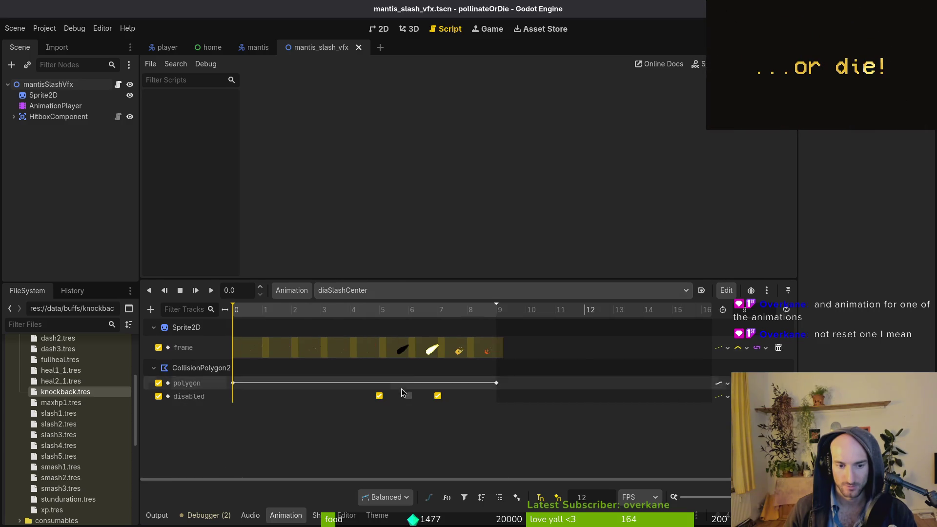
click(403, 291)
click(384, 330)
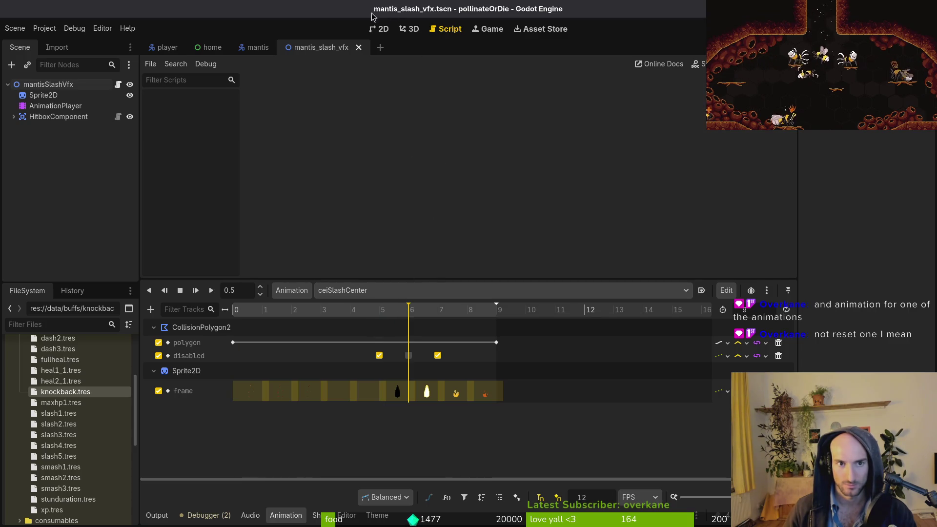
click(380, 29)
click(366, 315)
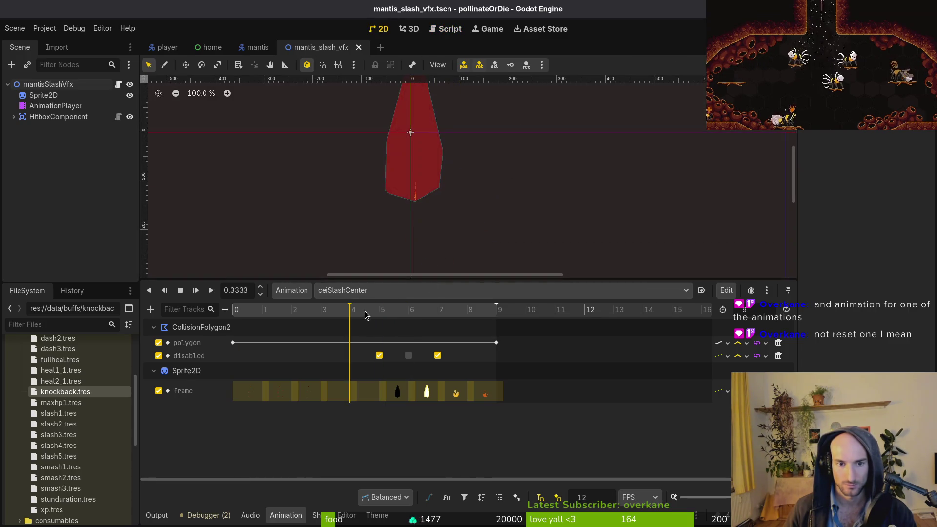
Expand HitboxComponent and scrub ceiSlashCenter between frames 5 and 6 to watch the hitbox
drag(366, 315, 413, 318)
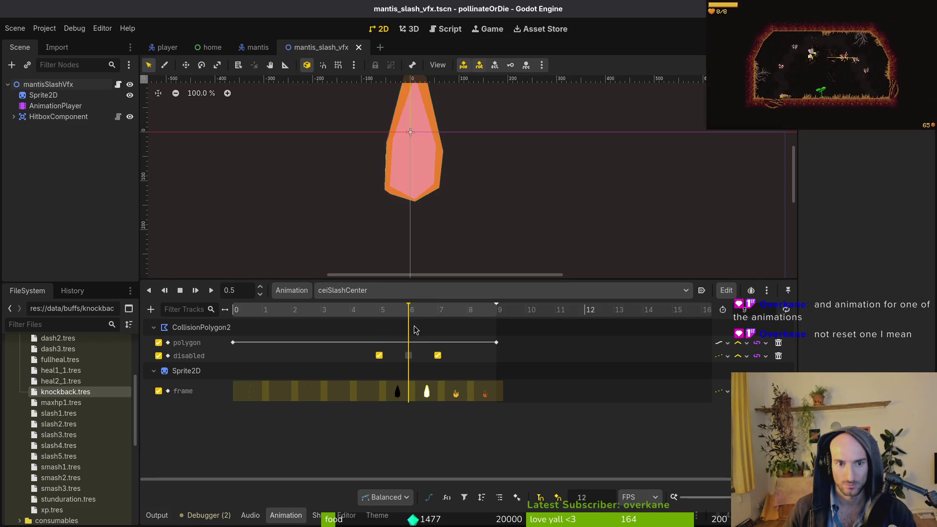
click(361, 290)
click(359, 290)
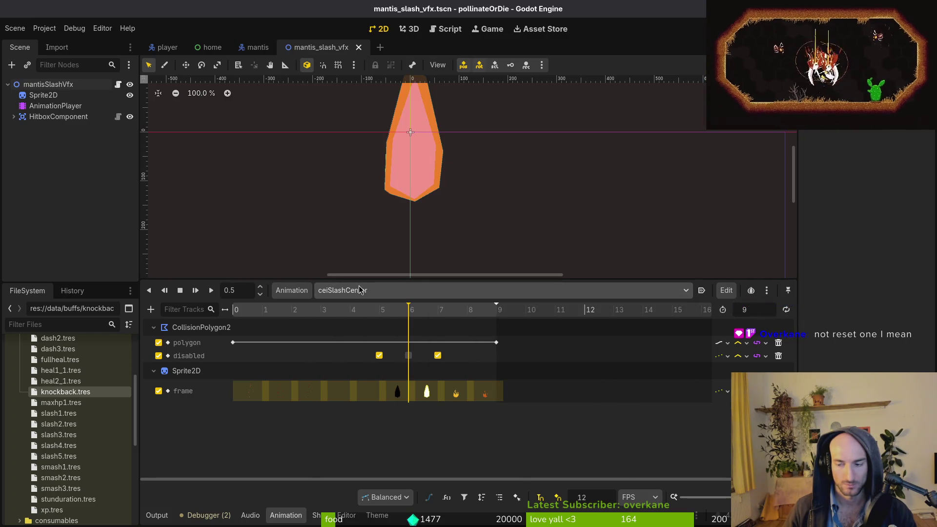
click(14, 117)
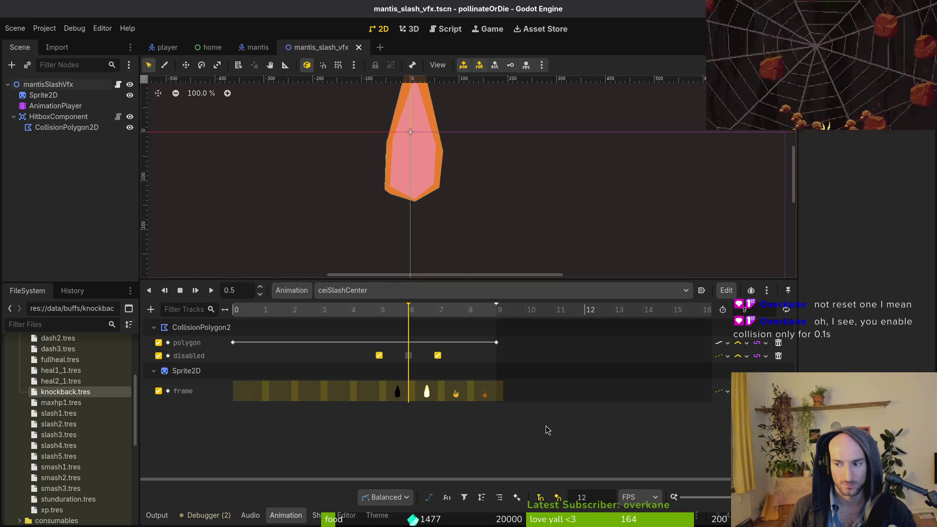
mouse_move(396, 318)
mouse_down()
mouse_move(378, 319)
mouse_move(422, 320)
mouse_move(393, 316)
mouse_move(410, 315)
mouse_up()
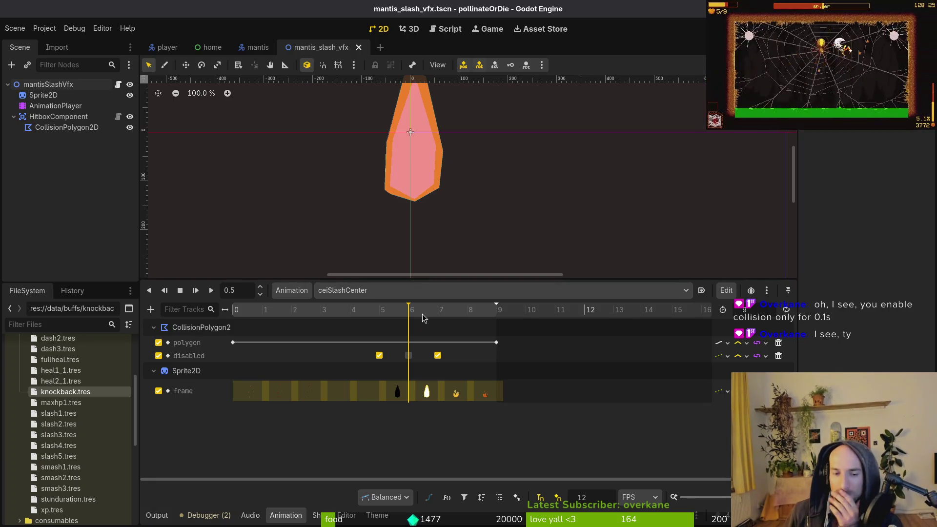
Play ceiSlashCenter, scrub frames 4 to 8, enlarge the 2D canvas and run the project
key(shift+d)
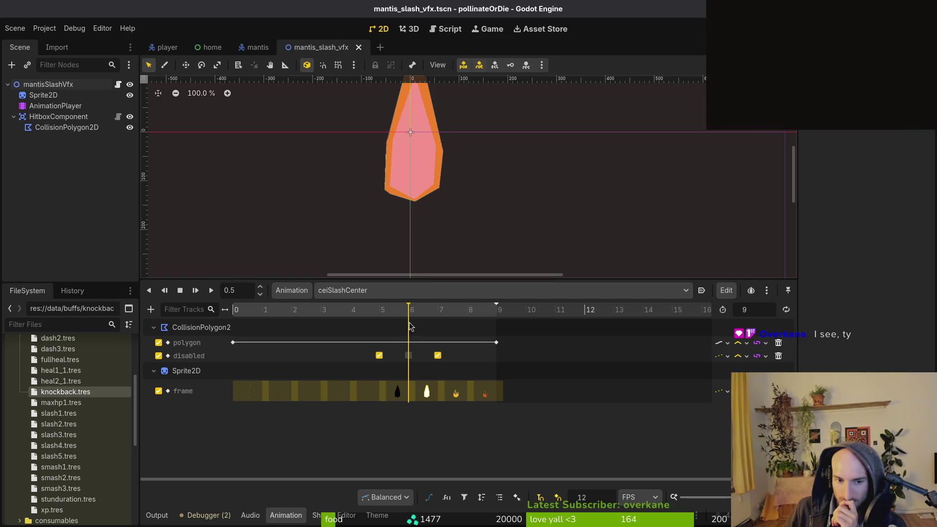
click(344, 317)
mouse_move(344, 320)
mouse_down()
mouse_move(466, 323)
mouse_move(224, 312)
mouse_up()
drag(533, 211, 584, 234)
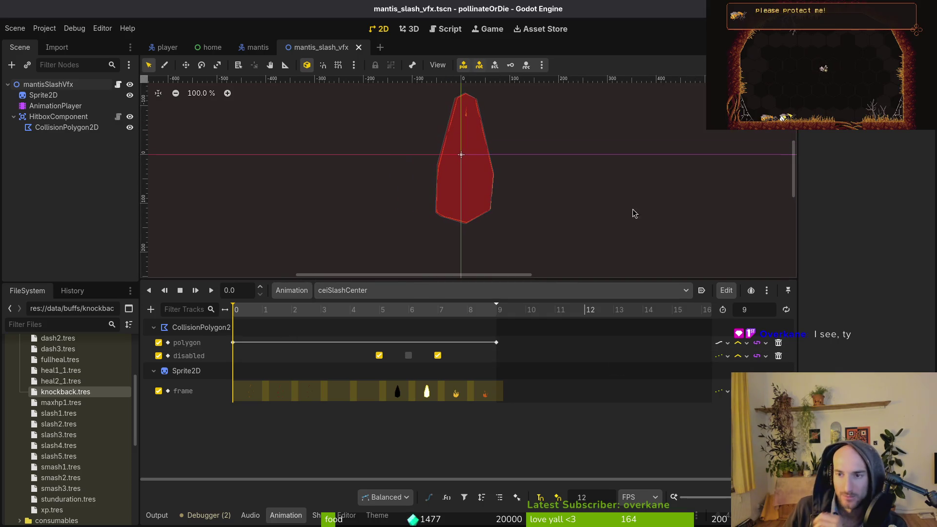
drag(529, 280, 559, 341)
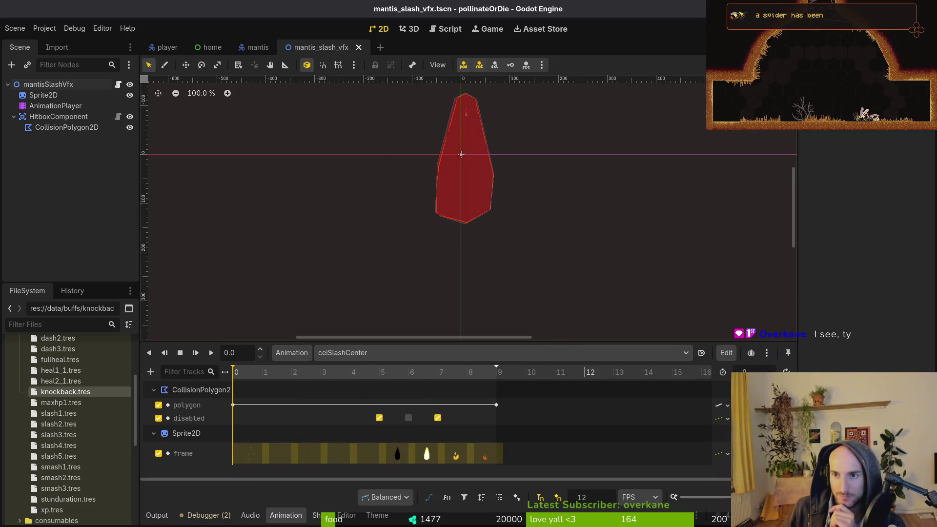
key(F5)
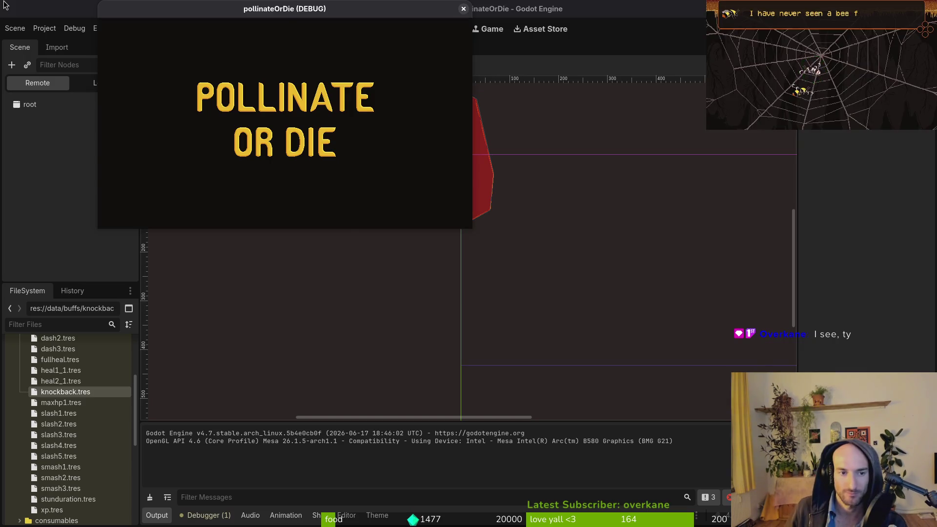
Continue the saved game, load the mantis boss level from debug select, and maximise the window
key(Up)
key(Return)
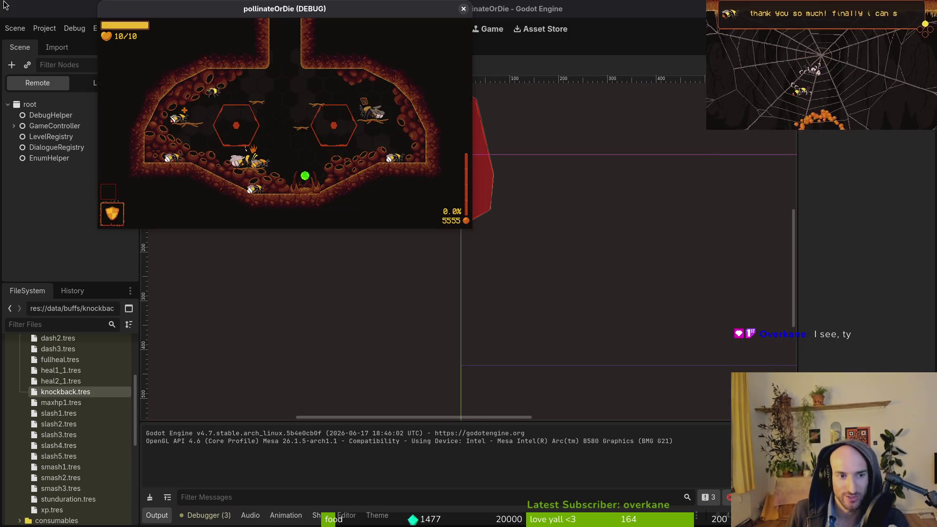
key(Escape)
key(Down)
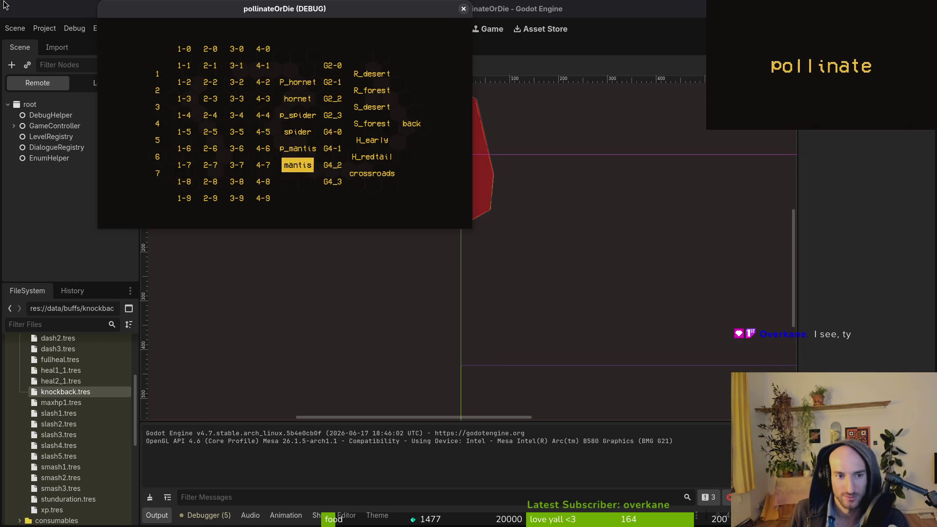
key(Return)
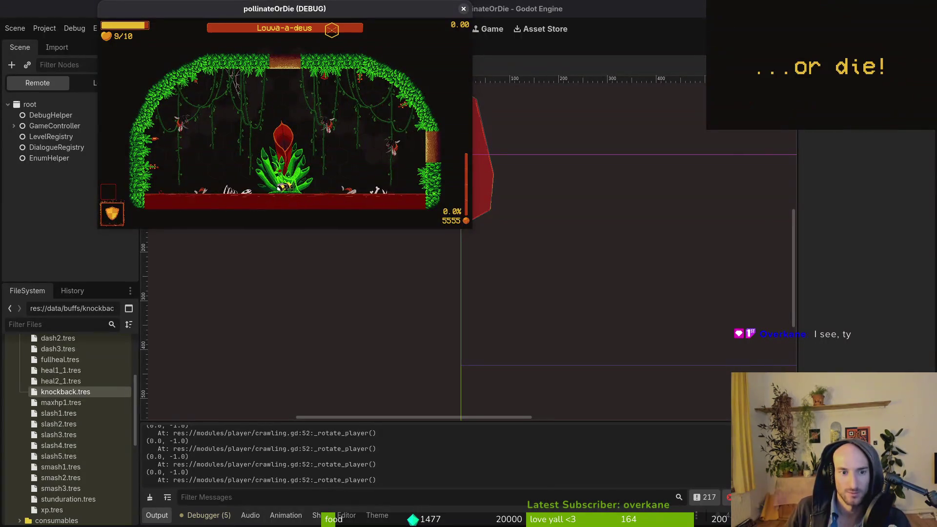
double_click(356, 14)
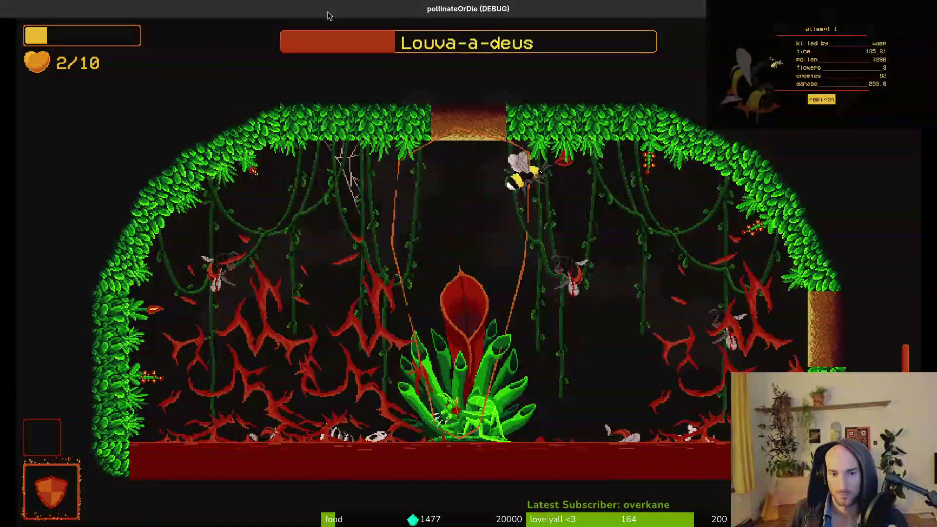
Quit the game via Sair, collapse HitboxComponent and save the scene
key(Escape)
key(Escape)
key(Escape)
key(Up)
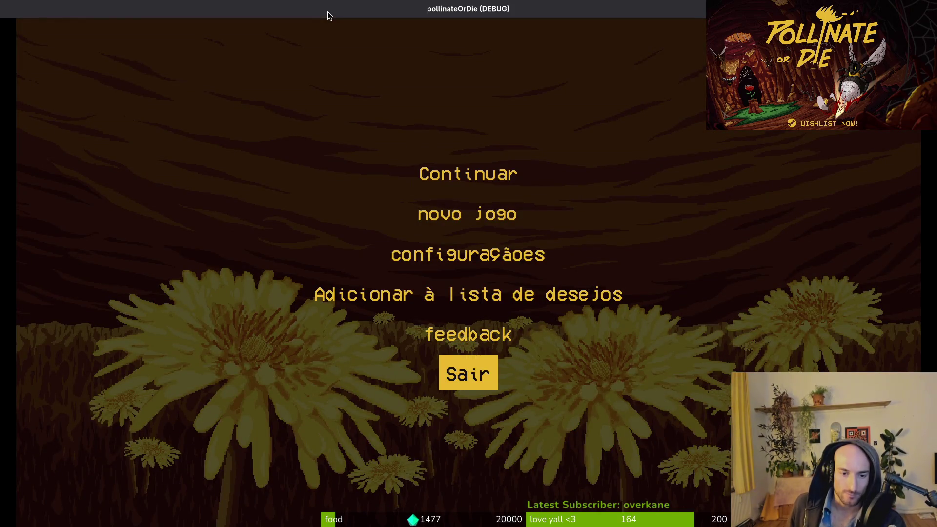
key(Return)
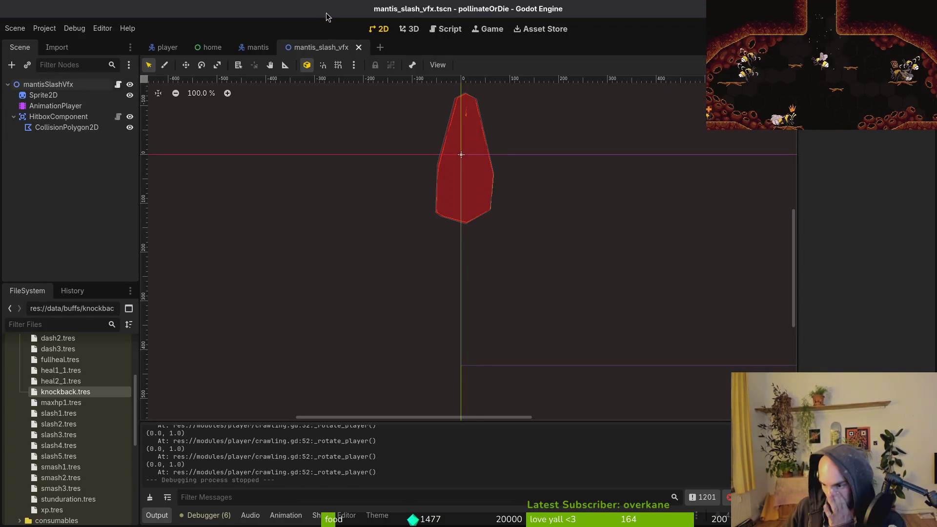
click(13, 116)
key(ctrl+s)
Quick-open the felmyst_slash_vfx.tscn scene
click(59, 106)
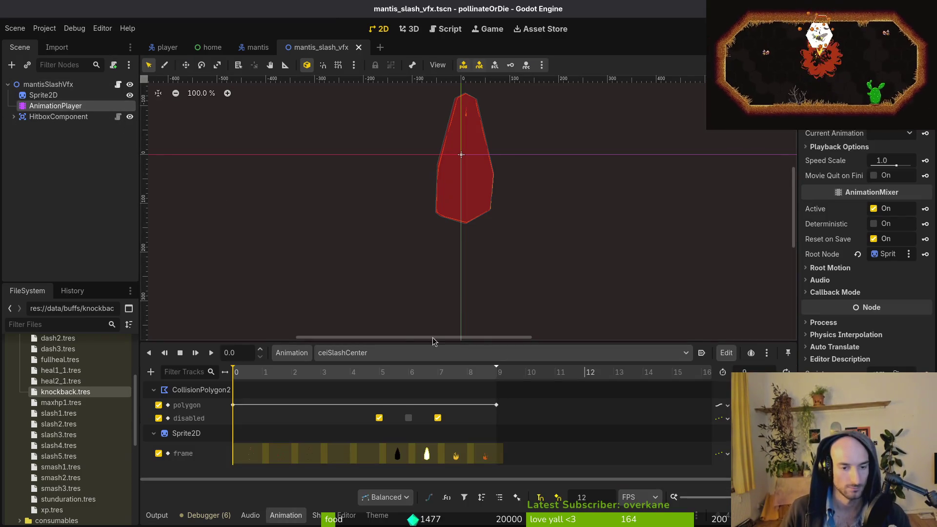
click(382, 353)
click(381, 355)
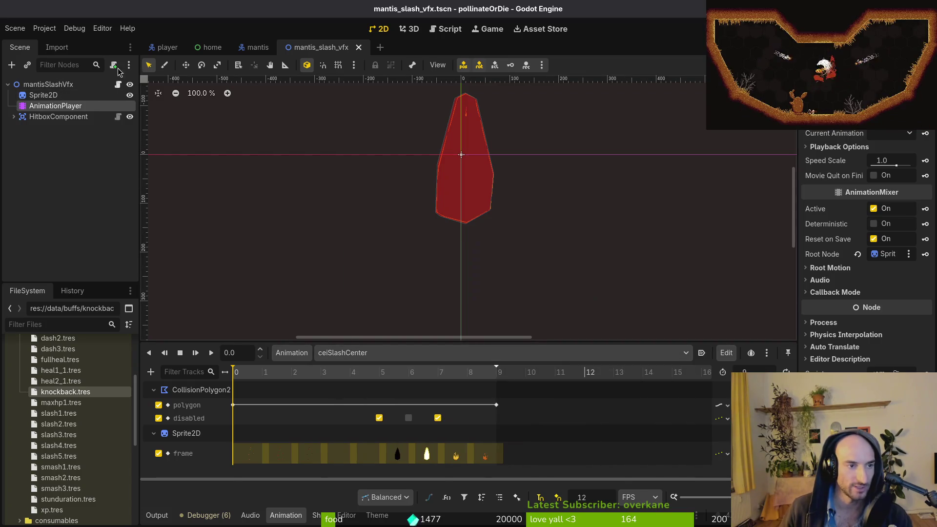
key(ctrl+shift+o)
text(felmyst)
key(Down)
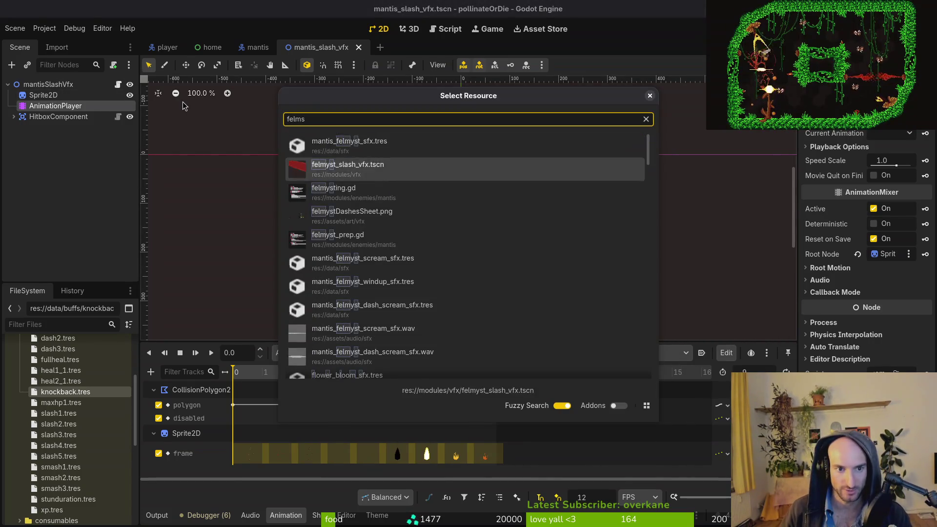
key(Return)
Preview the bottom and down animations, adjust the RESET sprite frame key and save
click(342, 352)
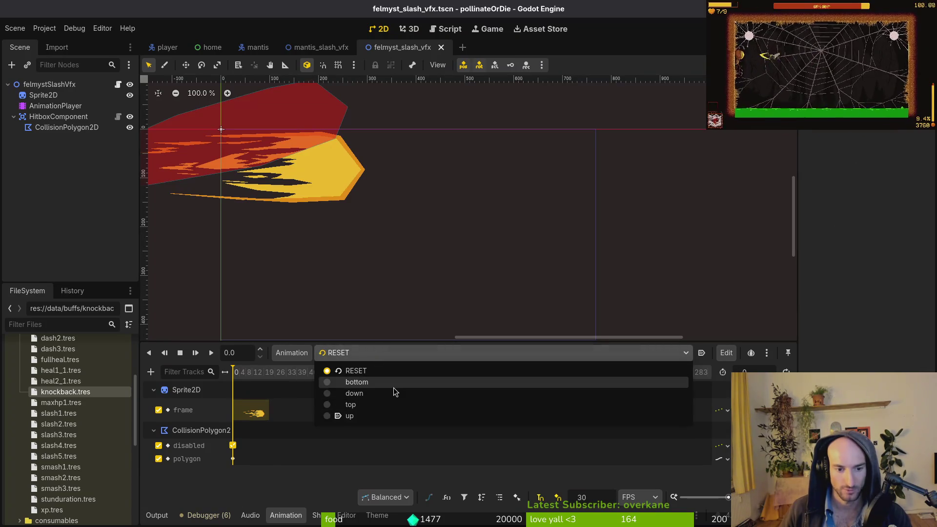
click(352, 382)
click(352, 353)
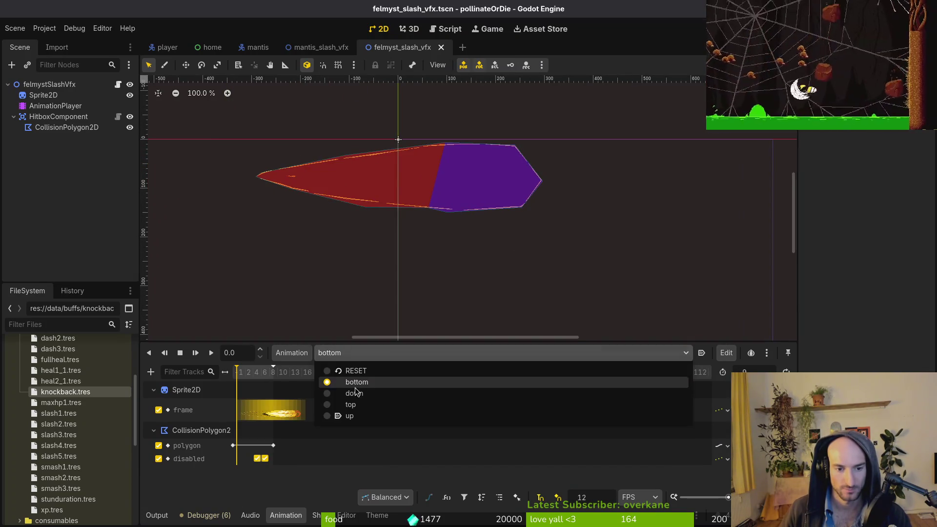
click(354, 393)
click(362, 353)
click(367, 371)
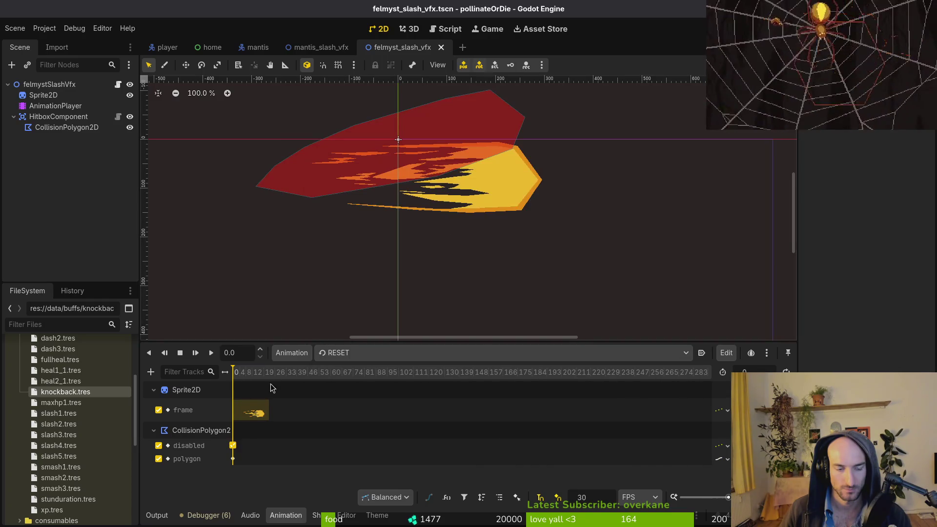
click(267, 415)
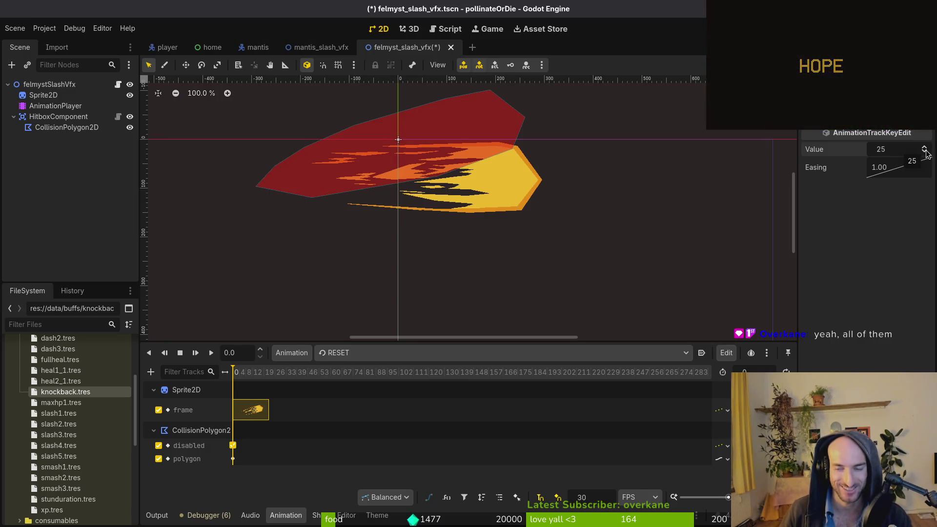
click(926, 147)
click(926, 148)
click(925, 148)
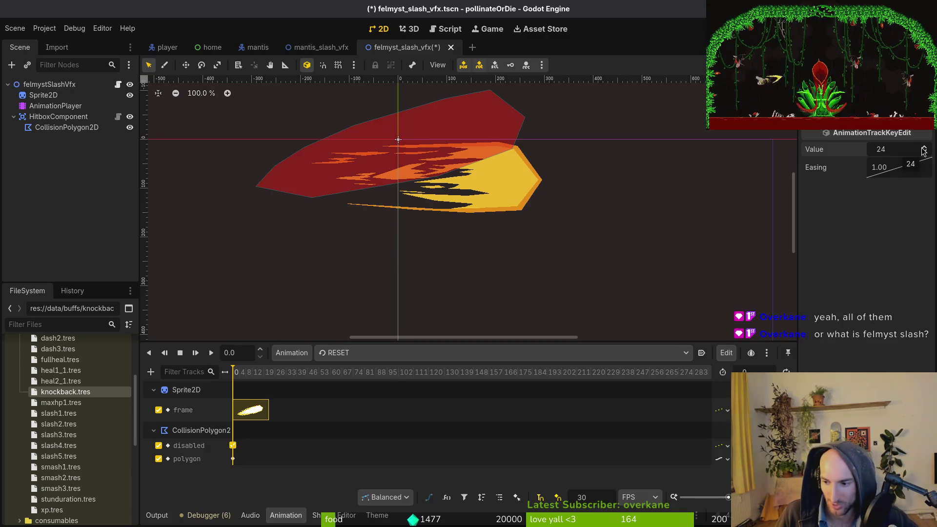
key(ctrl+s)
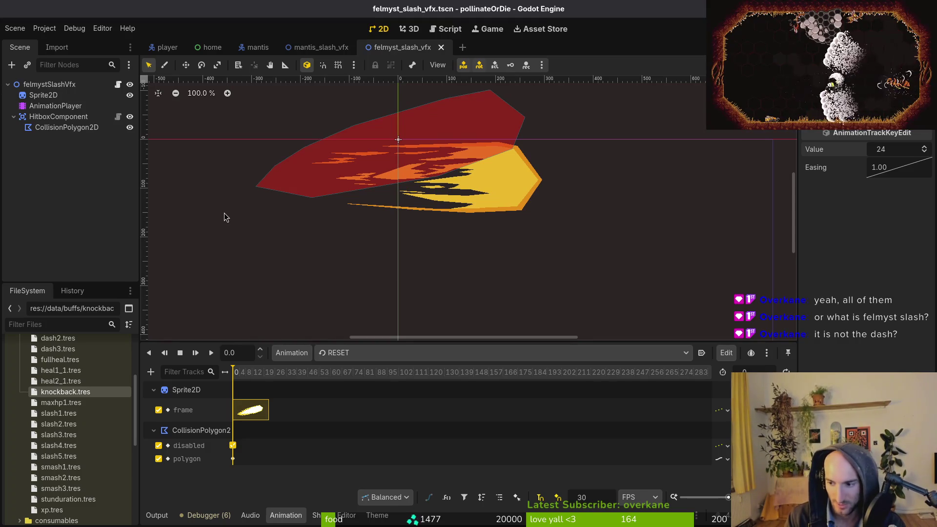
Show the felmyst slash's down animation and open the quick file search
click(342, 353)
click(387, 393)
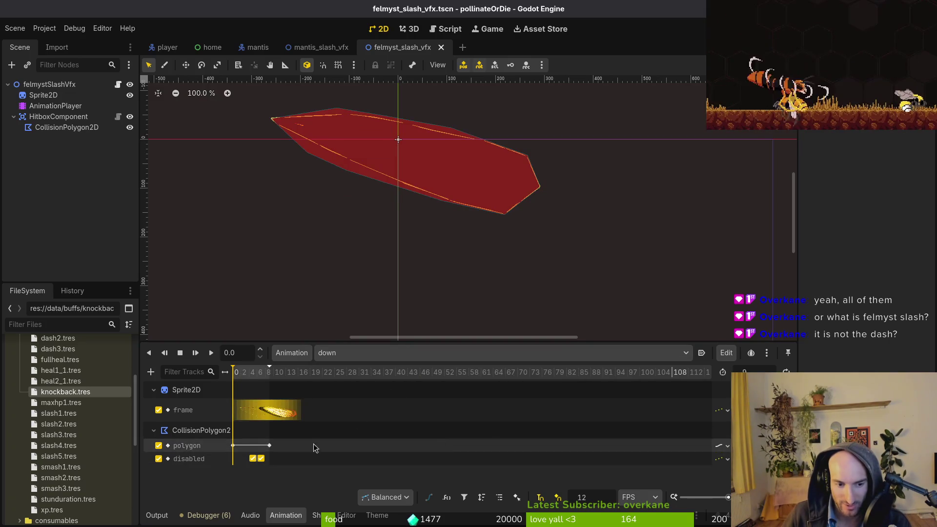
scroll(253, 438, up, 5)
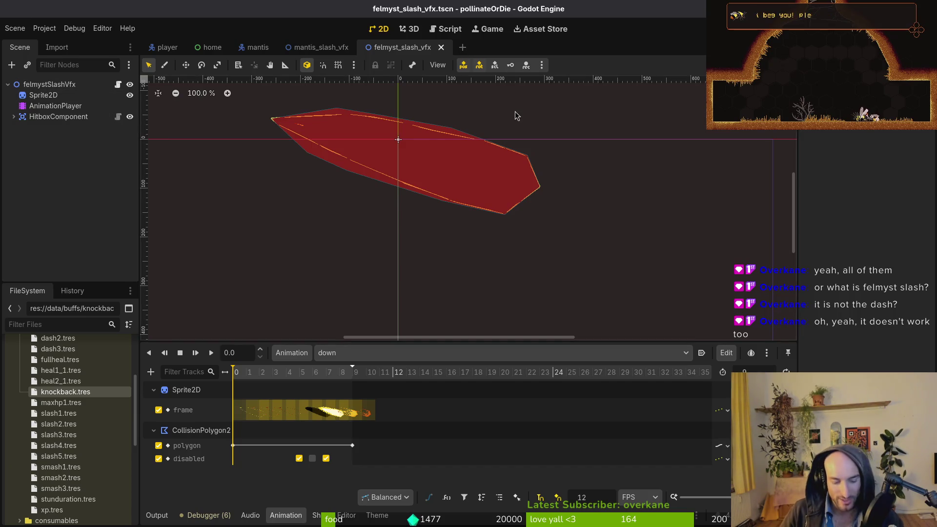
key(alt+shift+o)
Quick-open blood_explosion.tscn and hornet_stinger_vfx_top.tscn
text(blodex)
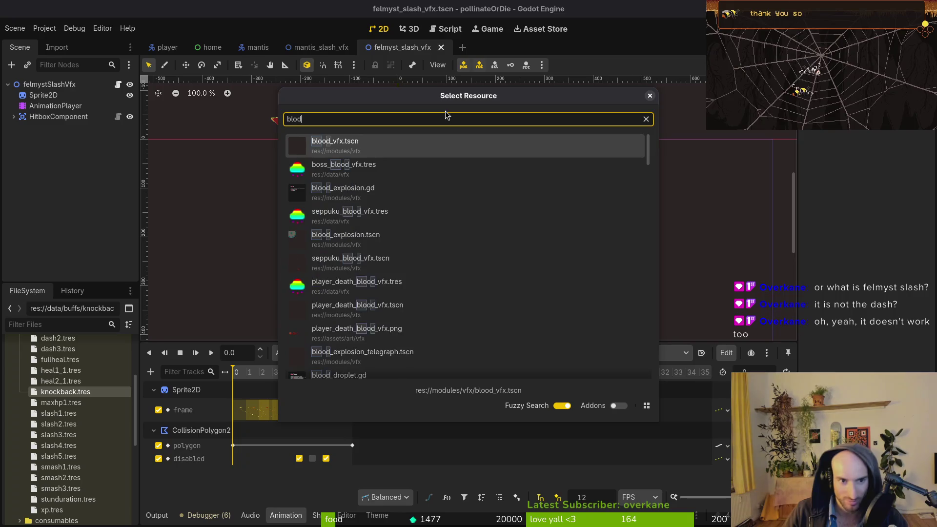
key(Down)
key(Down)
key(Down)
key(Return)
key(alt+shift+o)
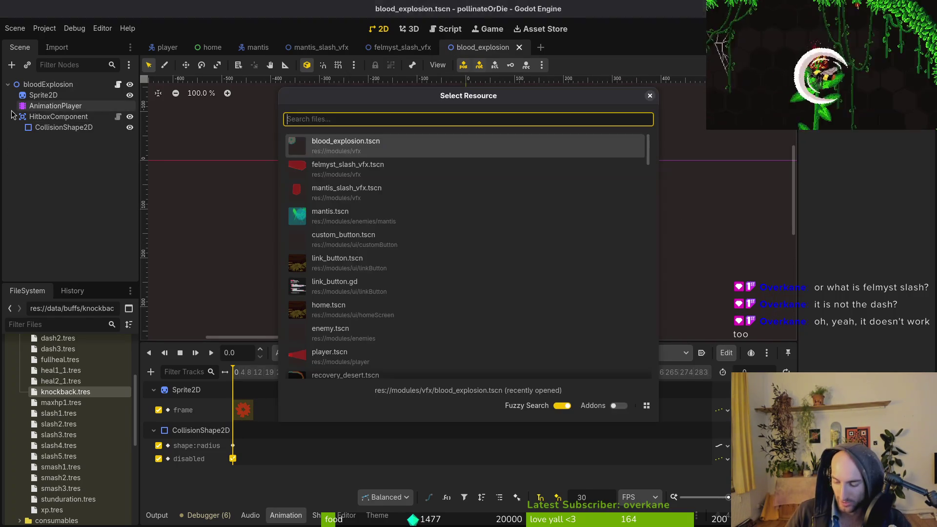
text(stinger)
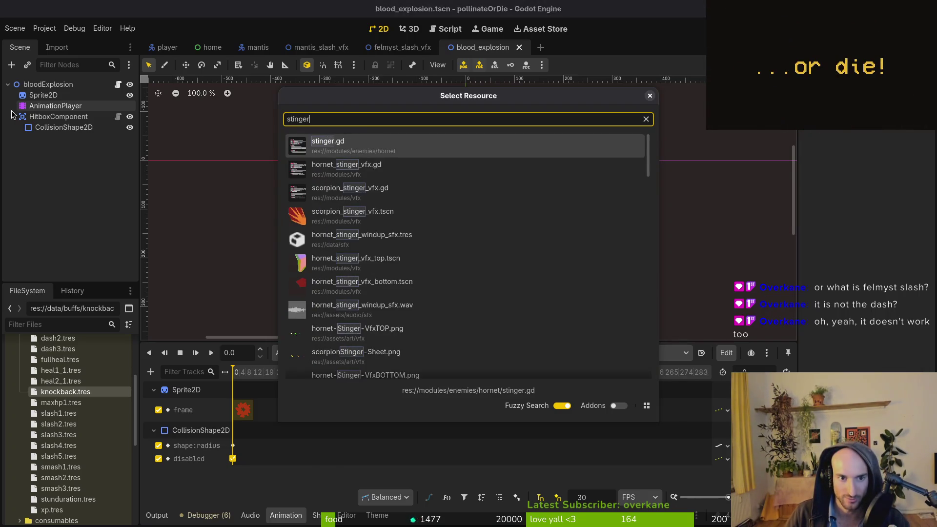
key(Down)
key(Down)
key(Down)
key(Down)
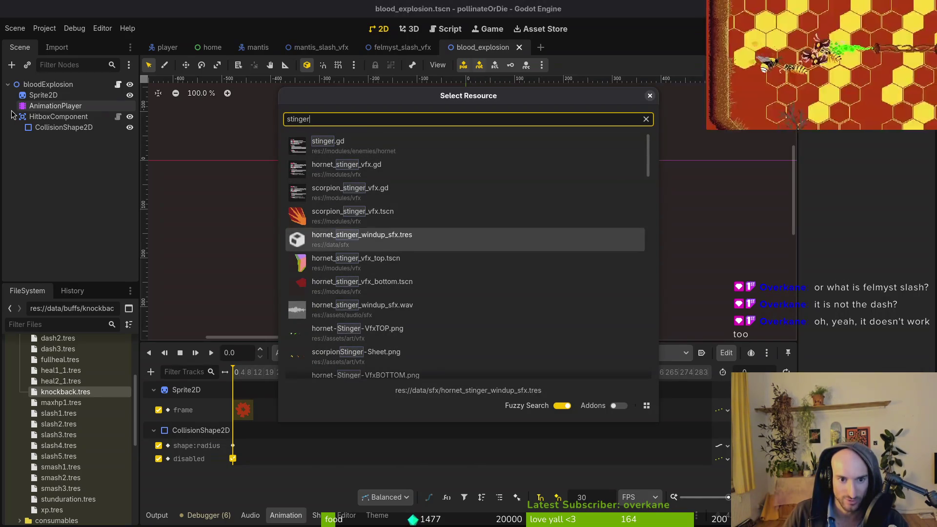
key(Up)
key(Down)
key(Down)
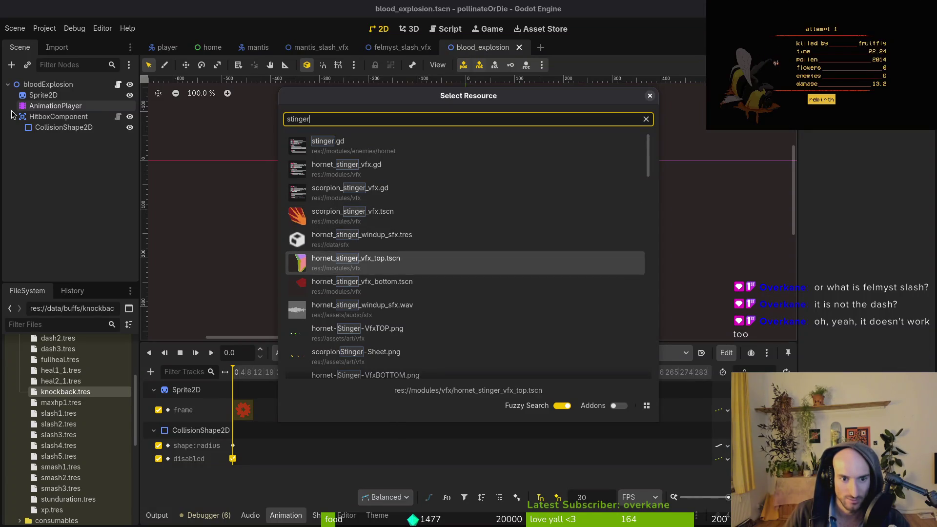
key(Return)
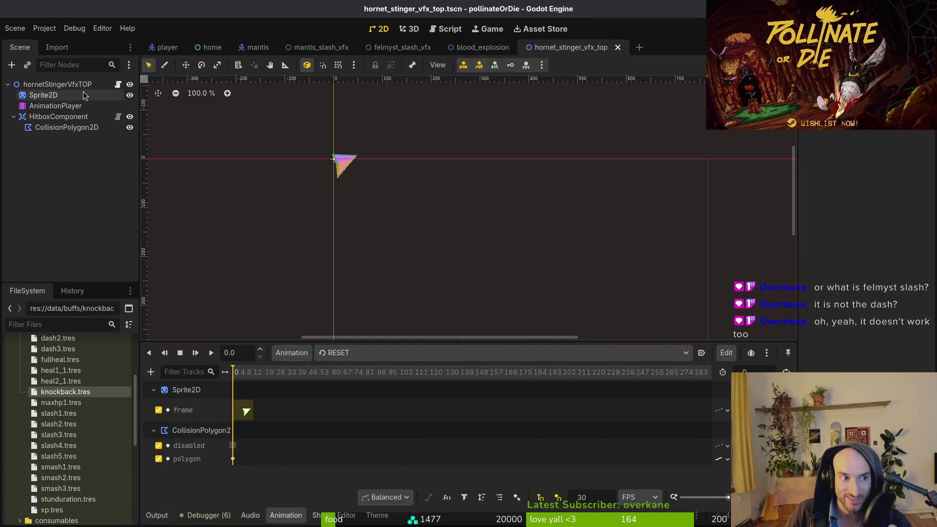
Play the hornet stinger's 'sting' animation once, reset to RESET, and return to mantis_slash_vfx
click(350, 353)
click(364, 384)
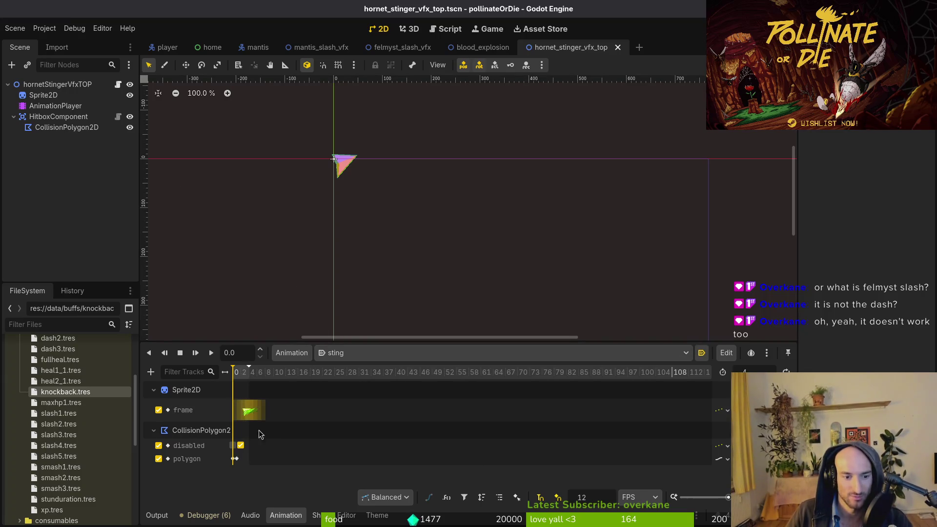
ctrl+scroll(268, 432, up, 3)
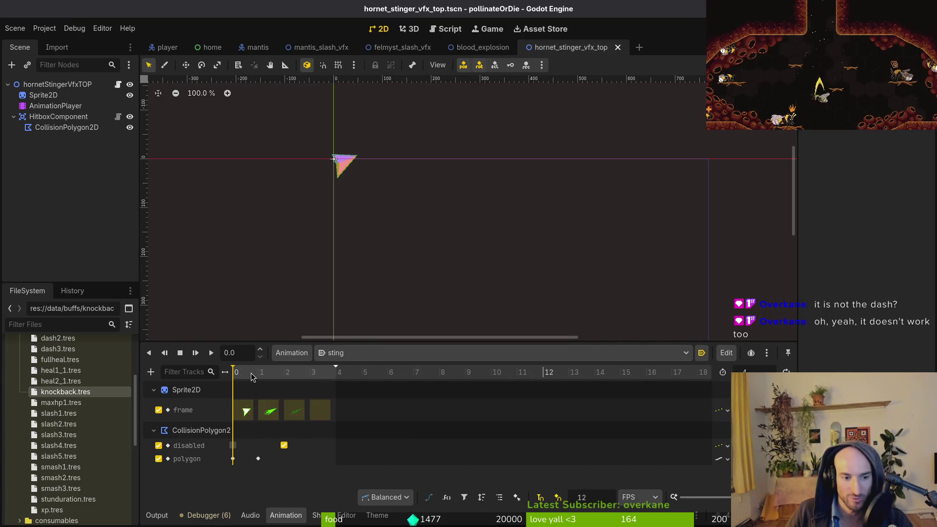
key(shift+a)
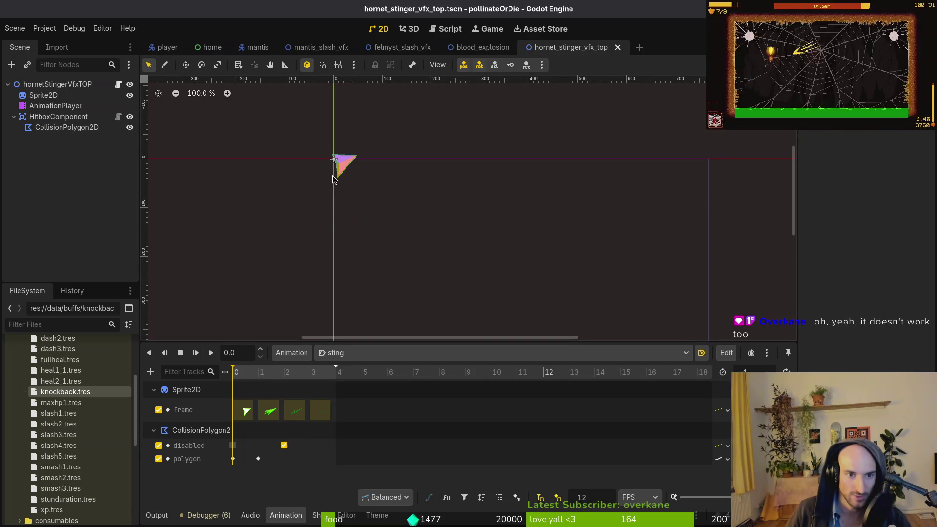
key(shift+d)
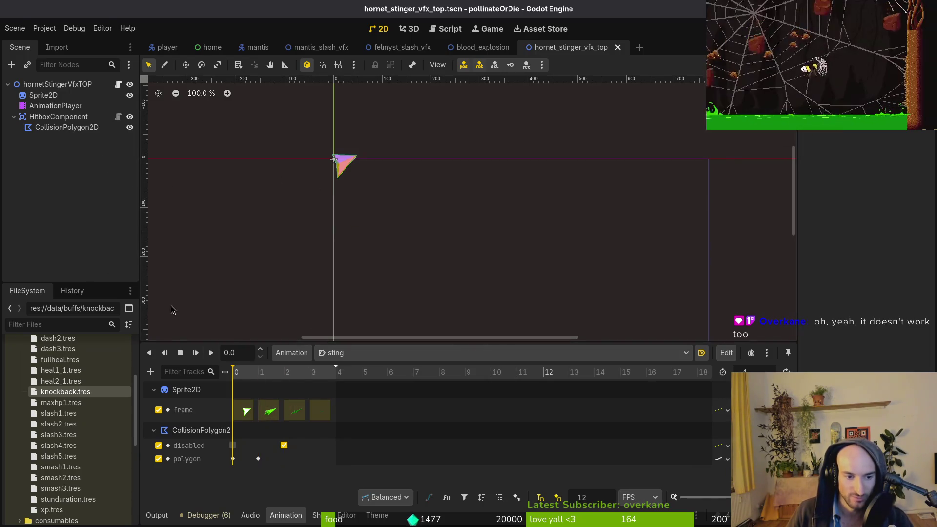
click(337, 353)
click(363, 372)
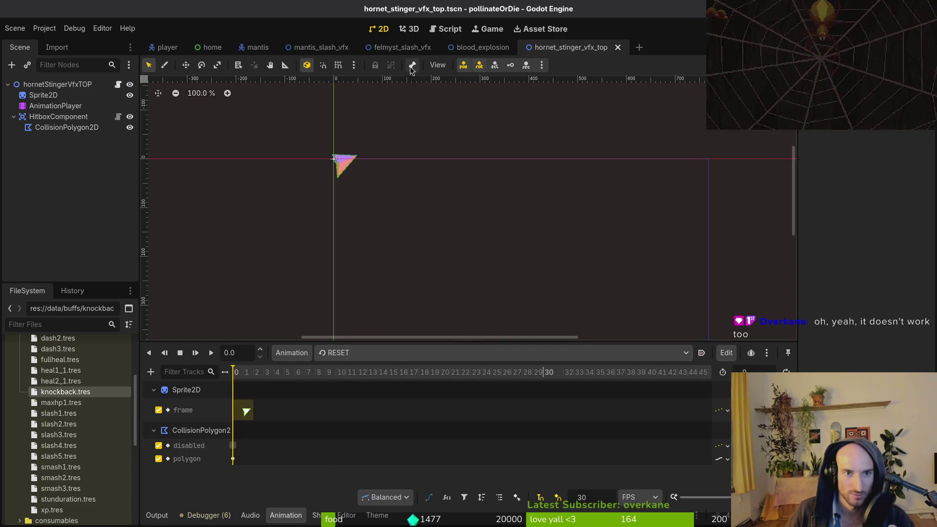
click(308, 47)
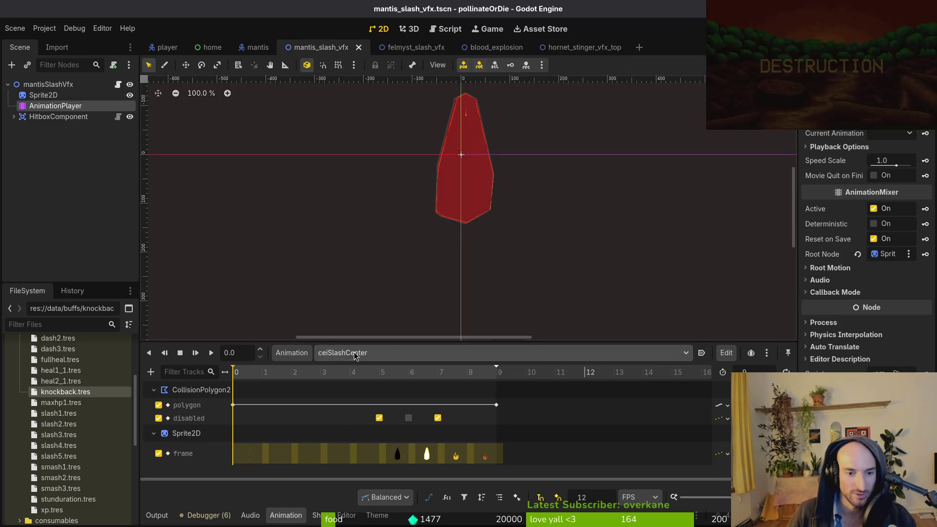
In mantis_slash_vfx's RESET animation, set the collision polygon's disabled key value to off
click(337, 352)
click(354, 369)
click(233, 446)
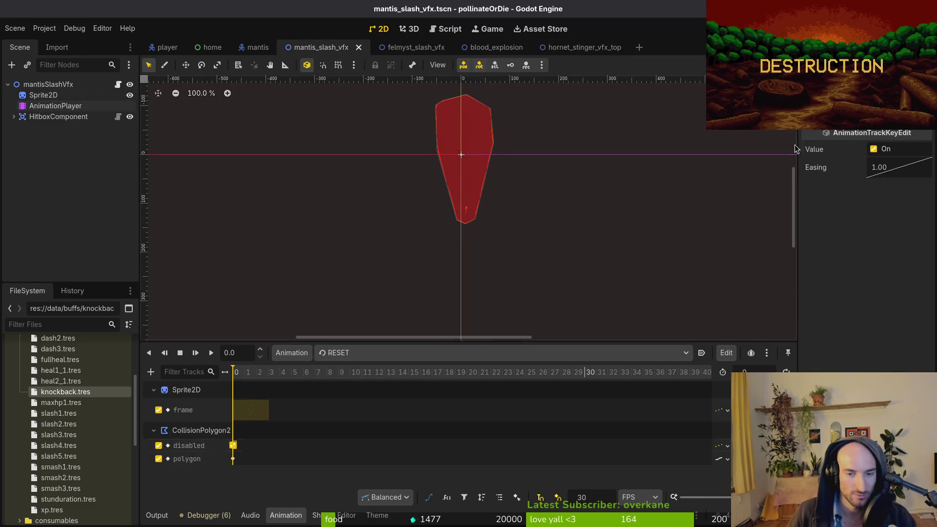
click(874, 149)
View felmyst_slash_vfx's 'bottom' animation, step back one frame, and run the game
click(439, 53)
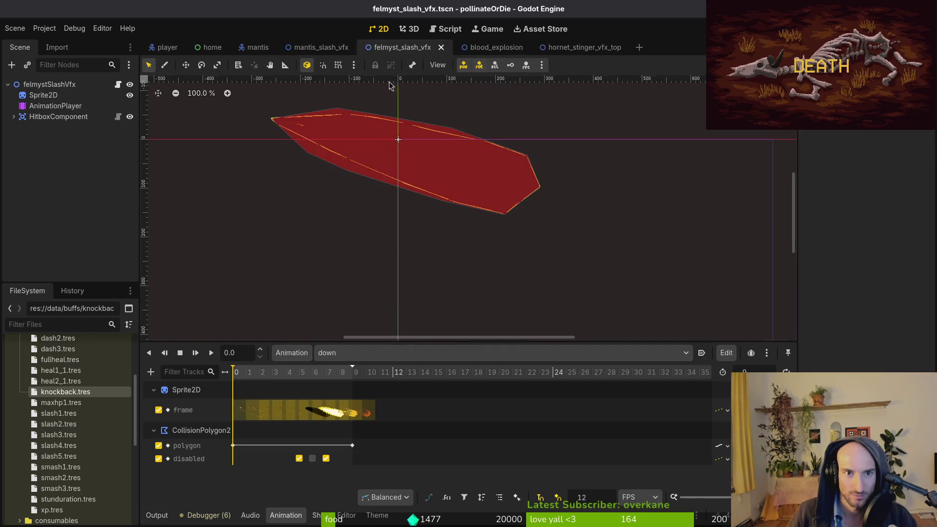
click(337, 353)
click(354, 369)
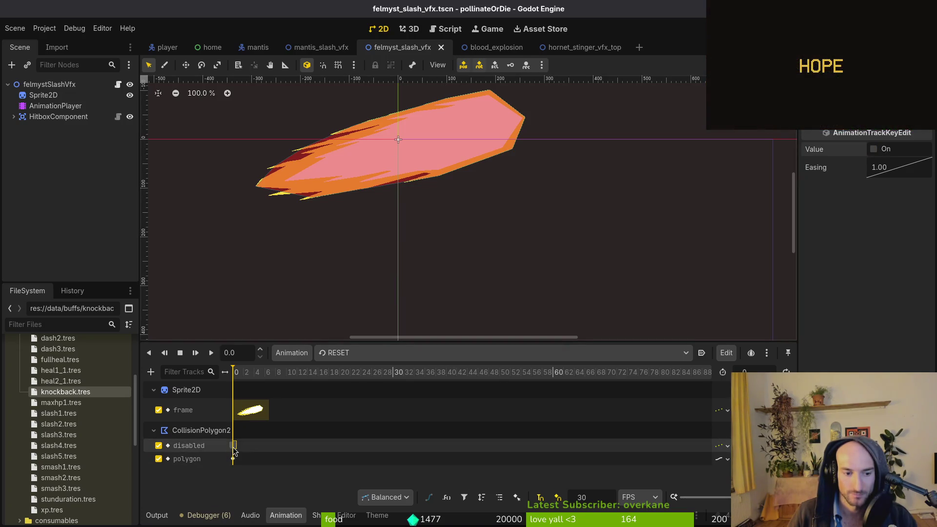
click(488, 43)
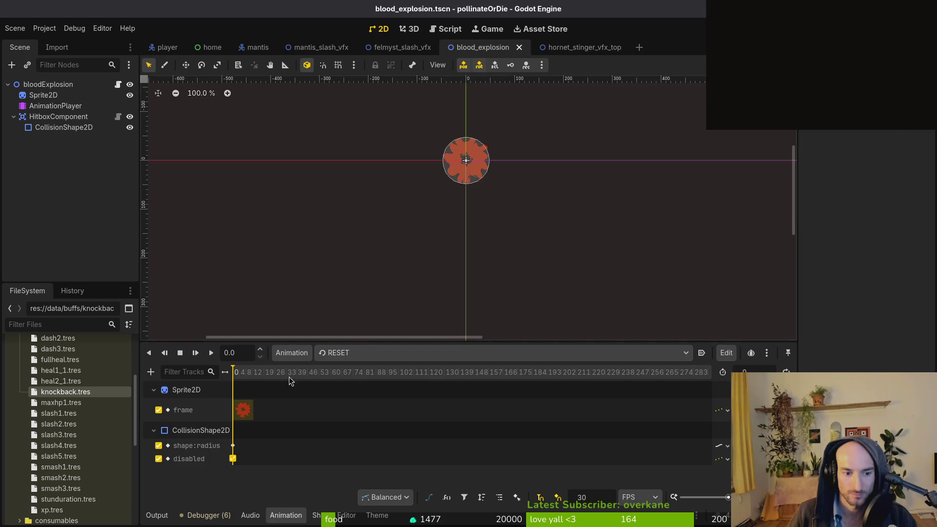
click(402, 46)
click(365, 353)
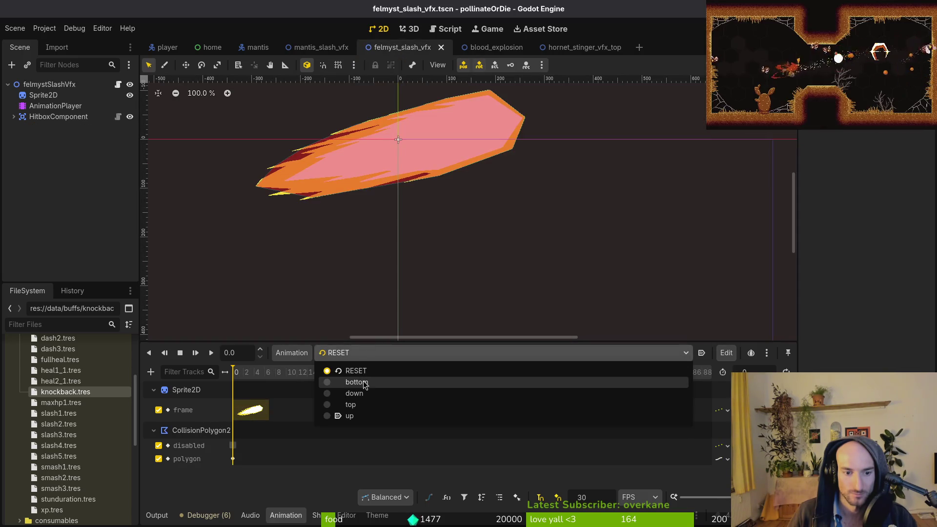
click(364, 383)
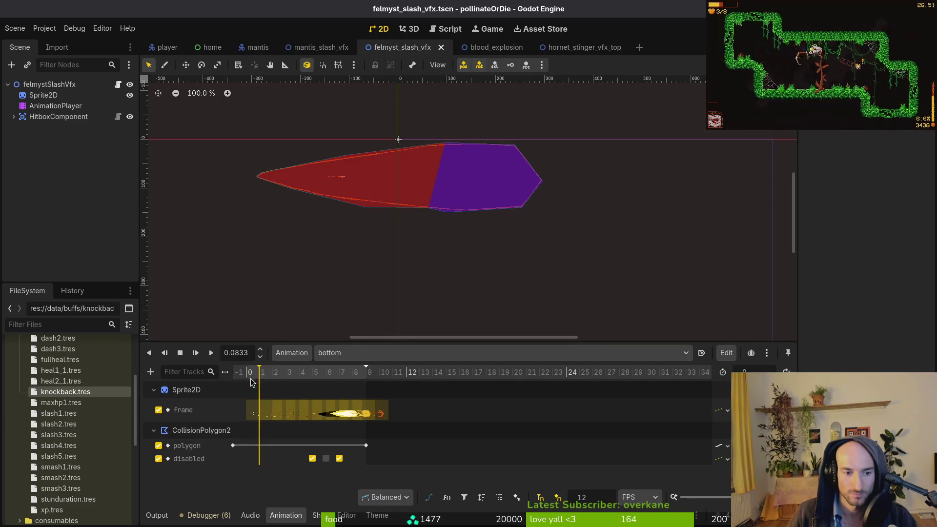
click(287, 386)
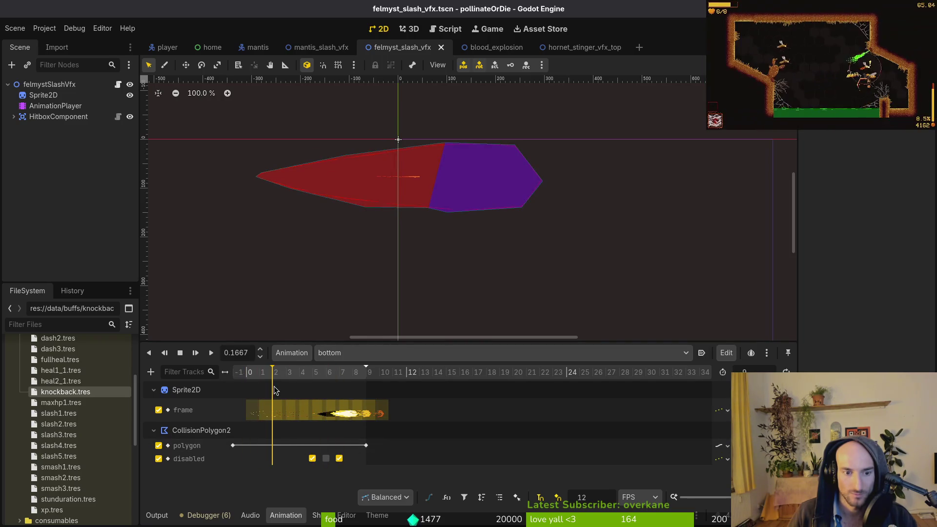
key(F5)
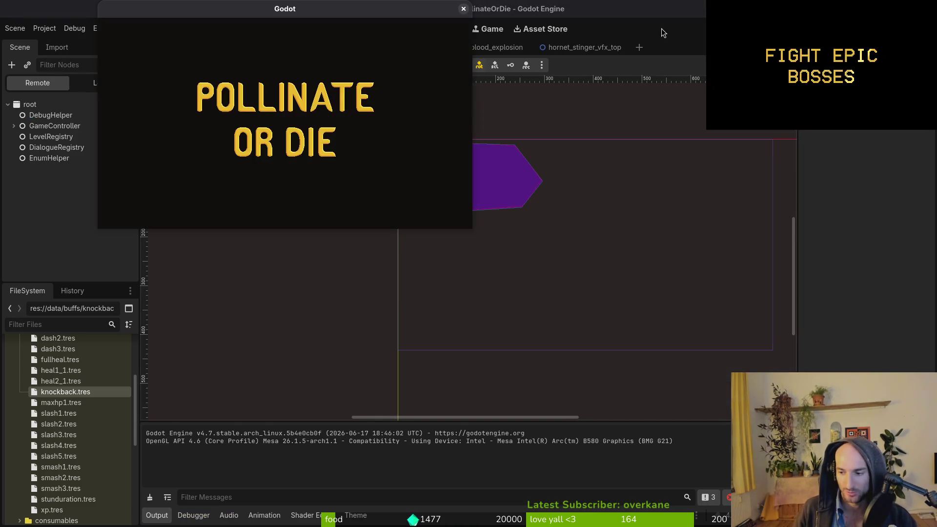
Start gameplay, load the mantis level from the F1 debug level select, then pause and stop
key(Return)
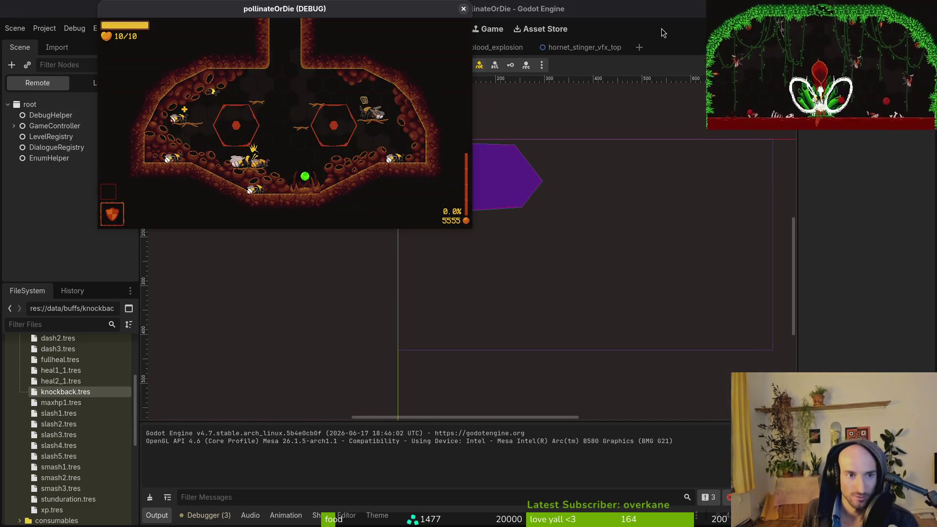
key(F1)
key(Down)
key(Down)
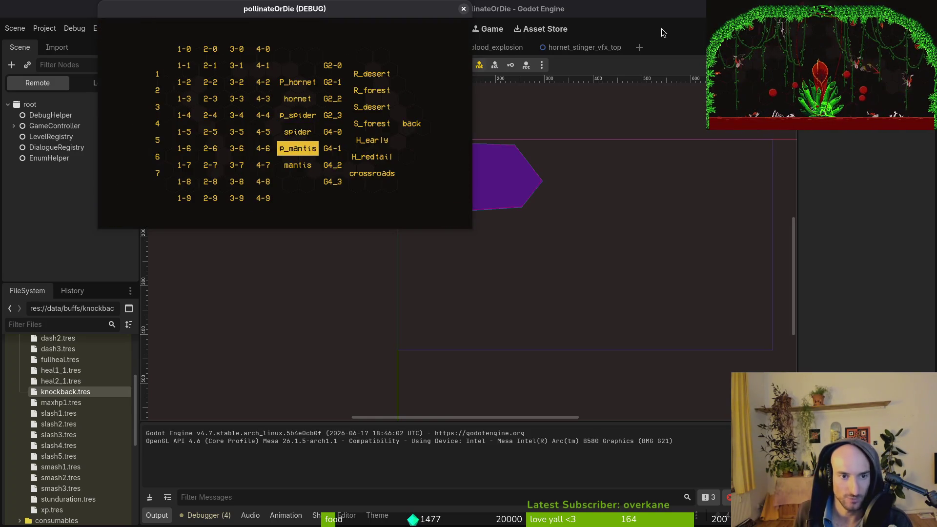
key(Return)
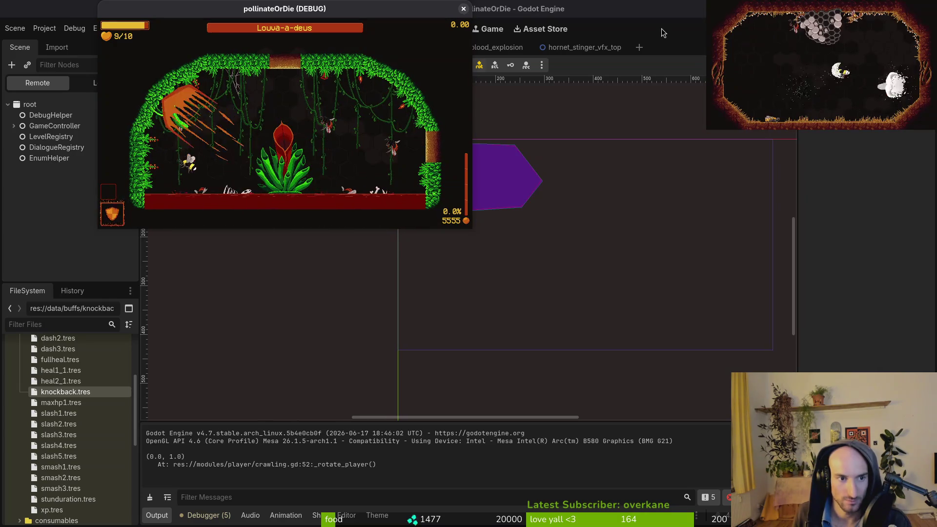
key(Escape)
key(F8)
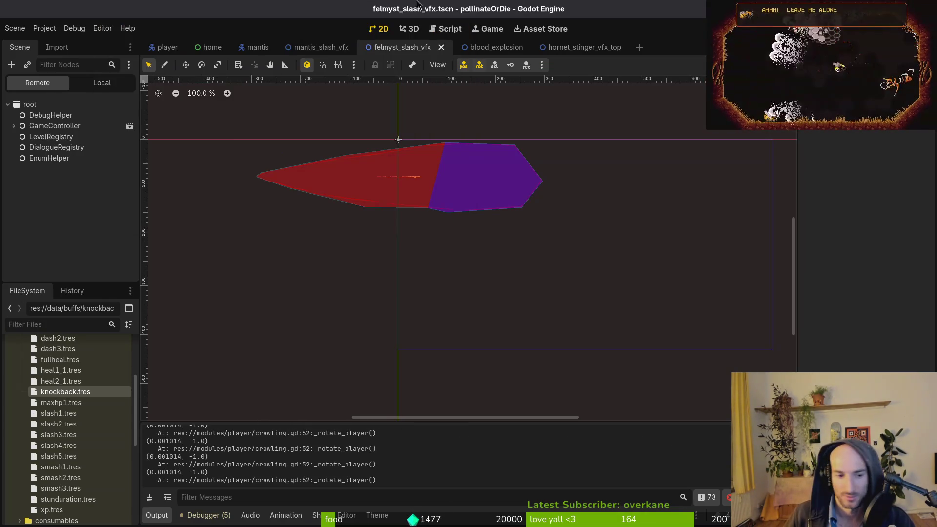
Undo the last keyframe value change in felmyst_slash_vfx and save the scene
click(569, 48)
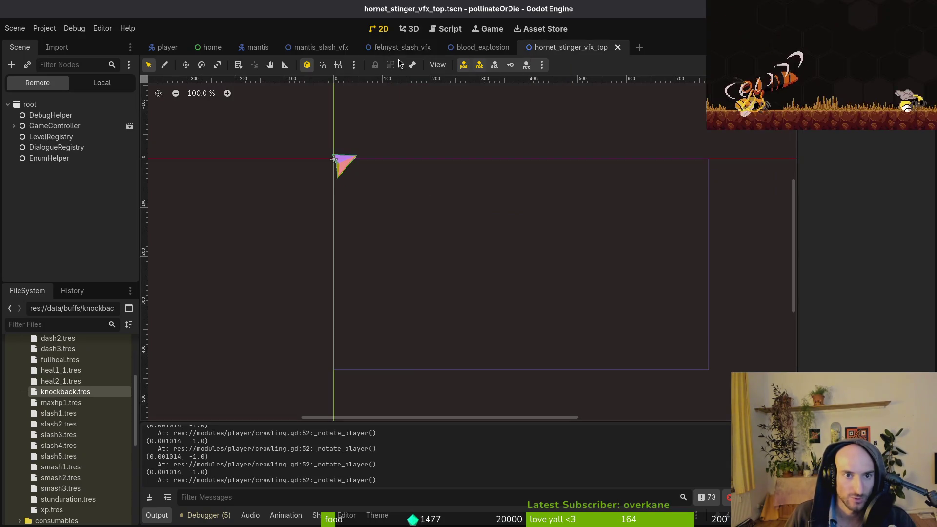
click(402, 47)
click(306, 49)
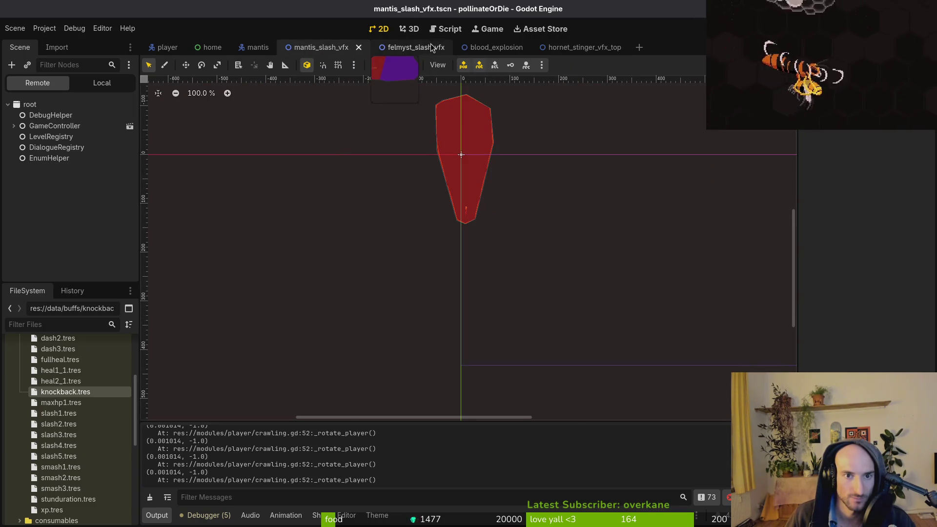
click(398, 47)
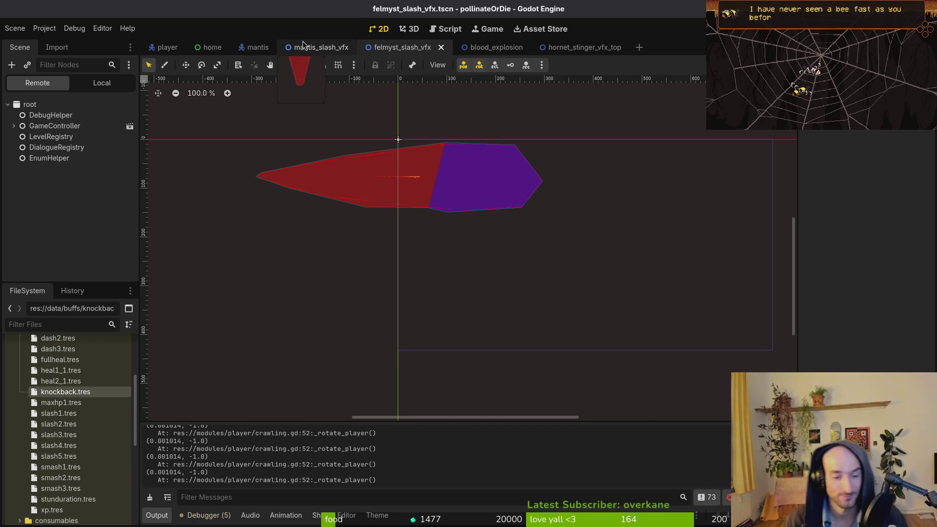
key(ctrl+z)
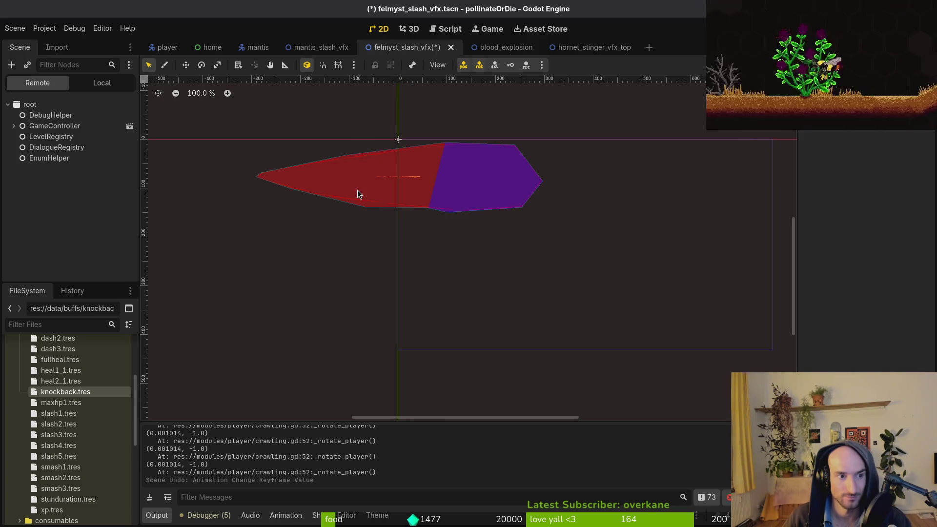
click(102, 83)
click(66, 126)
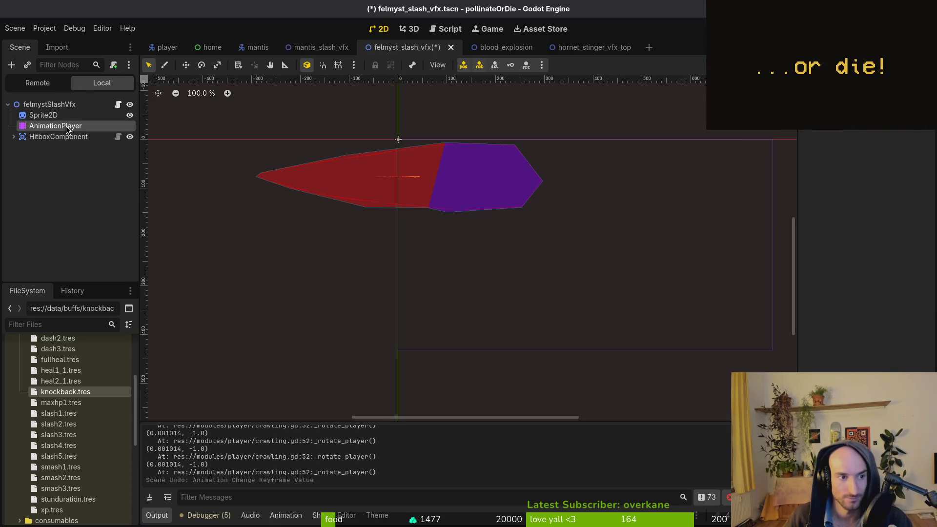
key(ctrl+s)
Close the blood_explosion and hornet_stinger_vfx_top tabs, return to felmyst_slash_vfx, and quick-search 'hornetts'
click(367, 352)
click(356, 371)
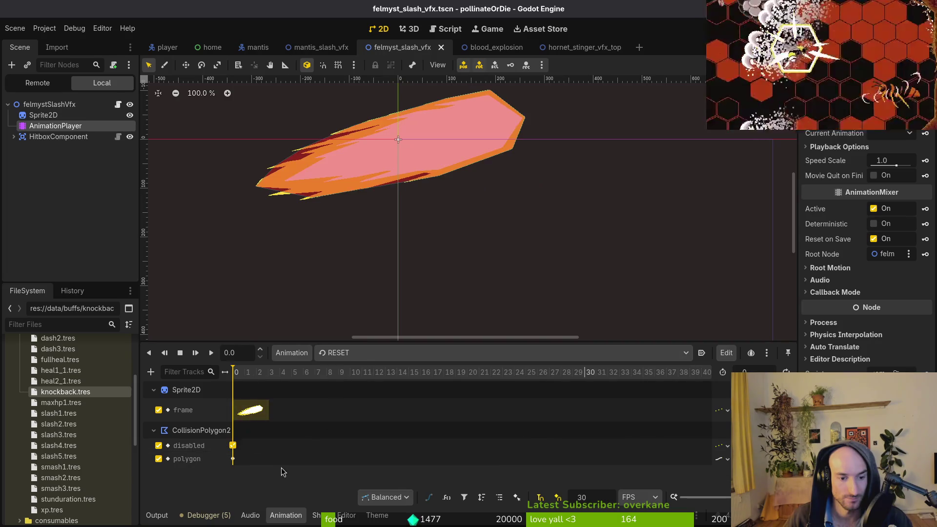
click(309, 51)
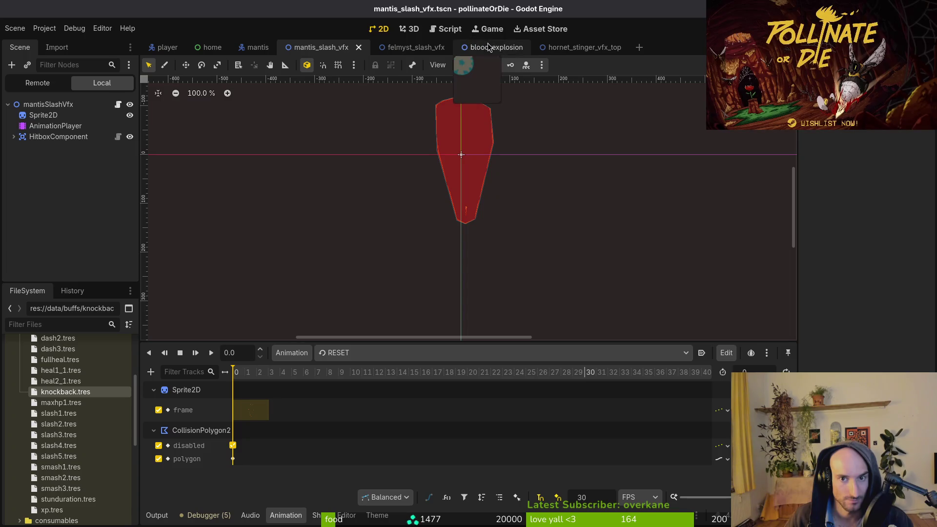
middle_click(604, 47)
middle_click(496, 47)
click(412, 51)
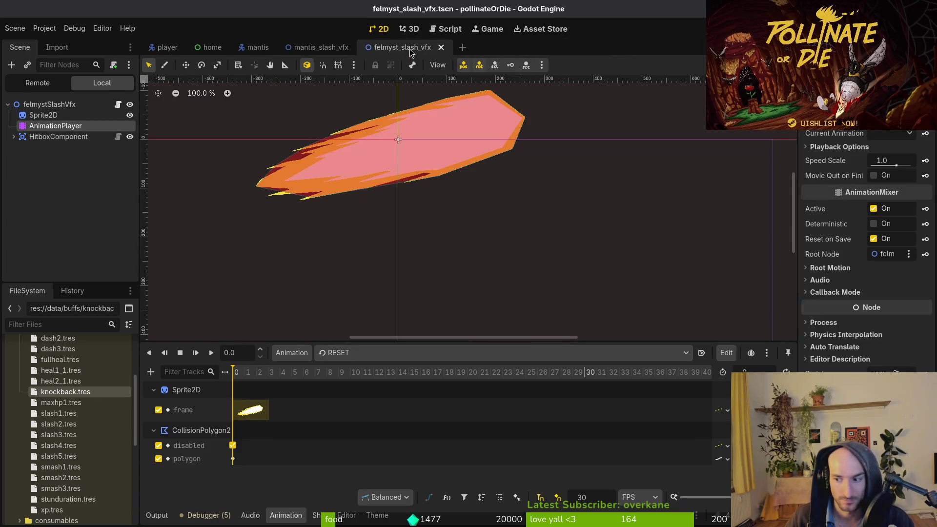
click(57, 174)
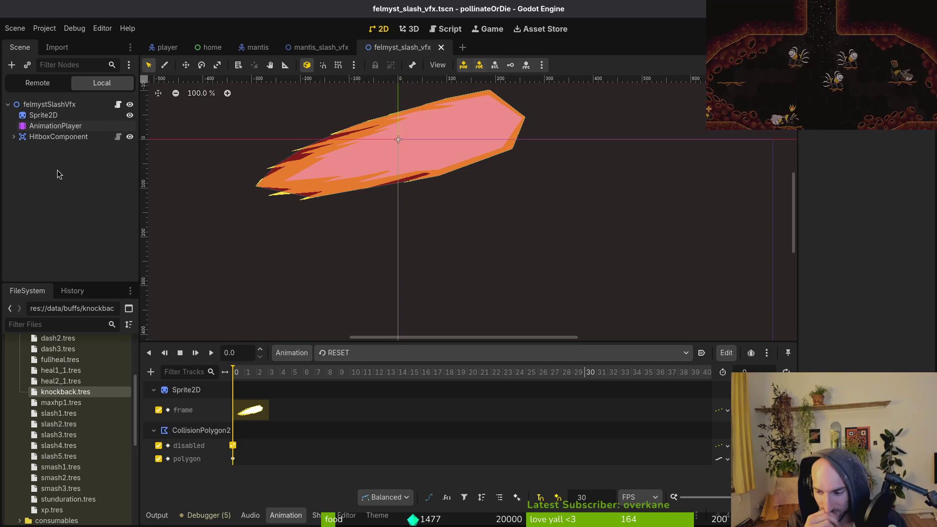
key(alt+shift+o)
text(h)
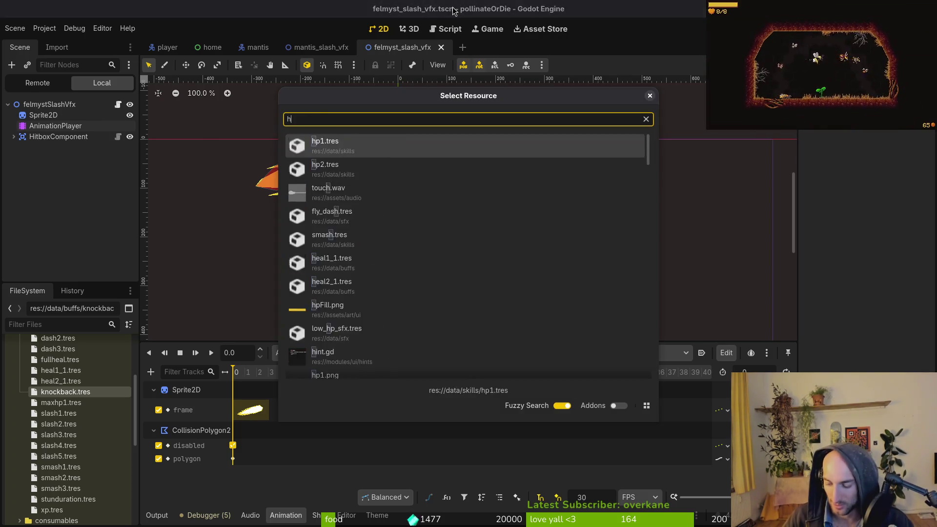
text(ornetts)
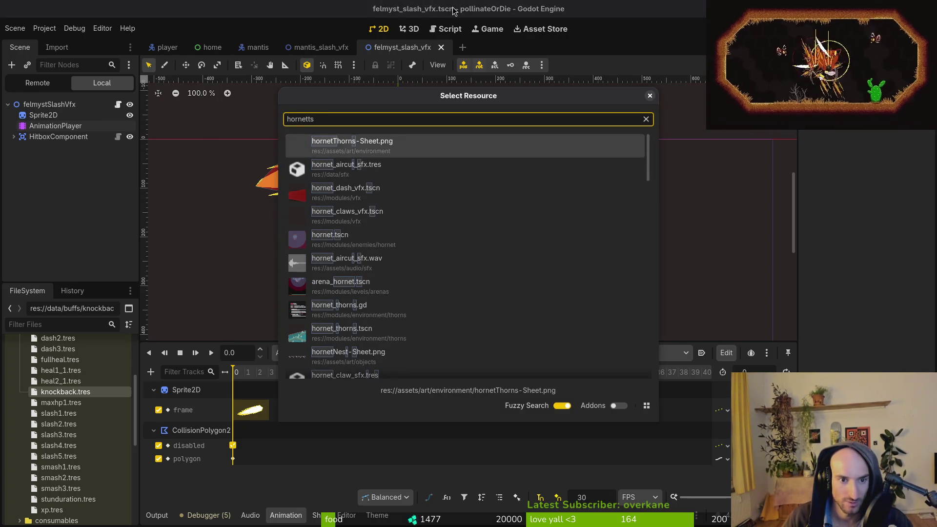
Open hornet_stinger_vfx_top.tscn via quick open and show its 'sting' animation
key(BackSpace)
text(ting)
key(Down)
key(Down)
key(Down)
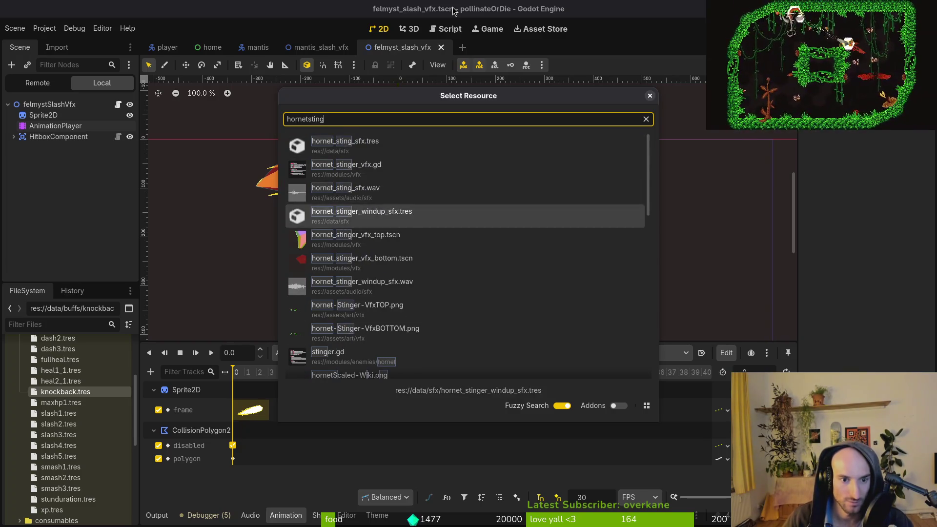
key(Down)
key(Return)
click(361, 352)
click(366, 383)
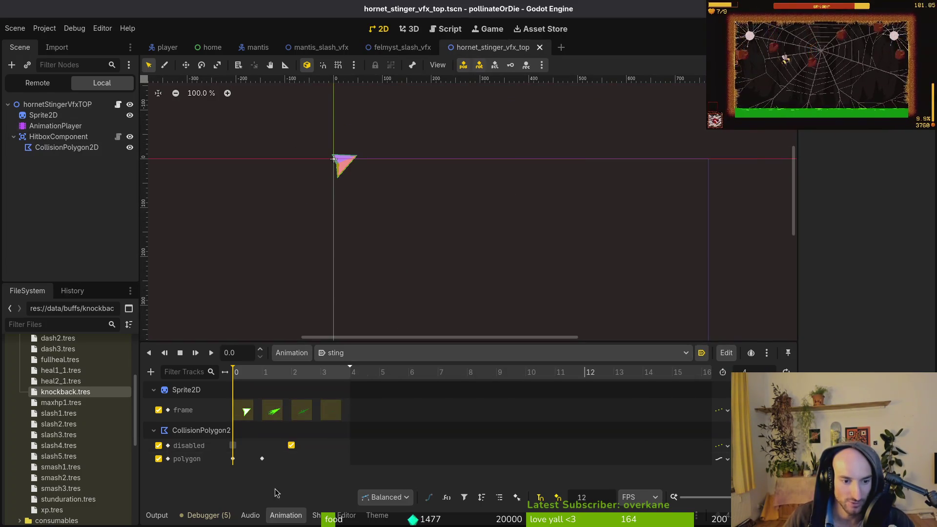
ctrl+scroll(289, 429, up, 5)
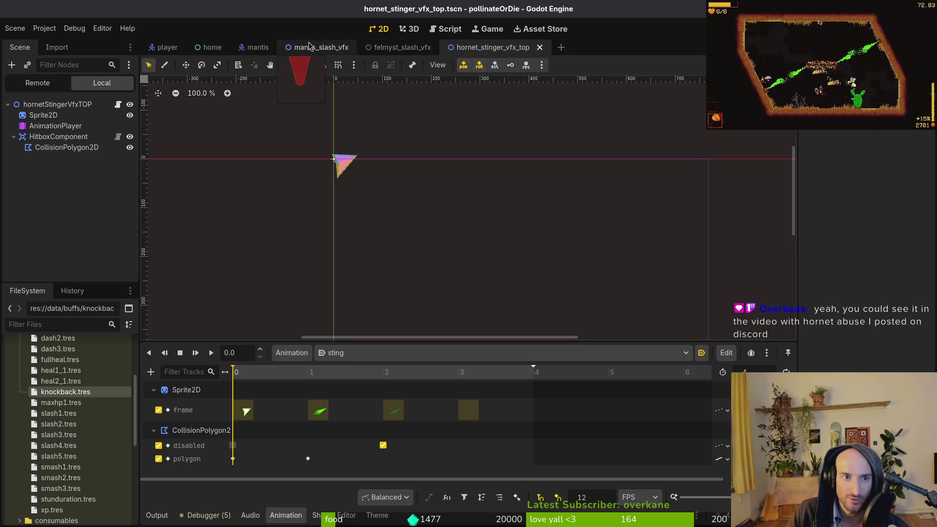
key(shift+alt+o)
Open blood_explosion.tscn and review its 'explode' animation, toggling through RESET
text(bloode)
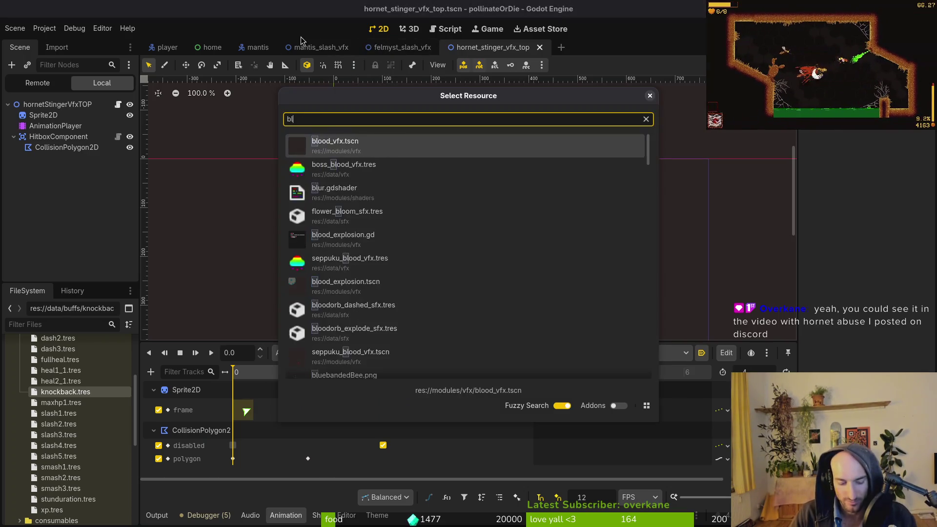
key(Down)
key(Down)
key(Down)
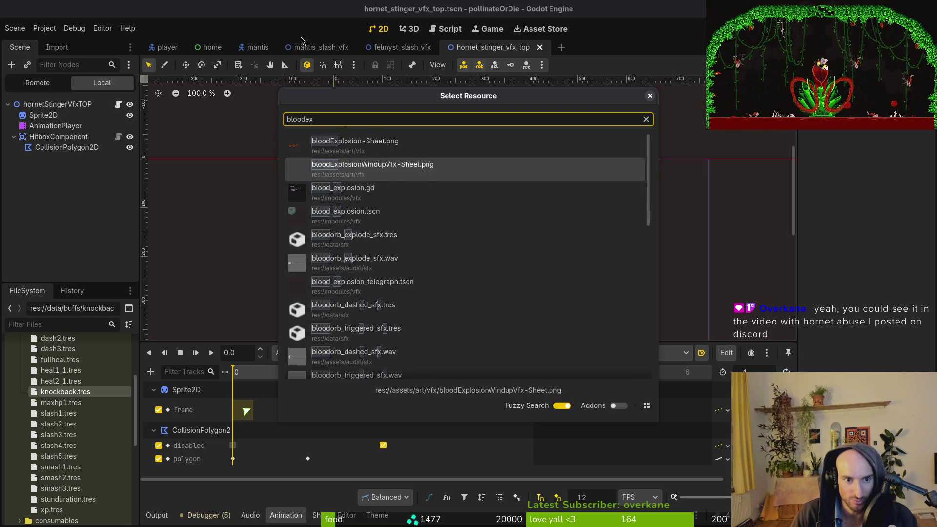
key(Return)
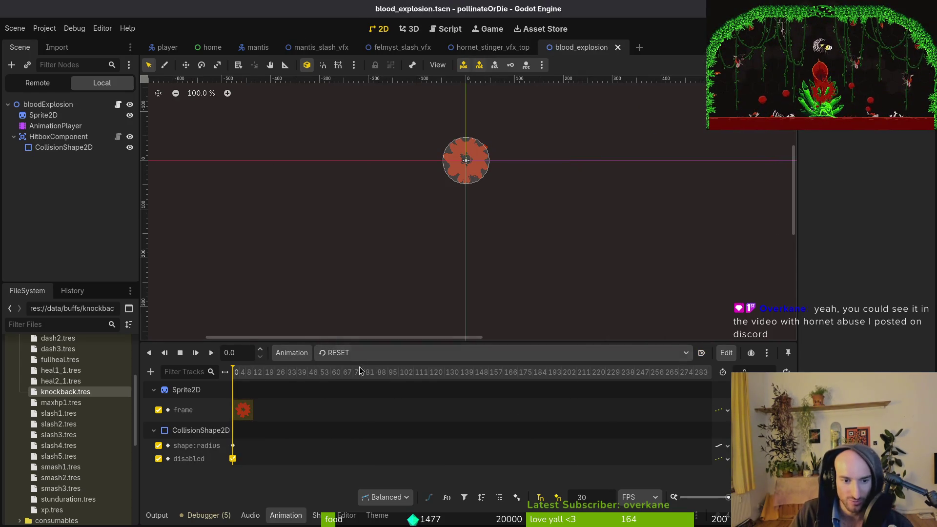
click(344, 353)
click(370, 387)
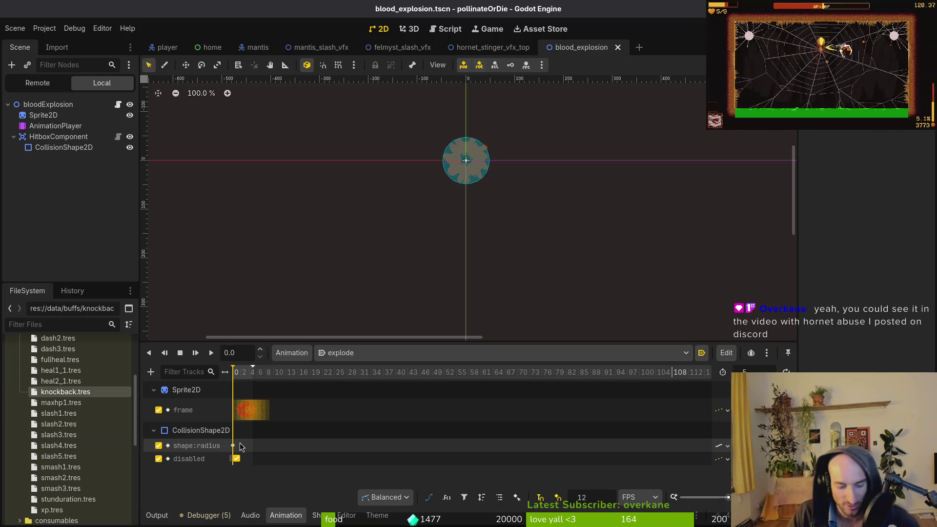
scroll(245, 447, up, 10)
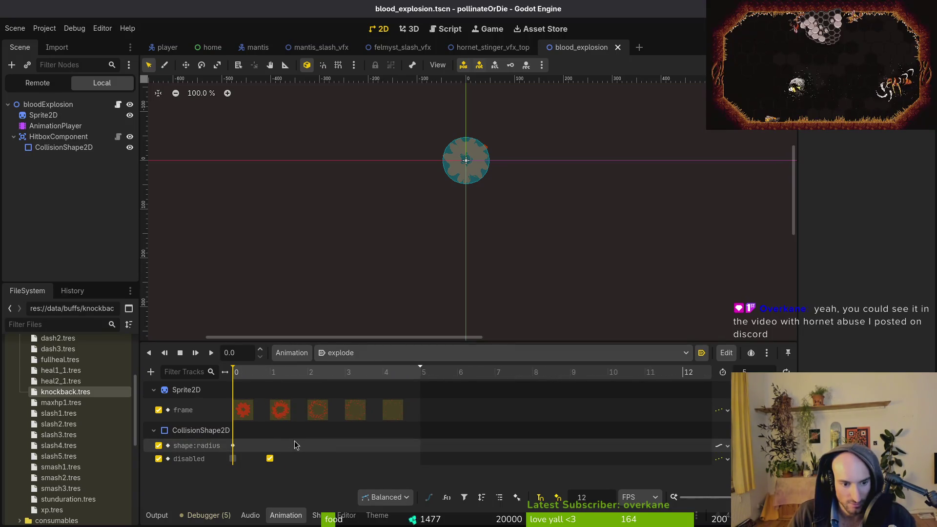
click(342, 353)
click(342, 376)
click(355, 352)
click(344, 384)
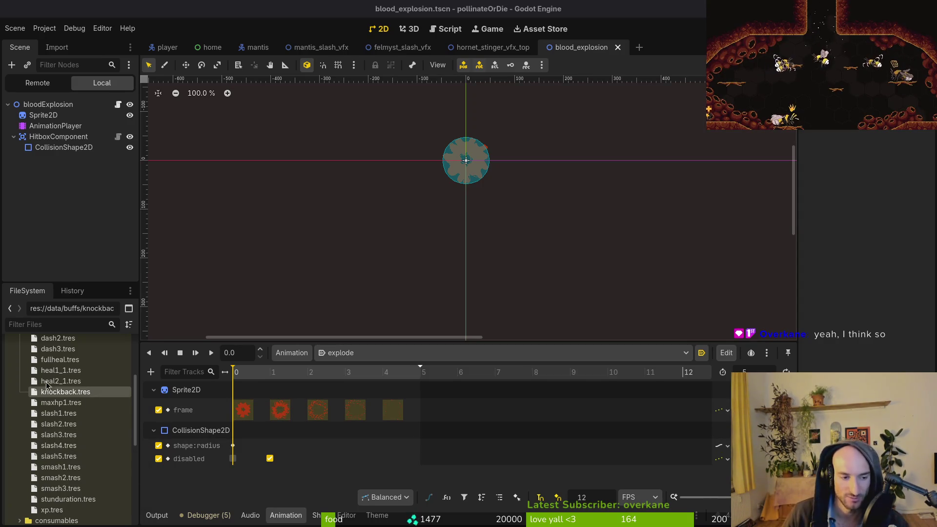
Close the blood_explosion, hornet_stinger, felmyst_slash, mantis_slash, home and mantis tabs, then save player.tscn
scroll(66, 430, up, 5)
click(19, 431)
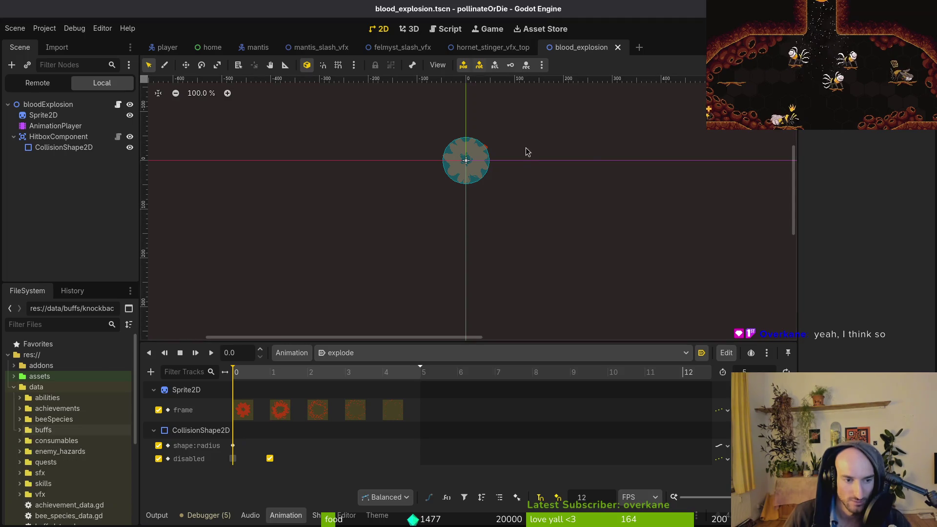
middle_click(565, 52)
middle_click(484, 51)
middle_click(401, 52)
middle_click(327, 52)
middle_click(221, 56)
middle_click(221, 56)
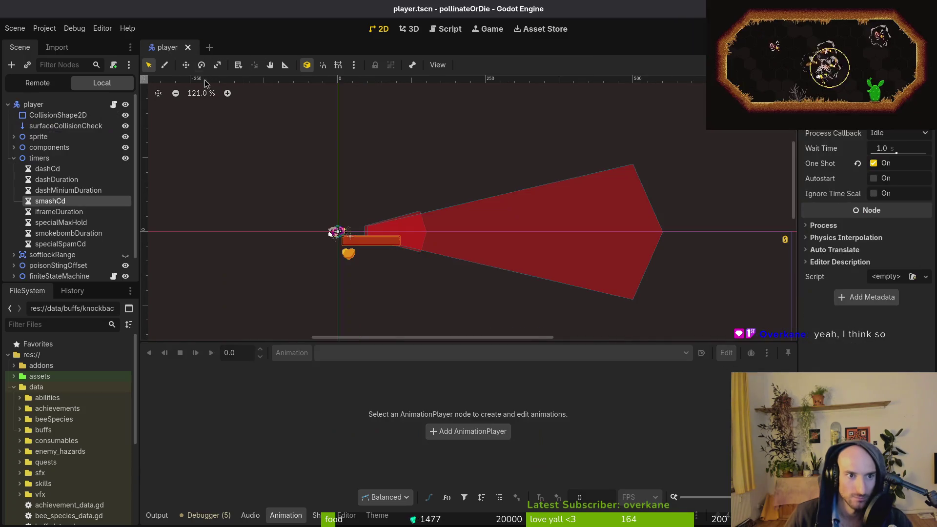
key(ctrl+s)
click(13, 158)
key(ctrl+s)
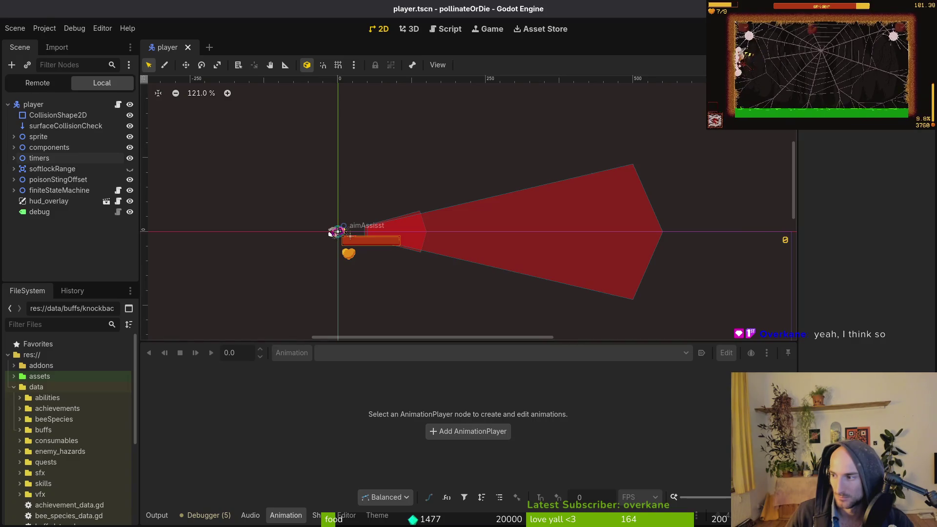
key(alt+Tab)
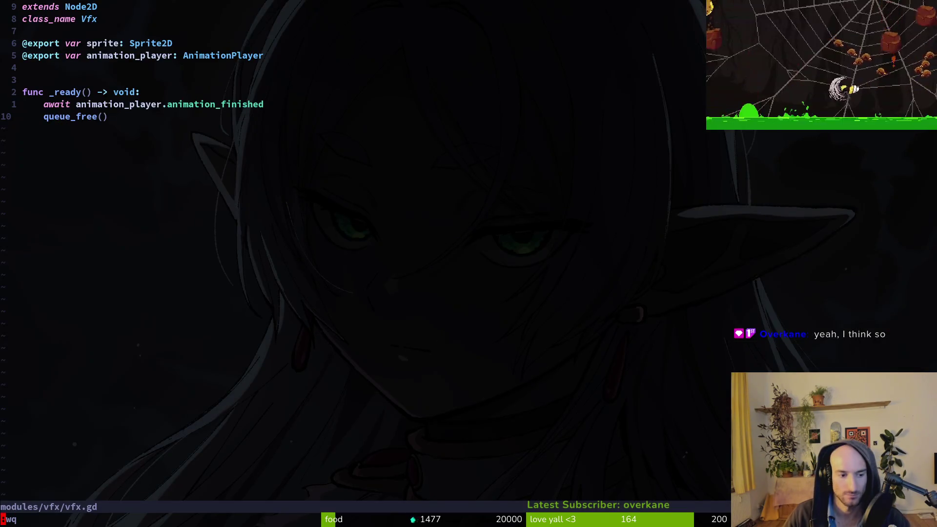
Save and quit vfx.gd, run 'tig status', and step through the changed files' diffs
key(Return)
text(tig status)
key(Return)
key(j)
key(j)
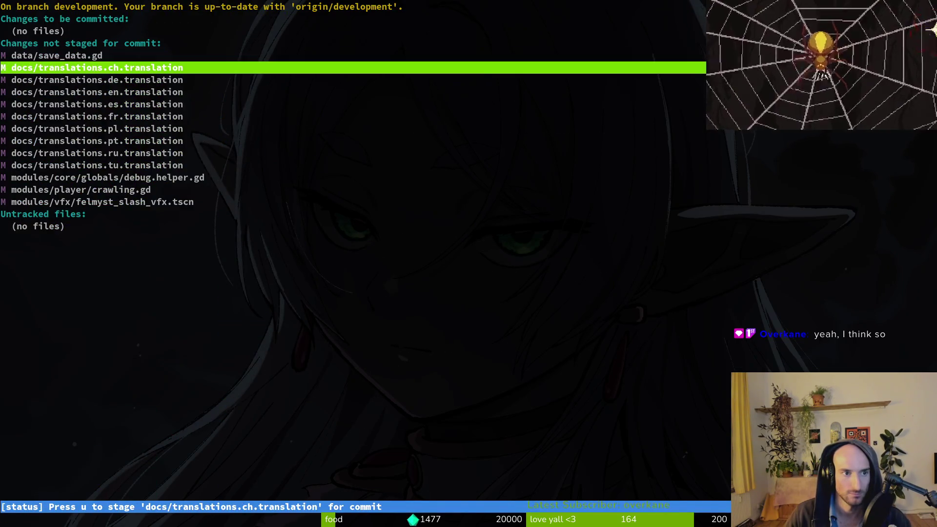
key(Return)
key(j)
key(j)
key(j)
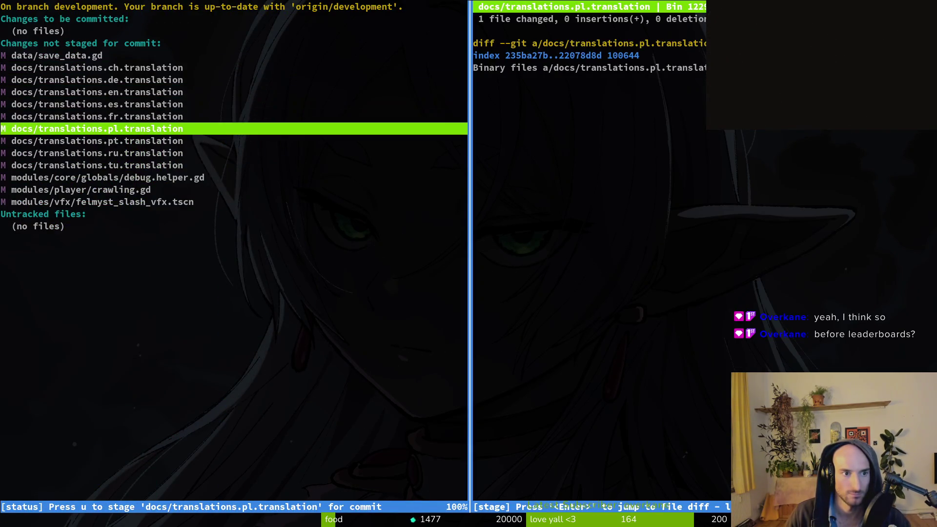
key(j)
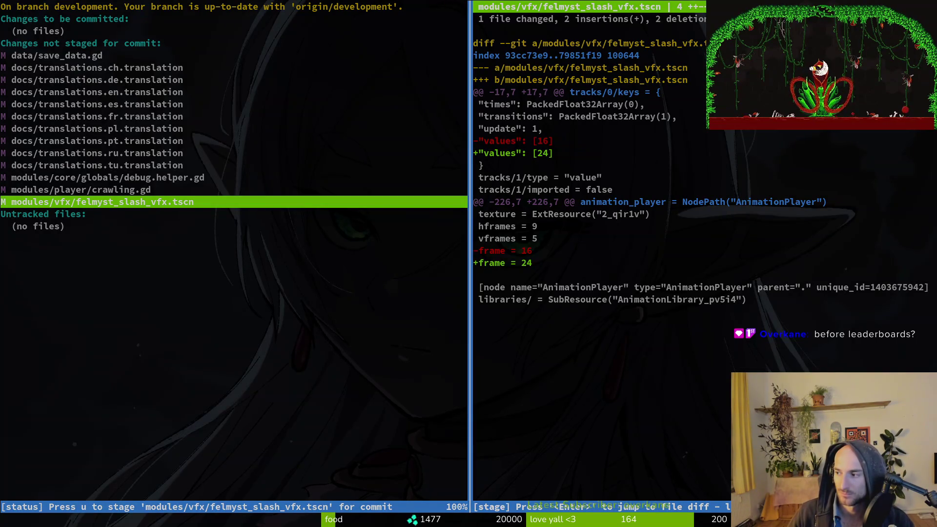
Relaunch tig's status view and re-examine the felmyst_slash_vfx.tscn diff (frame 16 to 24)
key(alt+Tab)
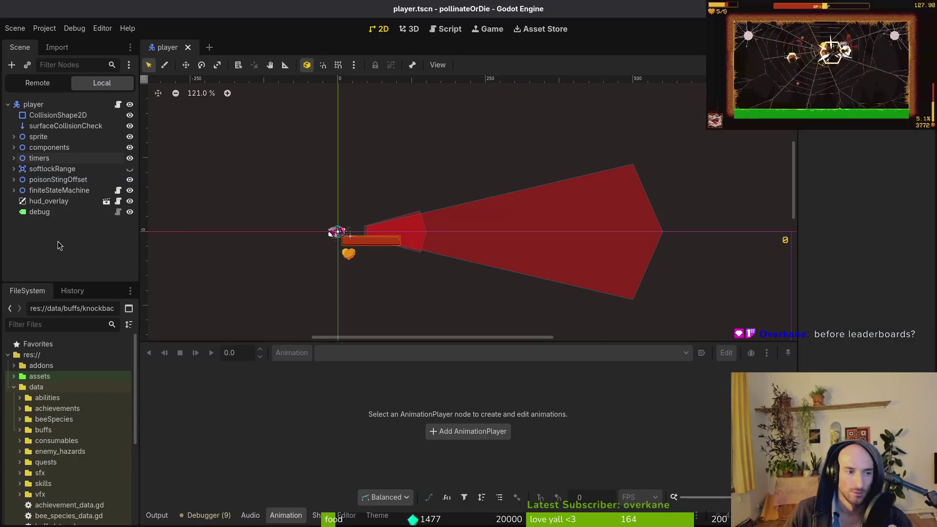
key(alt+Tab)
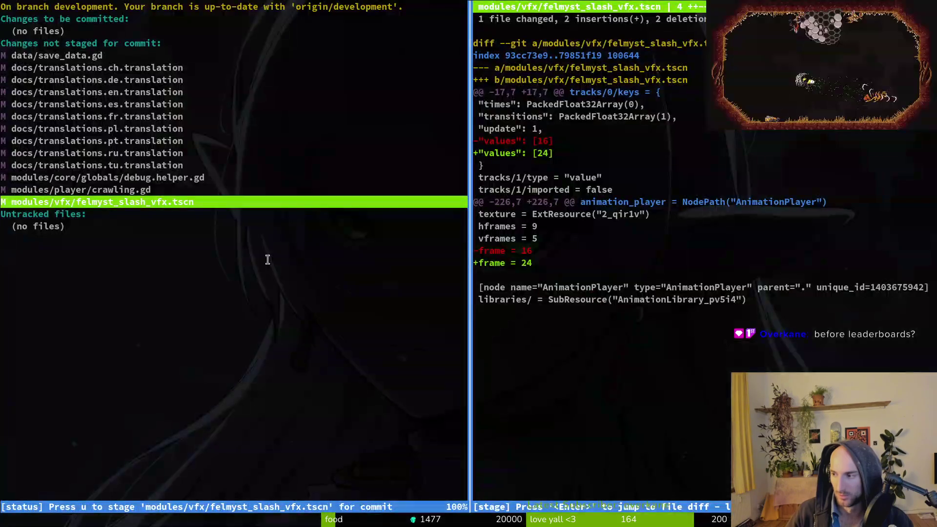
text(qtig)
key(Return)
key(s)
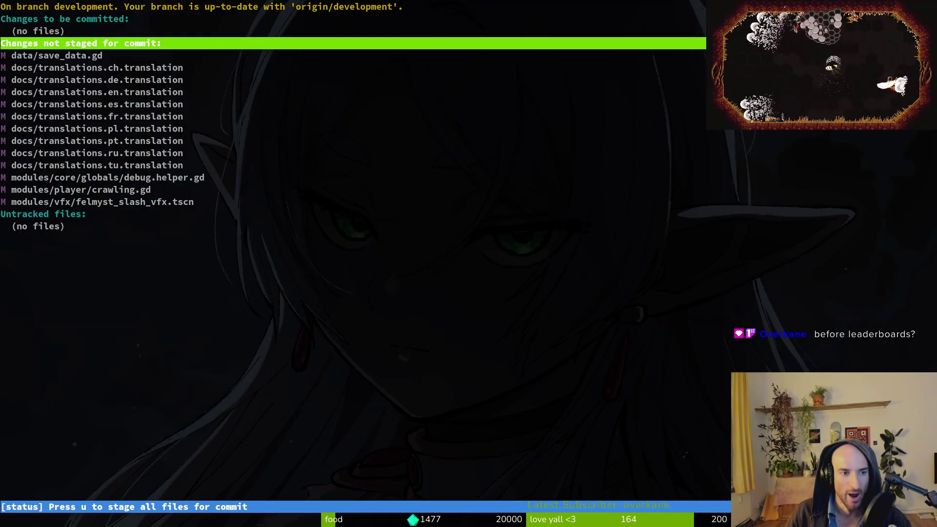
key(Down)
key(Down)
key(Down)
key(Down)
key(Down)
key(Down)
key(Return)
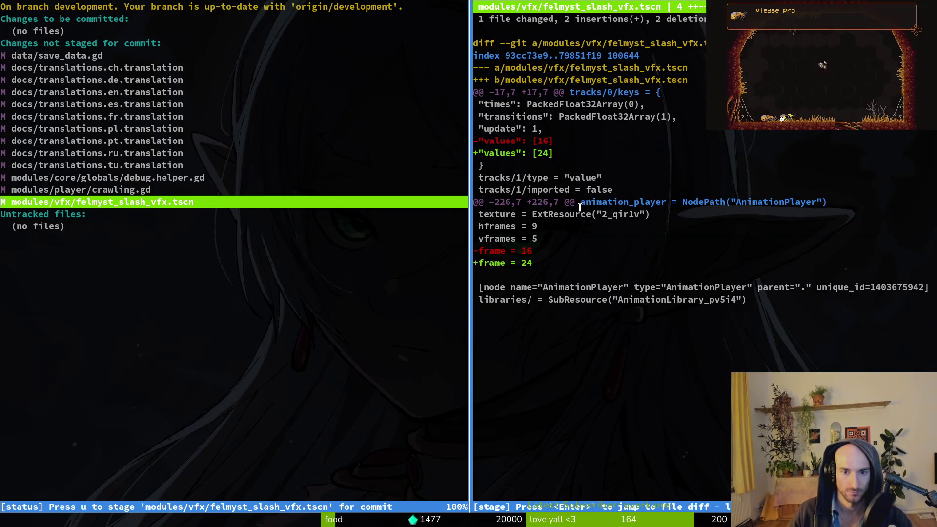
key(alt+Tab)
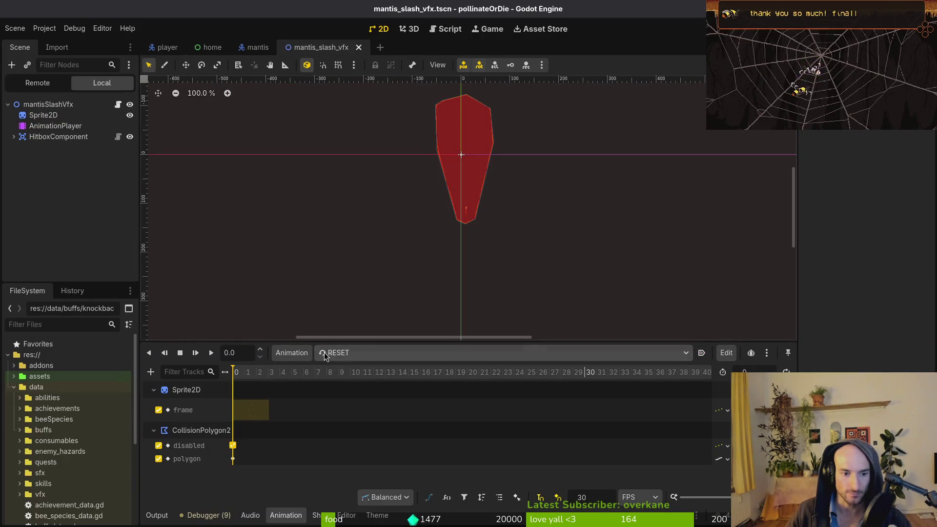
Preview mantis_slash_vfx's ceiSlashCenter and wallSlashCenter animations, reset to RESET, and save
click(368, 357)
click(395, 394)
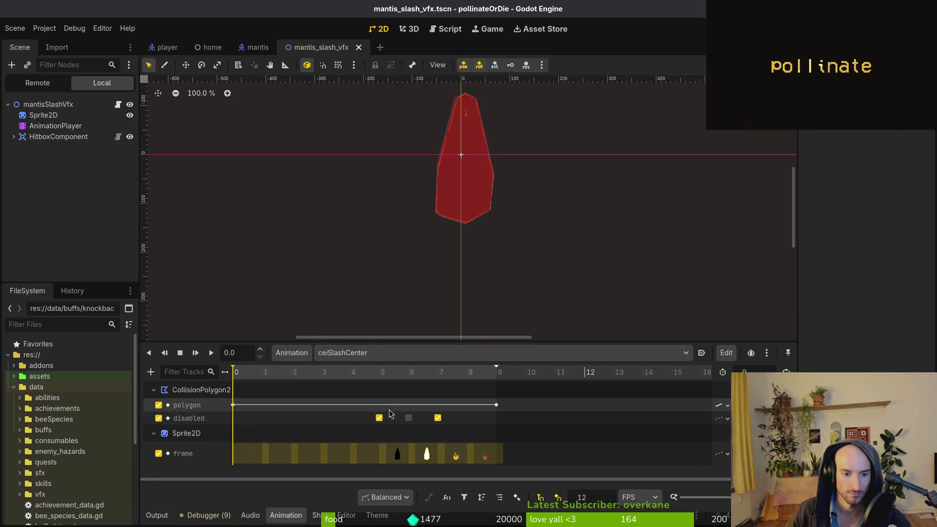
click(381, 353)
click(390, 461)
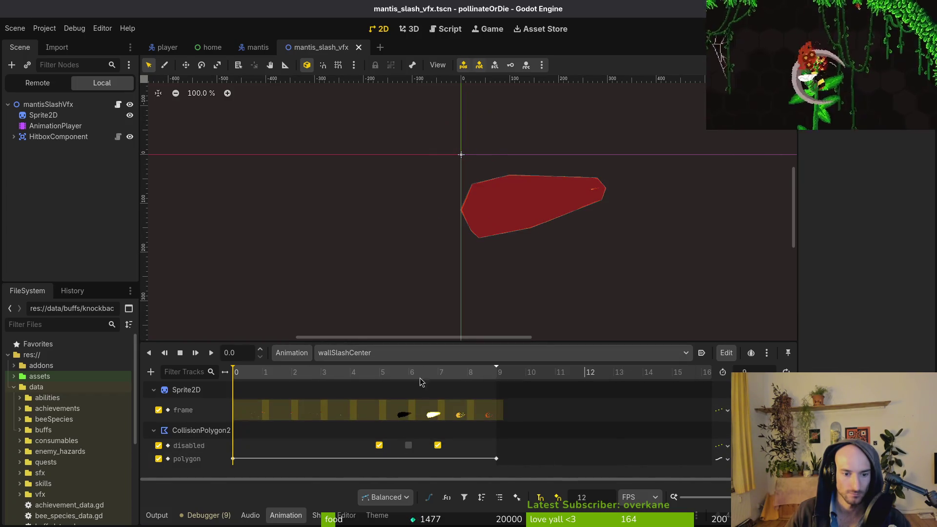
click(372, 353)
click(372, 372)
key(ctrl+s)
key(alt+Tab)
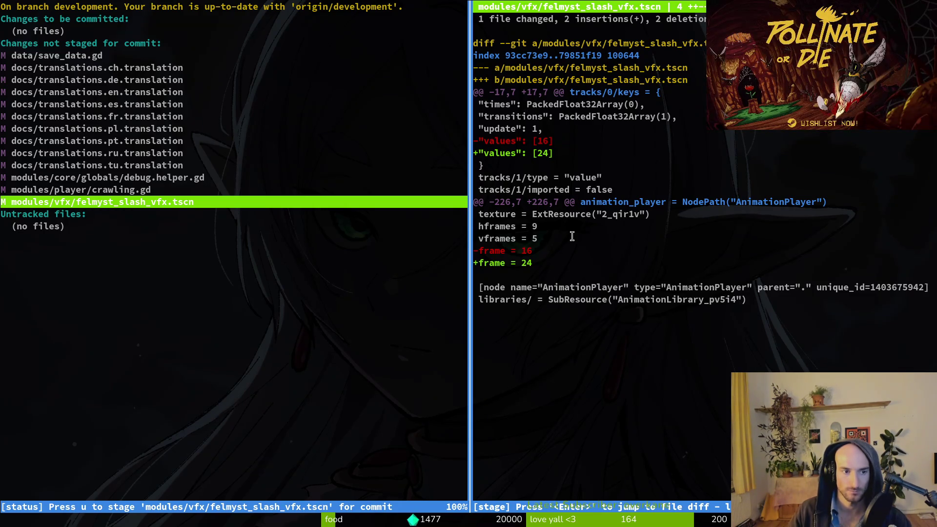
Stage felmyst_slash_vfx.tscn and the translation files in tig
key(u)
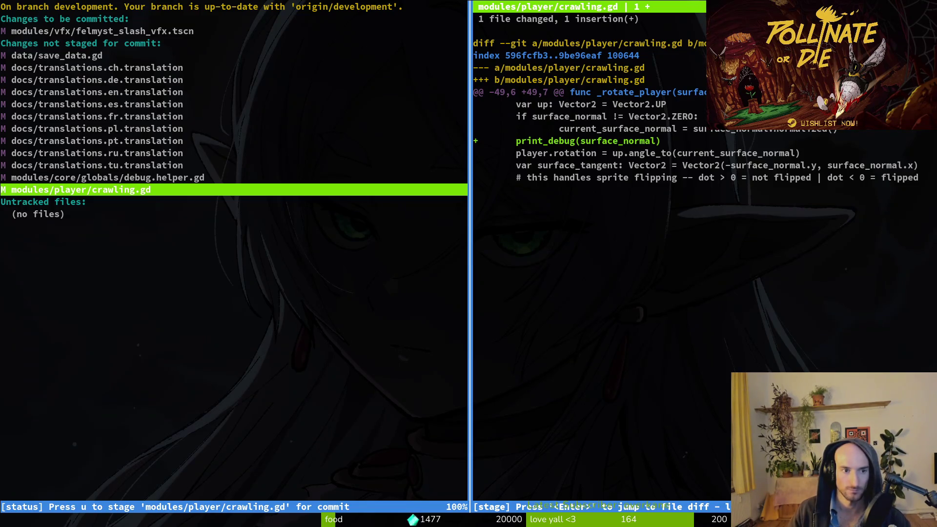
click(108, 177)
key(Up)
key(Up)
key(Up)
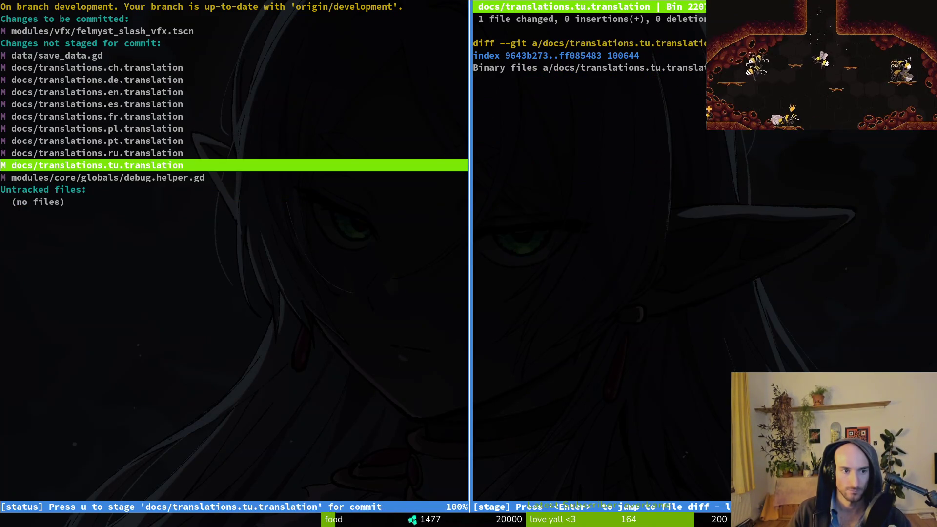
key(Up)
key(Down)
key(Up)
key(u)
click(98, 92)
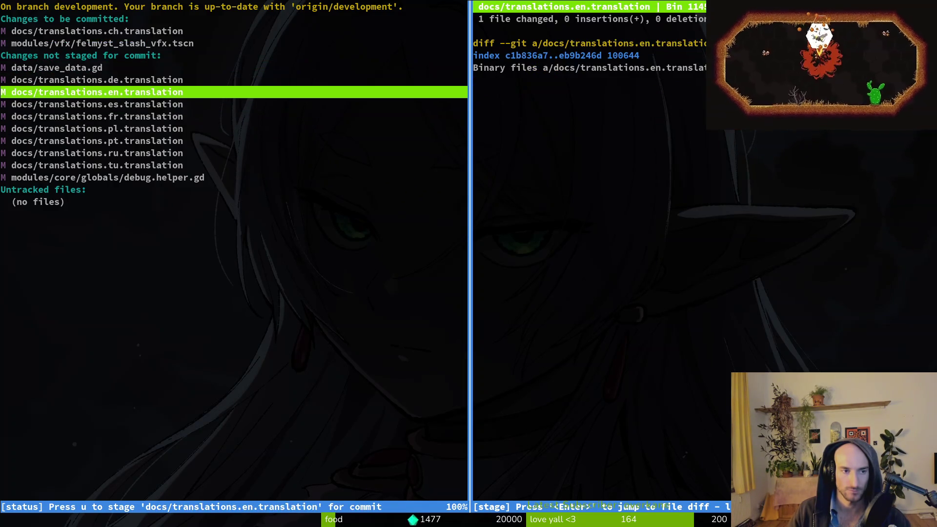
key(u)
key(u)
key(Down)
key(Down)
key(Down)
key(Down)
key(Down)
key(Down)
key(u)
key(u)
key(u)
key(u)
Commit with message 'disabled slashhitbox by default for mantis slashes' and push it
text(uq)
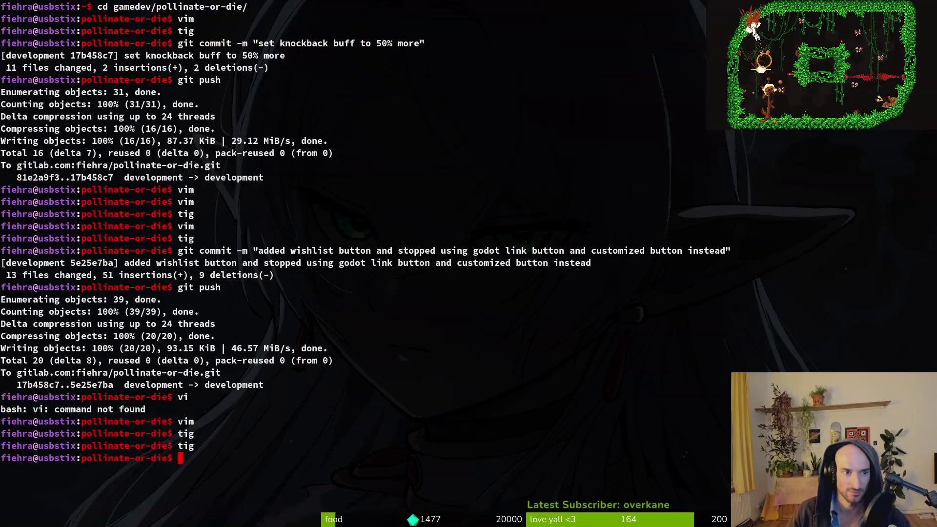
text( ")
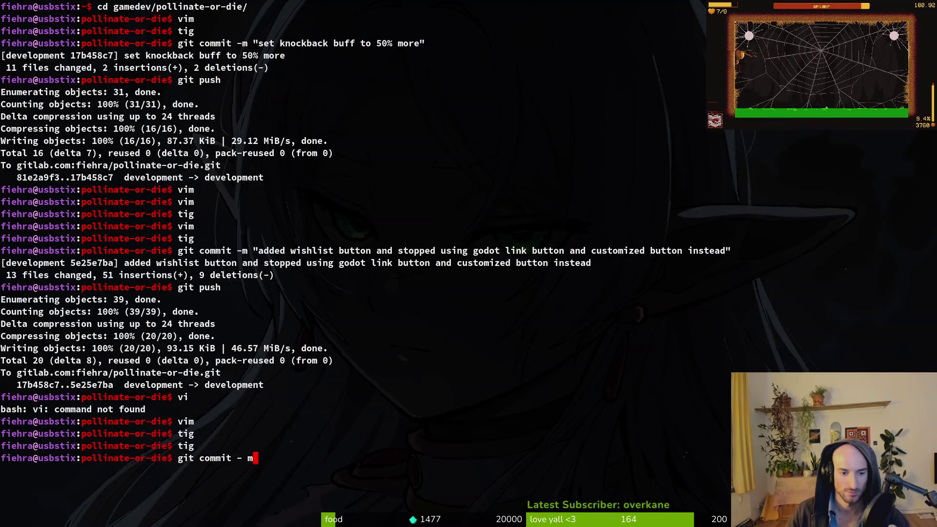
text("disa)
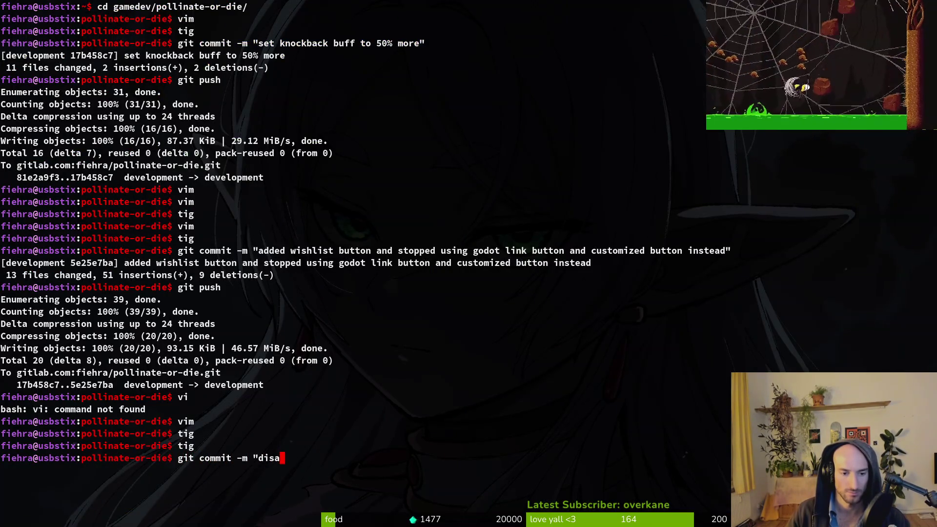
text(bled slashth)
key(BackSpace)
key(BackSpace)
text(hit)
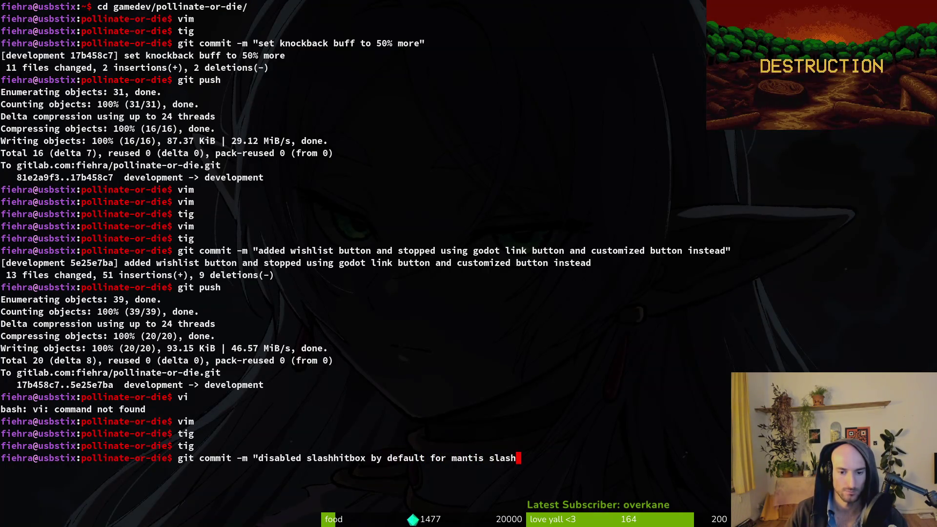
text(es")
key(Return)
text(git push)
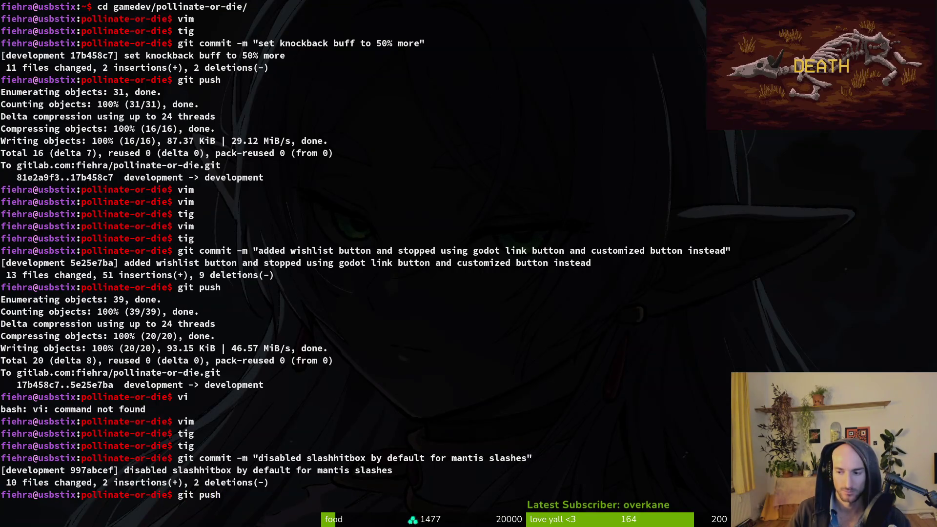
key(Return)
key(alt+Tab)
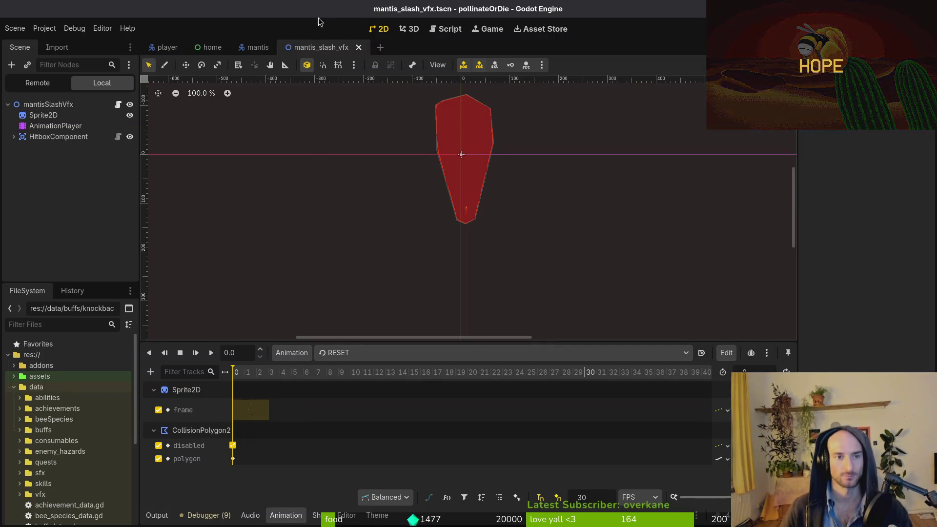
View the ceiSlashCenter animation, close the mantis scenes, reopen home.tscn and select its feedback button
click(373, 354)
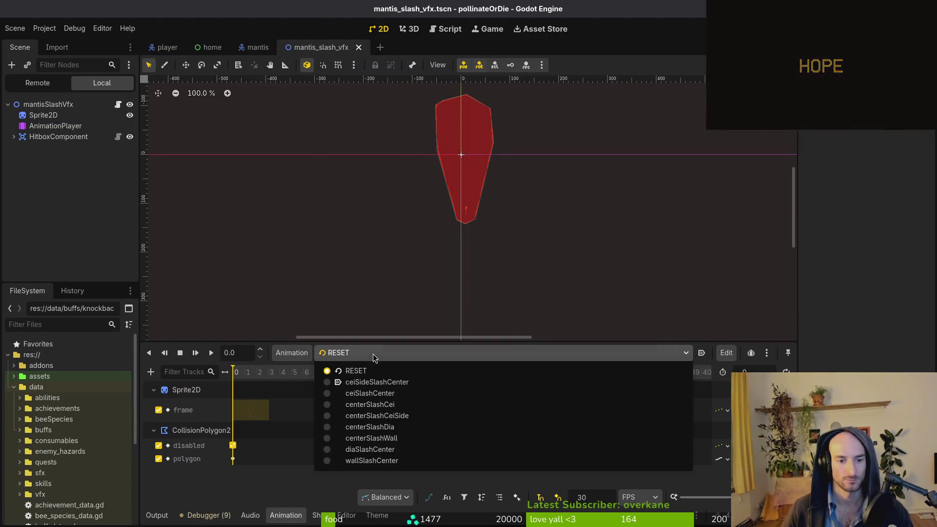
click(371, 394)
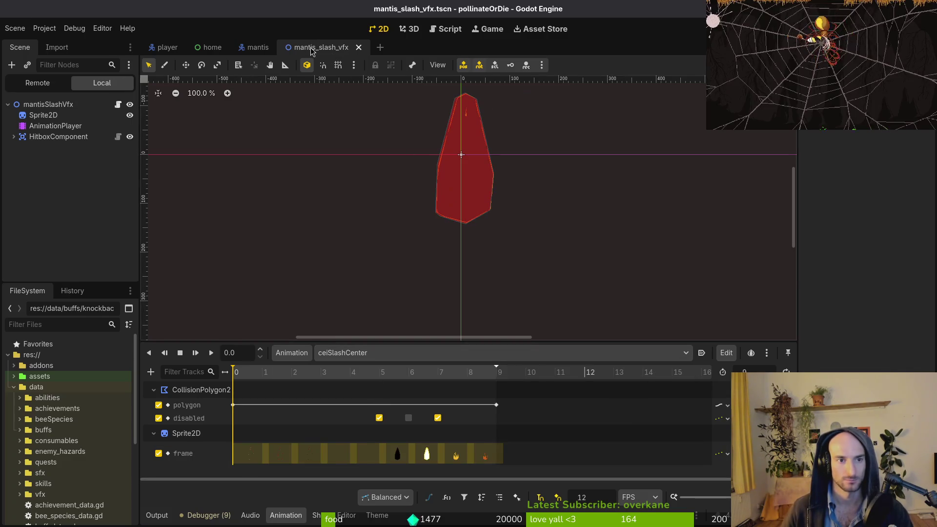
middle_click(313, 51)
middle_click(254, 47)
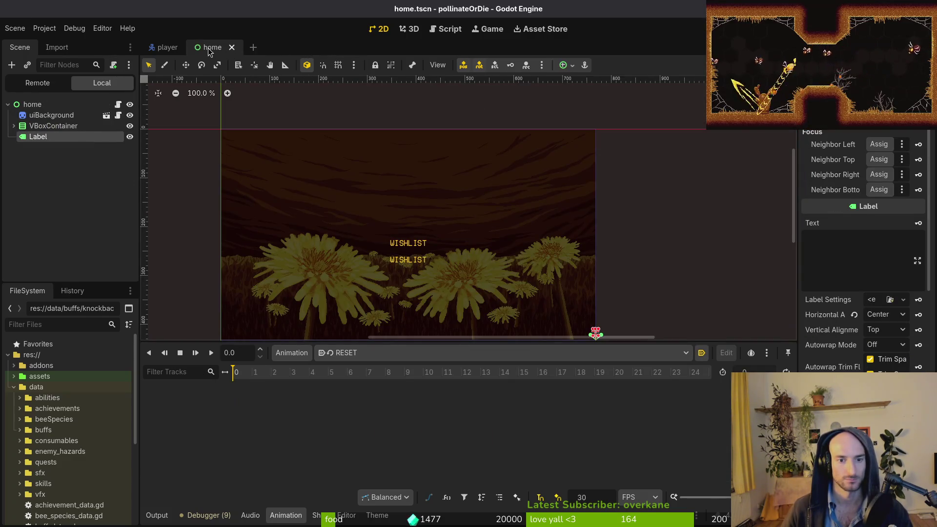
middle_click(209, 49)
key(ctrl+shift+t)
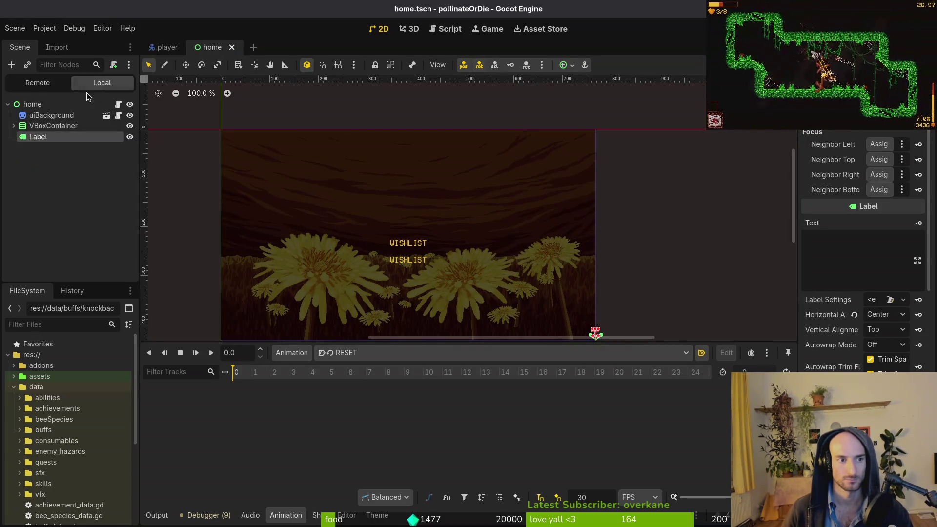
click(12, 127)
click(51, 180)
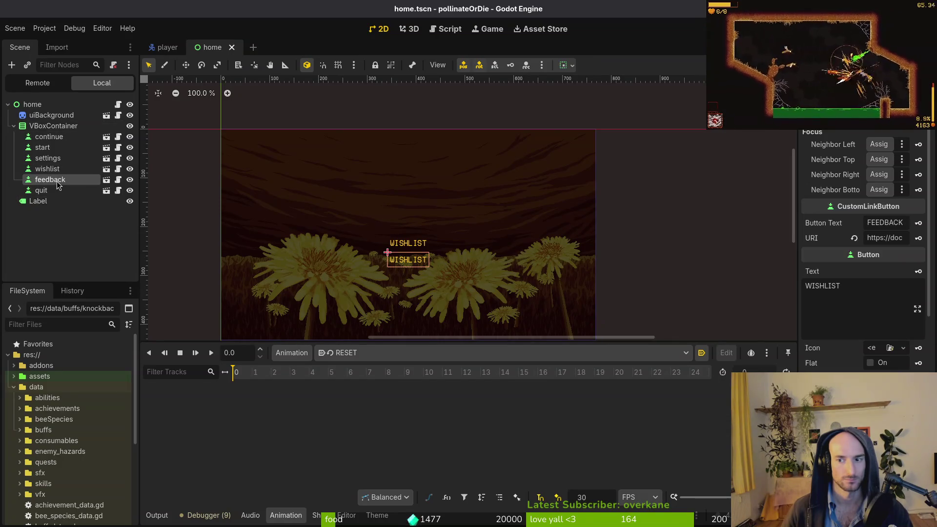
Clear link_button.tscn's default WISHLIST and FEEDBACK texts and save the scene
key(ctrl+shift+o)
text(link)
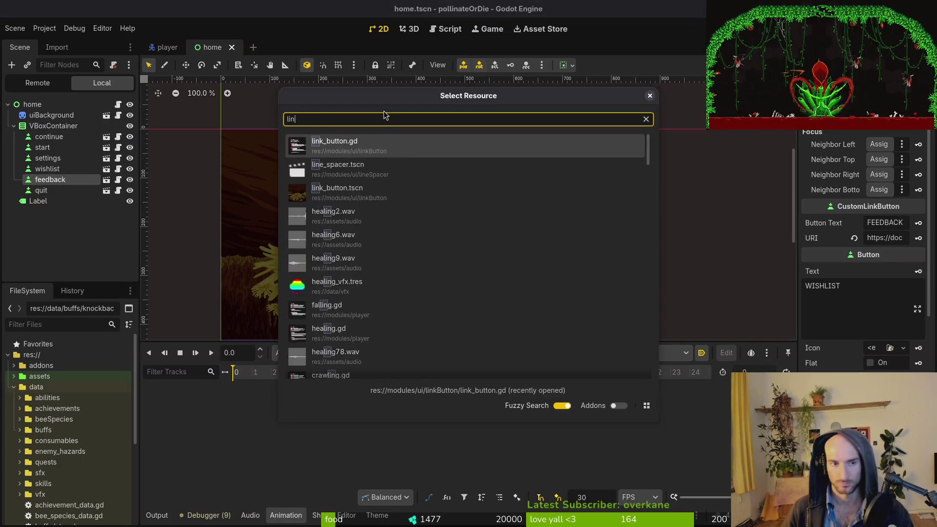
key(Return)
click(872, 287)
key(BackSpace)
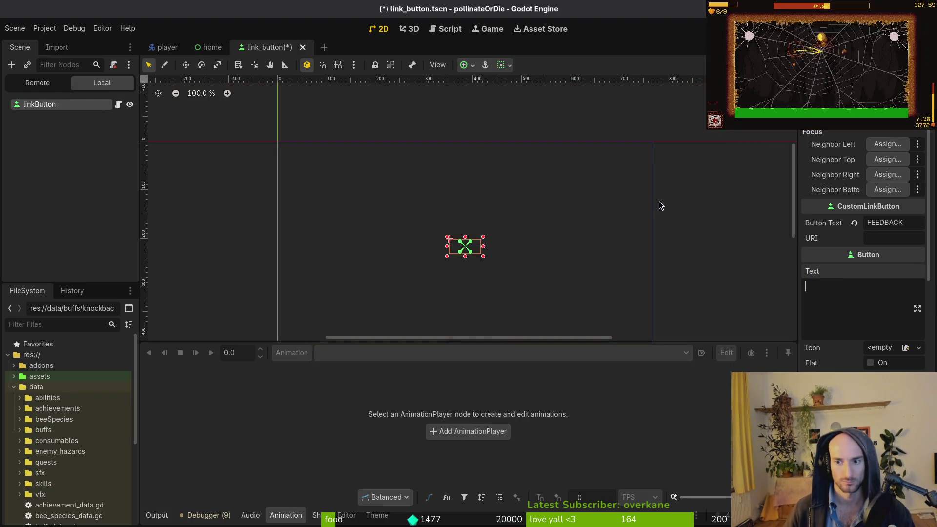
click(50, 188)
click(39, 104)
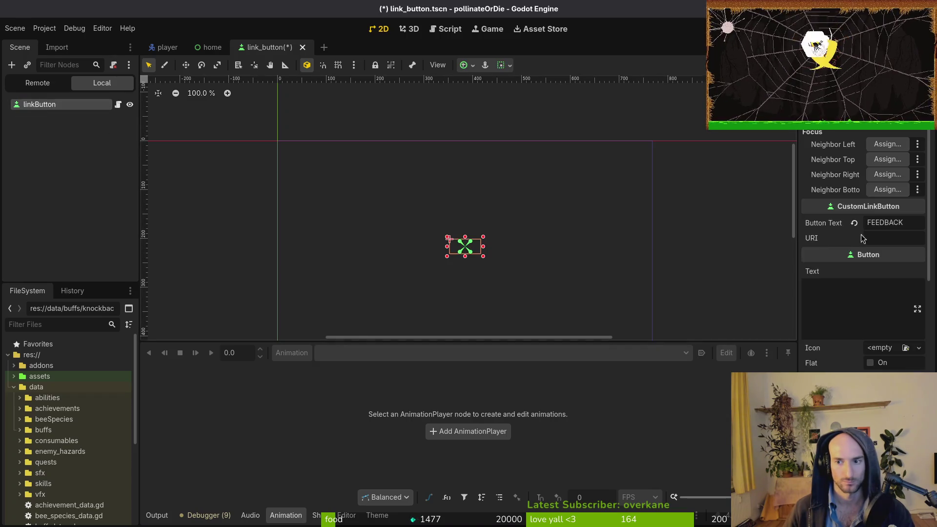
click(913, 222)
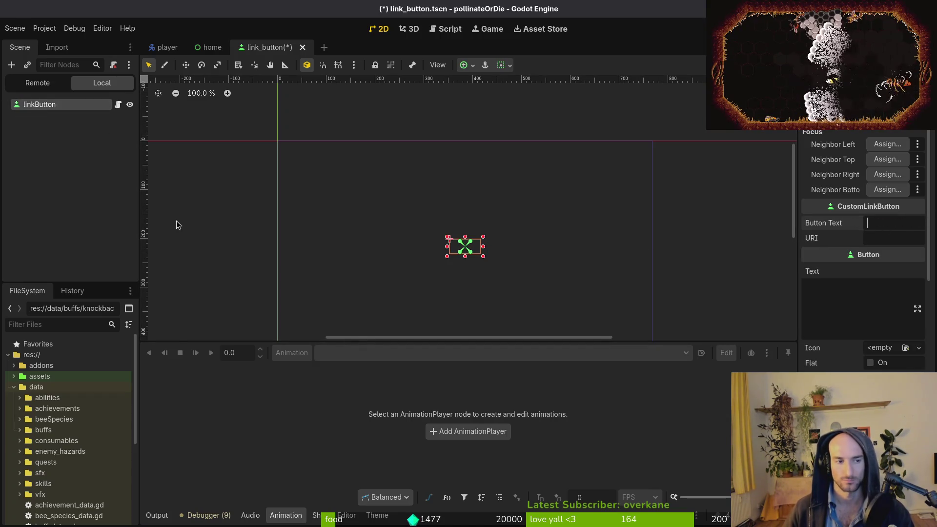
key(ctrl+s)
Set the home menu's feedback and wishlist Button Text to FEEDBACK and WISHLIST, save, and run the game
click(210, 47)
click(49, 180)
click(883, 223)
text(BE)
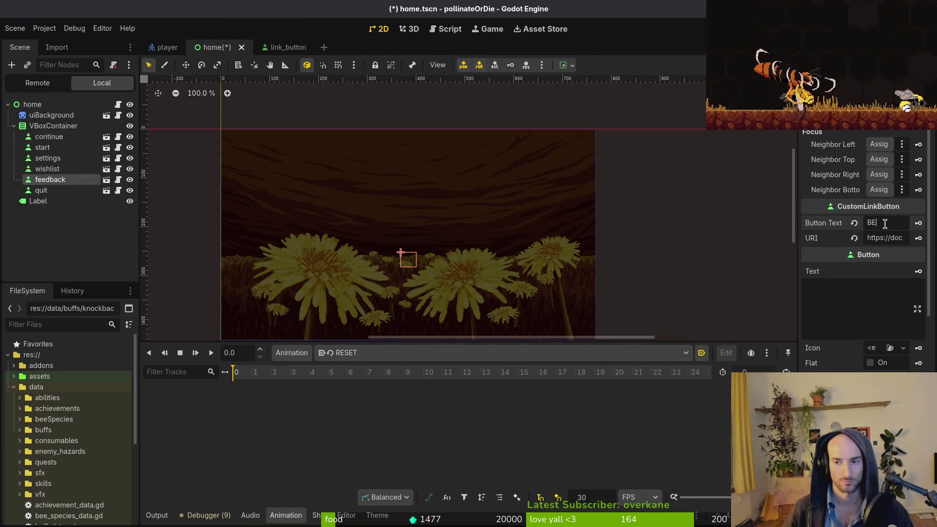
text(E)
text(EEDBACK)
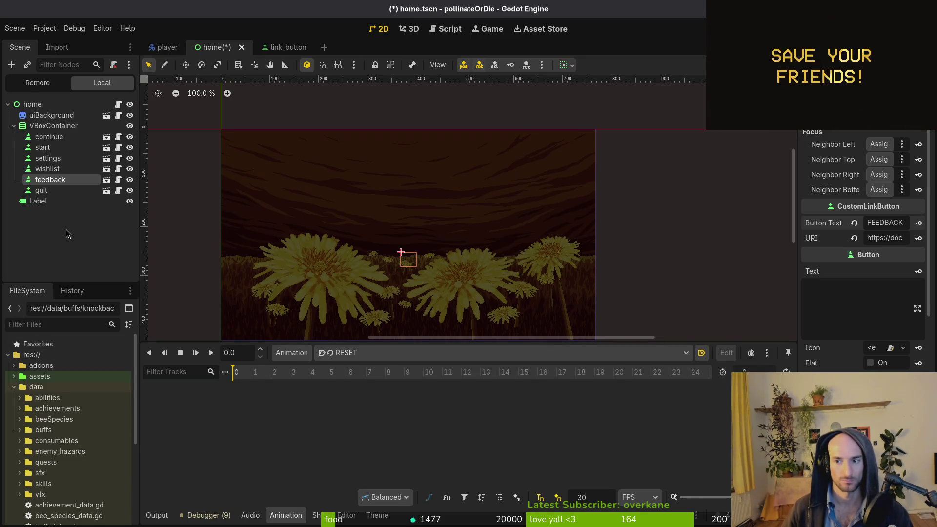
click(48, 168)
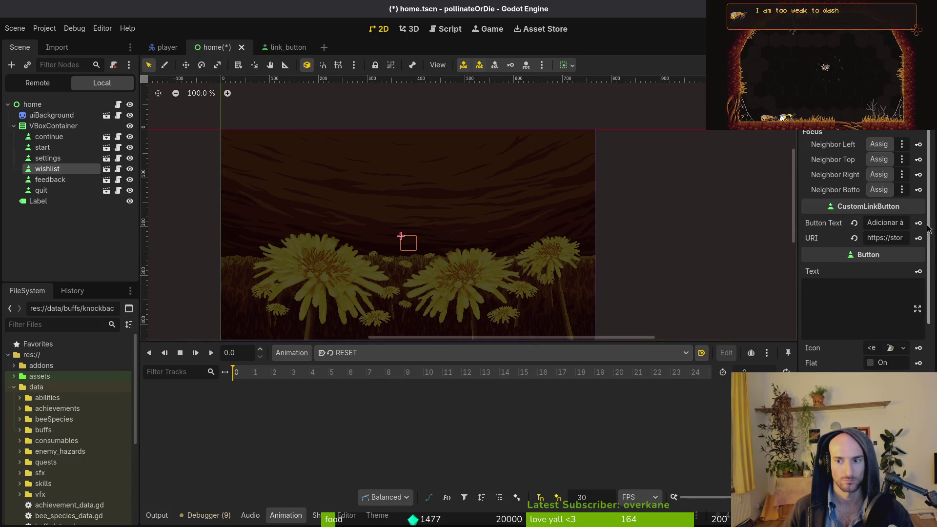
click(892, 224)
text(WISHLIST)
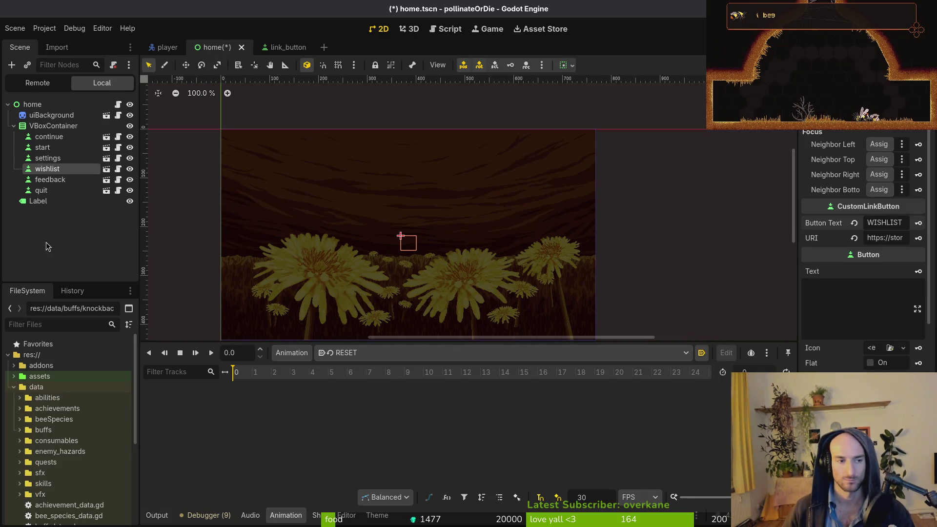
click(47, 247)
key(ctrl+s)
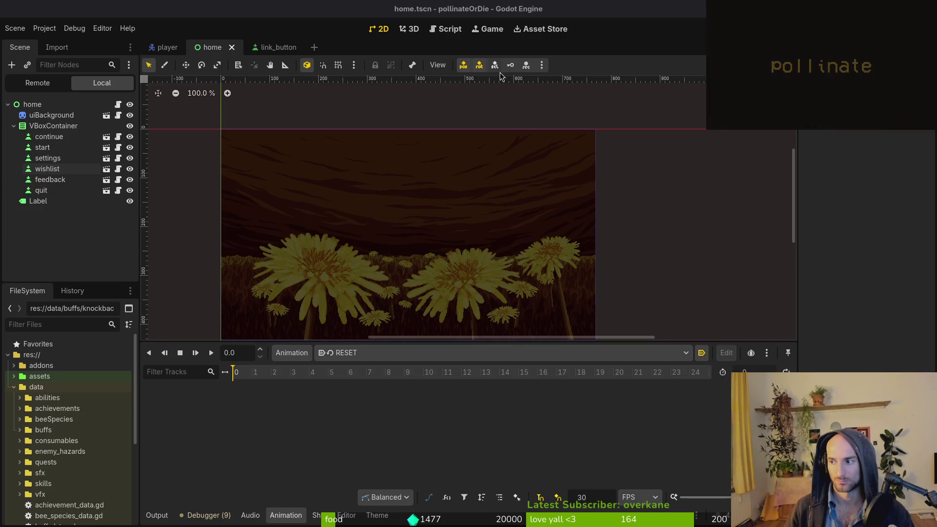
key(F5)
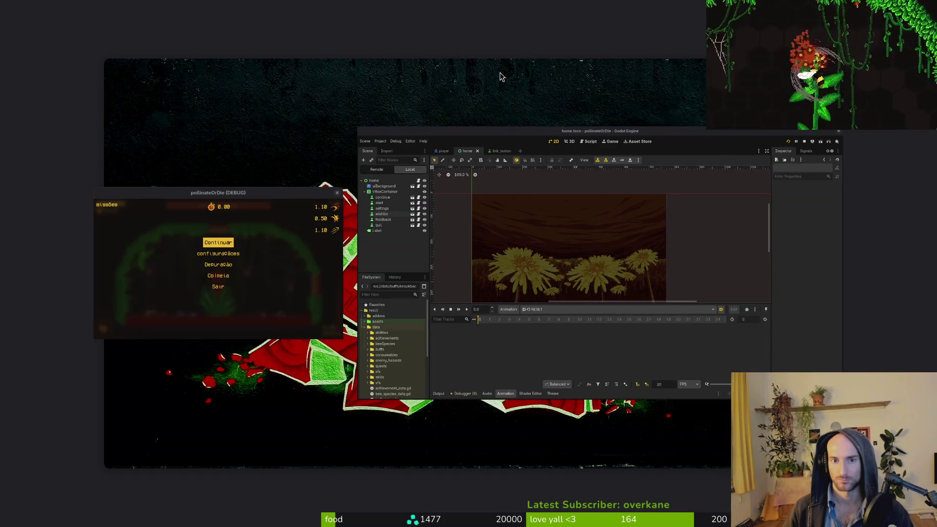
Close the game, open tig status in cedev/pollinate-or-die and stage the changed scene files
key(F8)
key(super+Return)
text(cedev/pollinate-or-die/)
key(Return)
text(tig status)
key(Return)
key(Down)
key(Down)
key(Down)
key(Return)
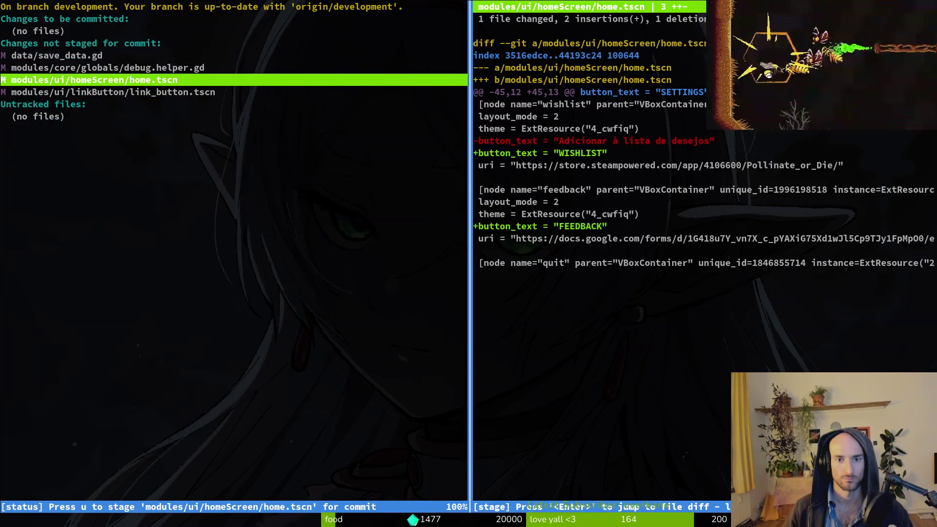
key(u)
Commit the staged scenes as 'assigned texts to link buttons' and push to development
text(u)
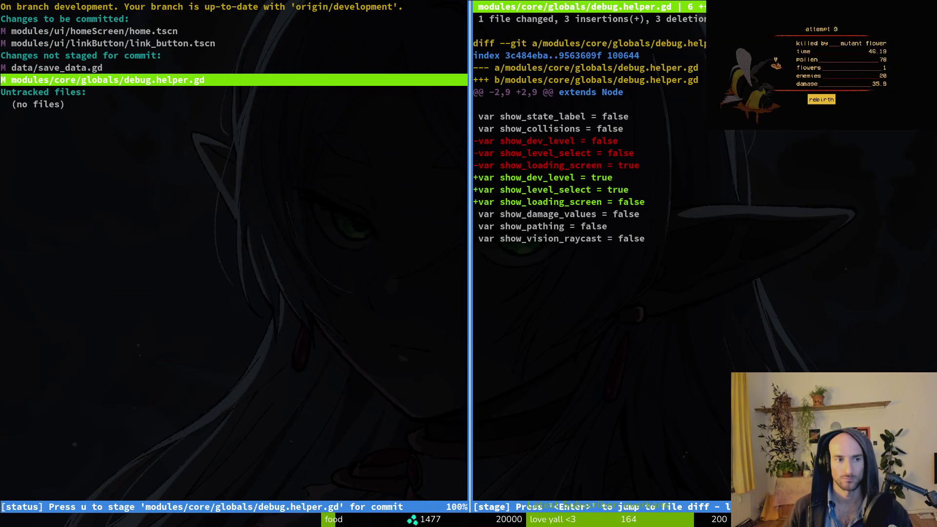
text(qgit)
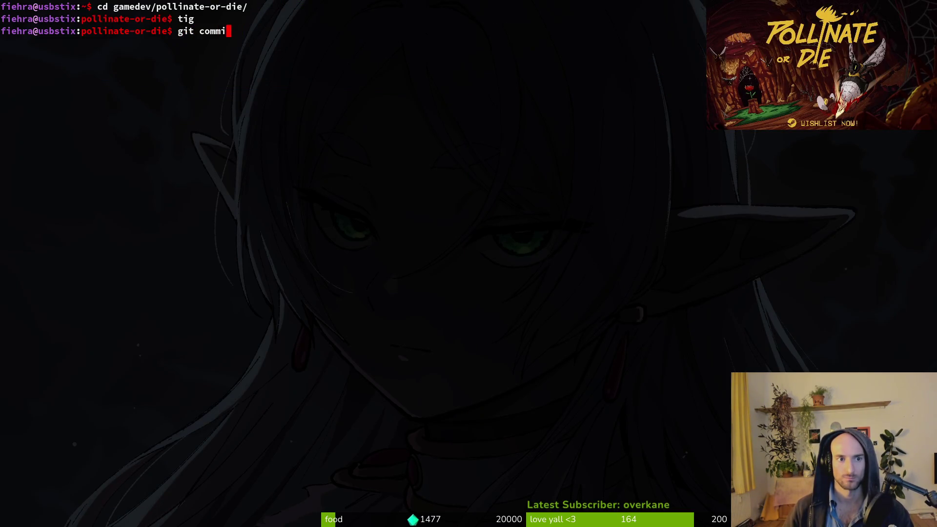
key(BackSpace)
key(BackSpace)
text(t -m "assigned texts to link buttons")
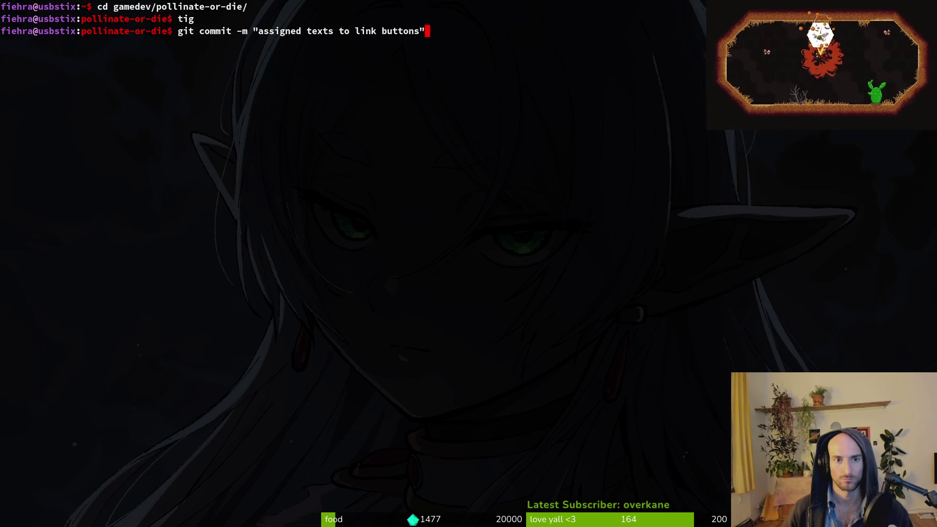
key(Return)
text(git push)
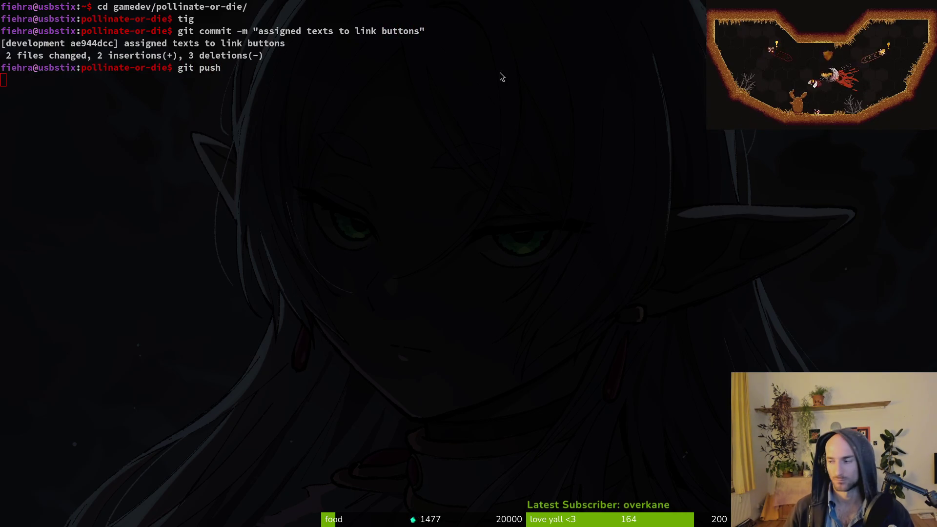
Launch the game to check the menu, quit it, and return to the Godot editor
key(F5)
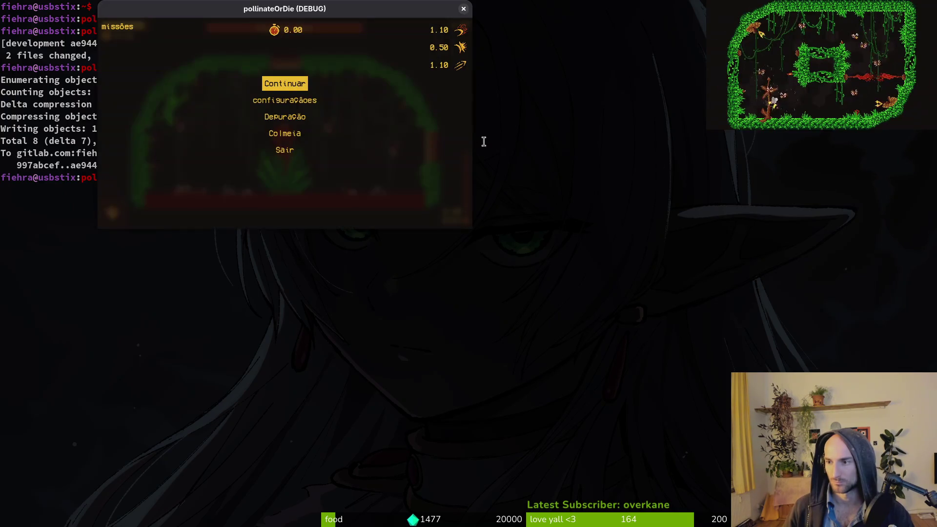
key(Up)
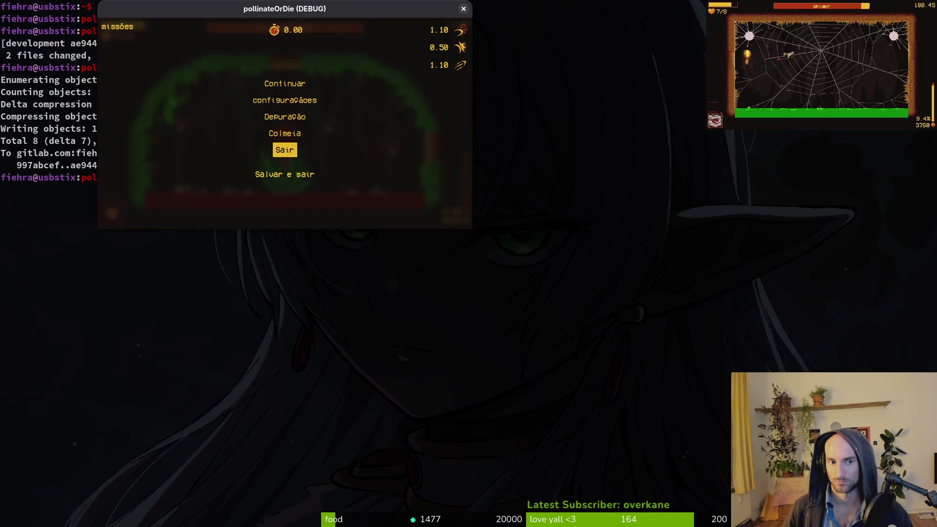
key(Return)
key(Return)
key(Return)
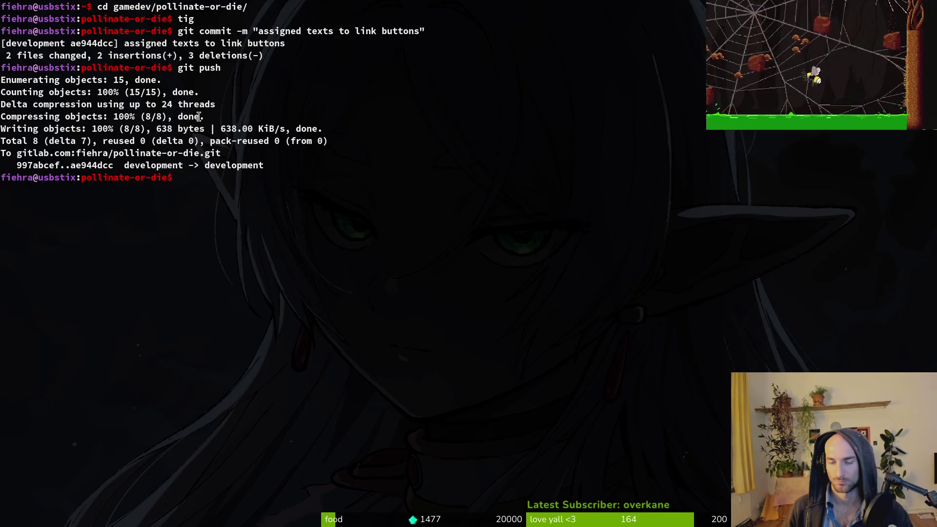
key(alt+Tab)
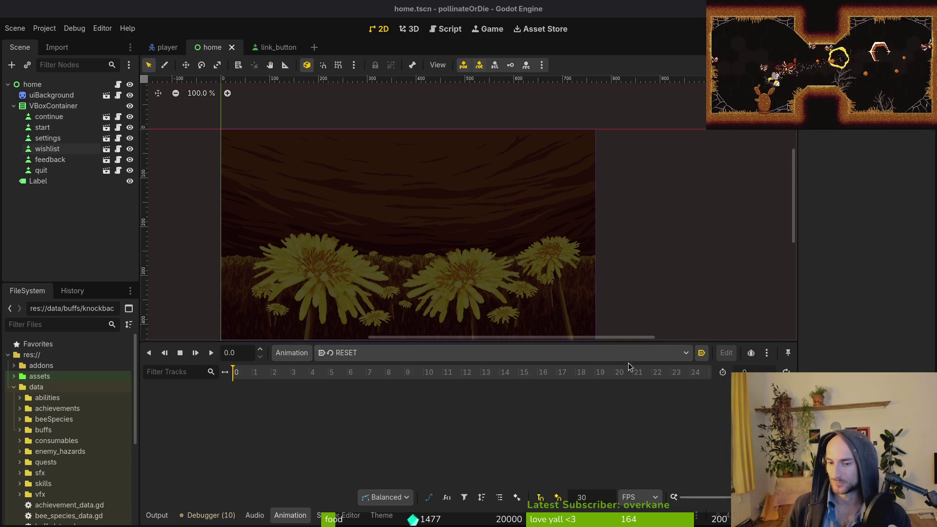
Scroll and pan the 2D canvas to view the whole home menu background
scroll(470, 313, down, 3)
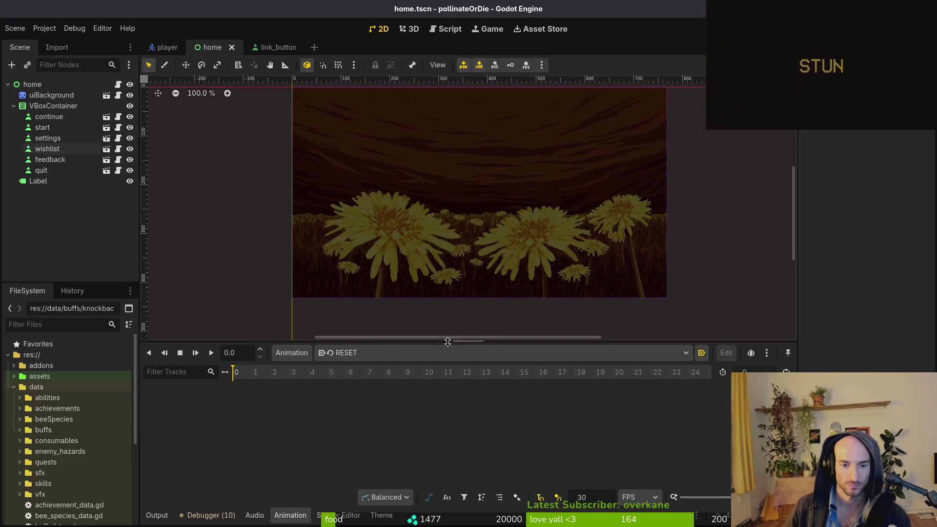
drag(446, 341, 445, 419)
scroll(498, 209, up, 2)
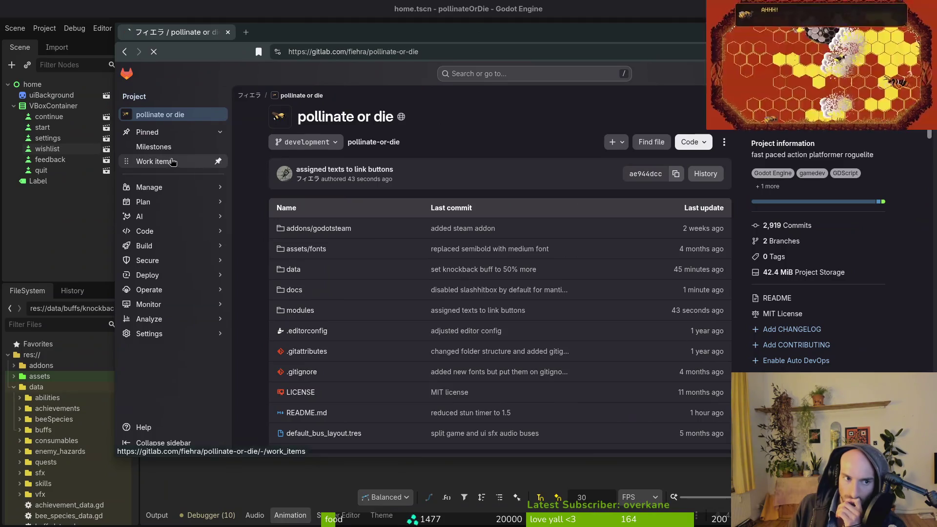
Open the project's work items list, maximize the browser and advance two pages of items
click(172, 162)
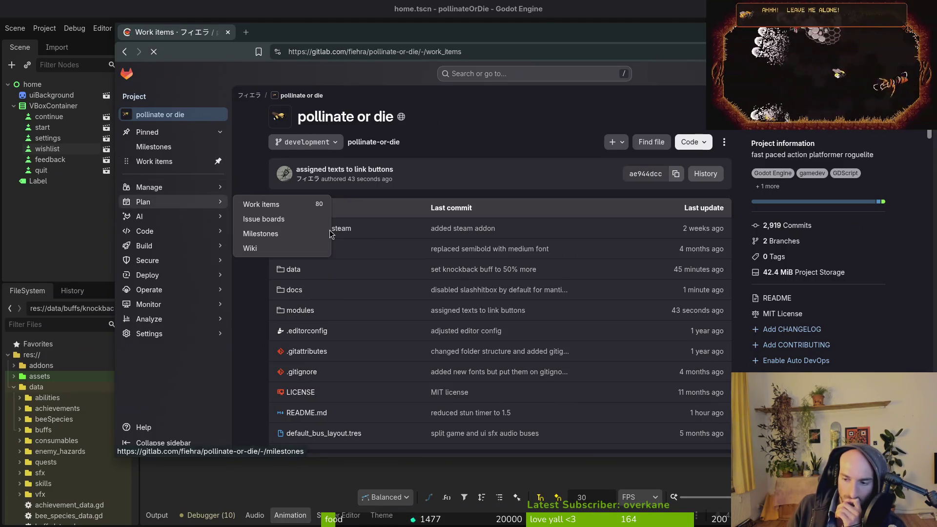
double_click(413, 36)
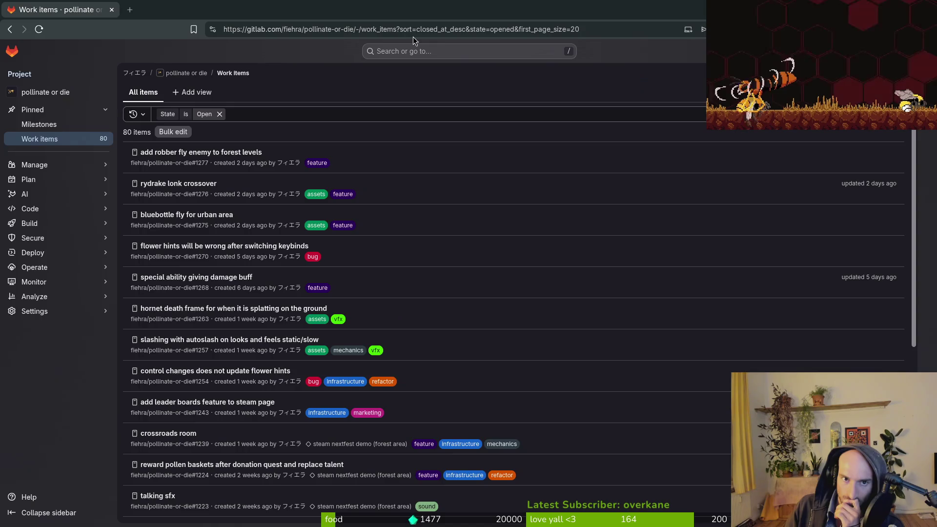
scroll(511, 404, down, 5)
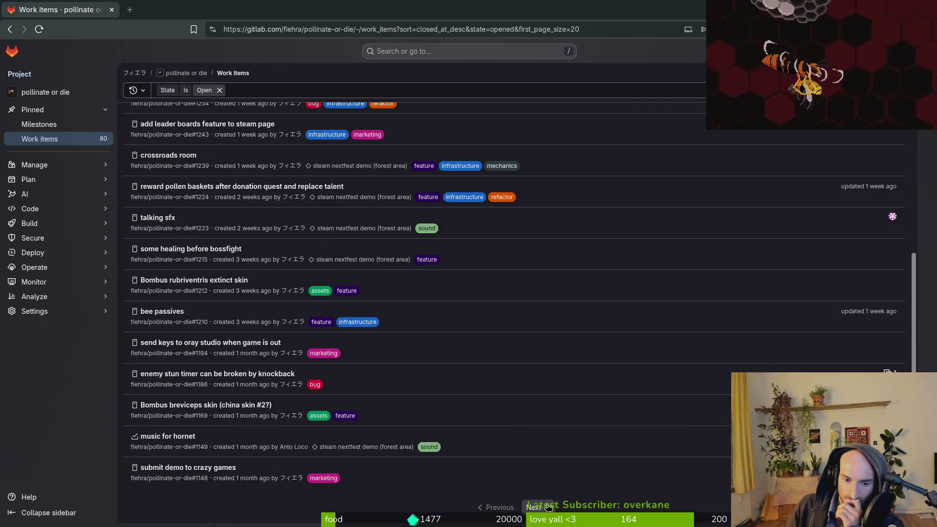
click(535, 508)
scroll(537, 254, down, 6)
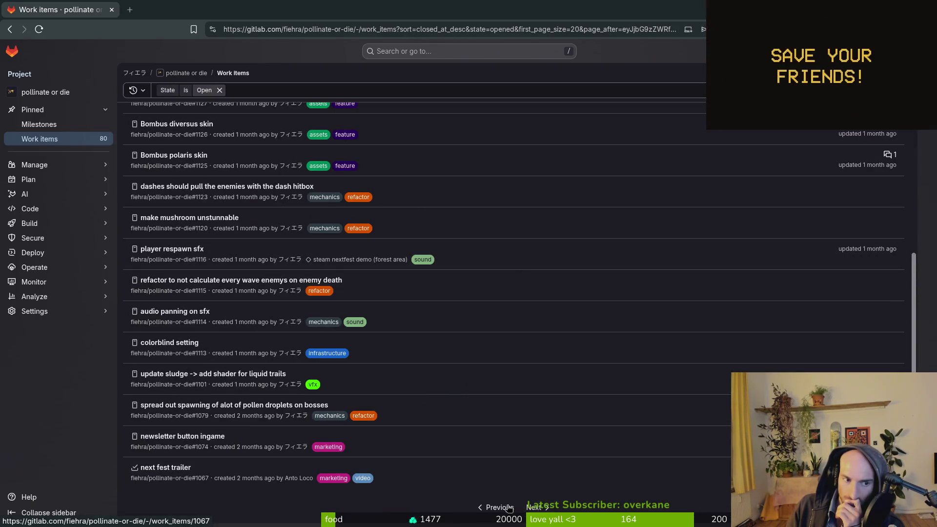
click(536, 508)
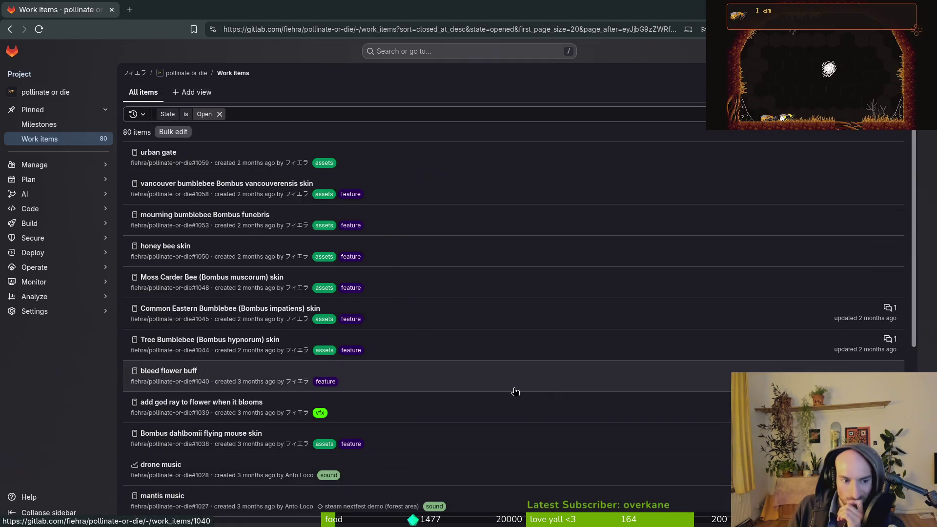
Scroll the older work items, load the next page, and switch to the pixel art crossover issue
scroll(514, 391, down, 4)
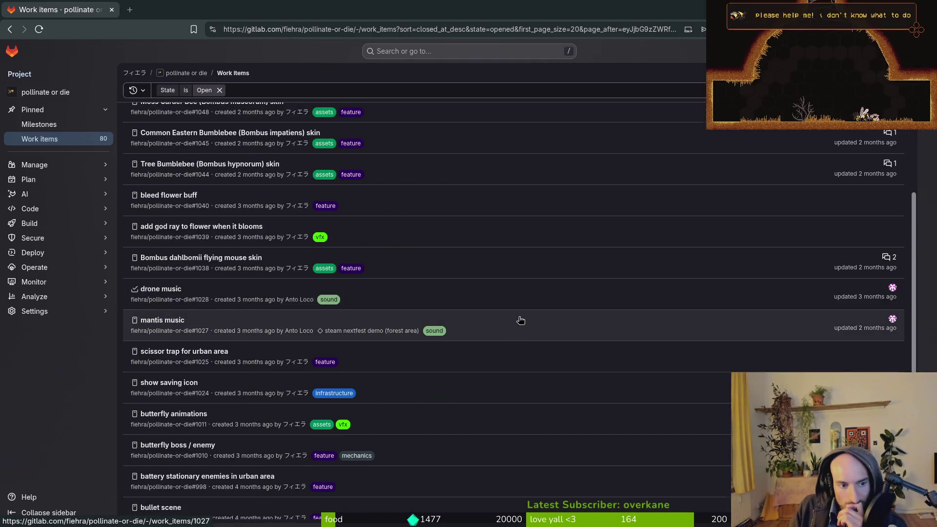
scroll(517, 327, down, 3)
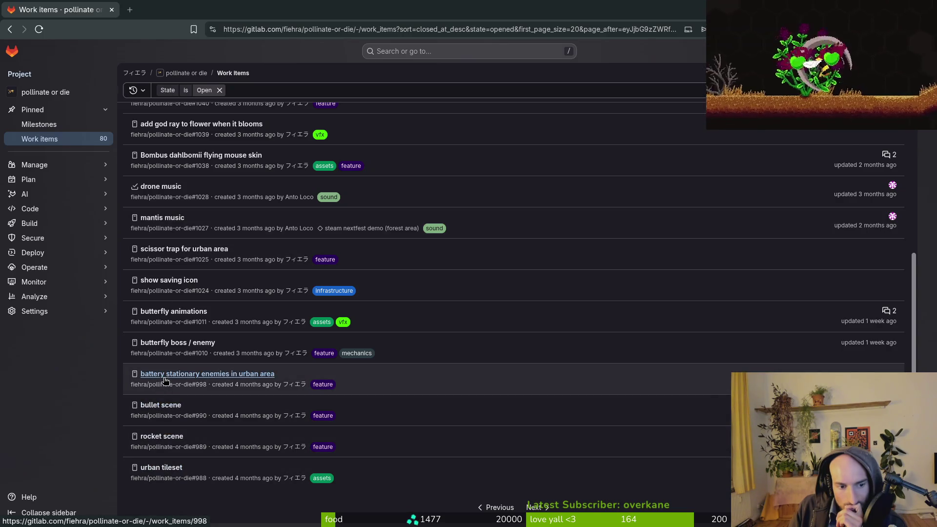
scroll(464, 425, up, 2)
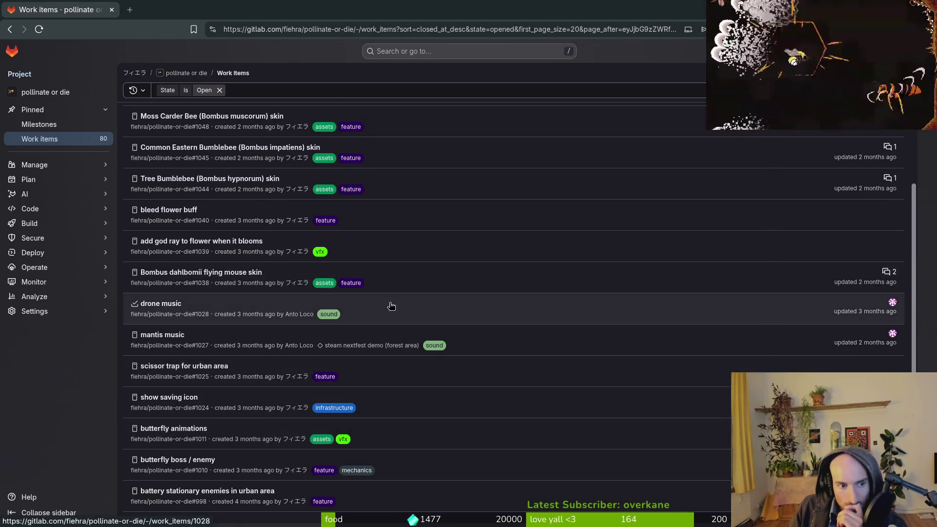
scroll(391, 308, up, 1)
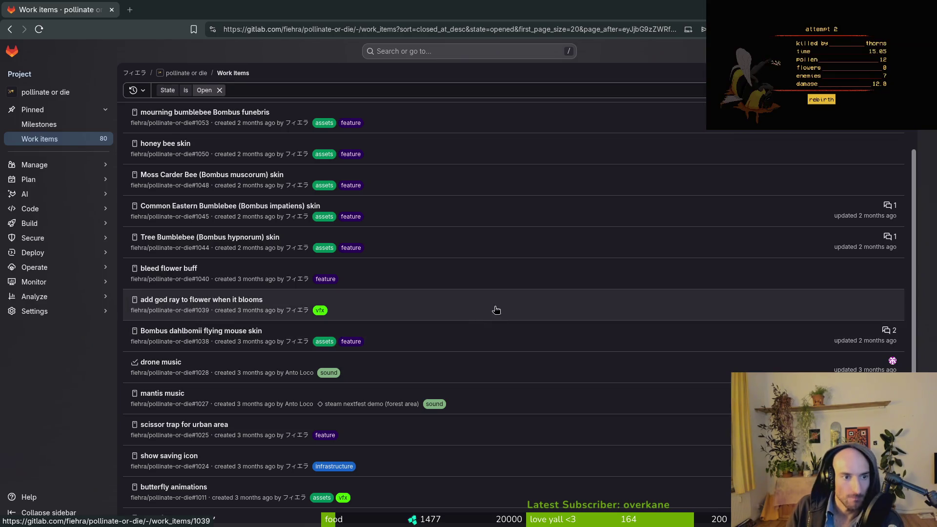
scroll(633, 301, down, 3)
click(531, 501)
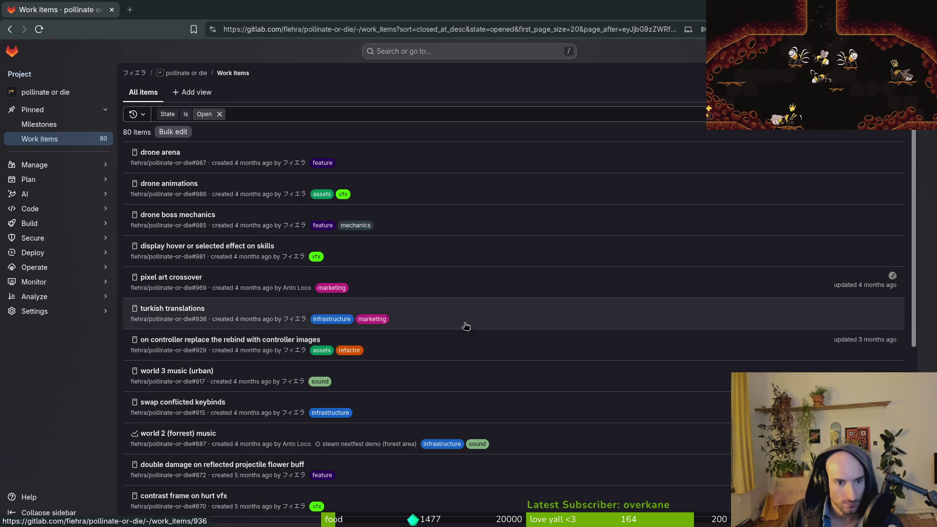
key(ctrl+Tab)
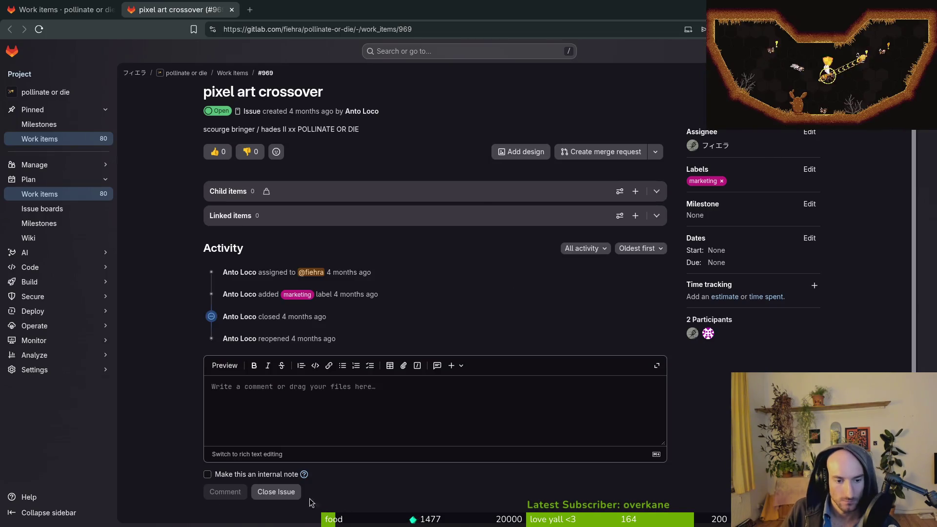
Return to the work items list, preview xbox controller support issue #462, then close the browser tabs
key(ctrl+Tab)
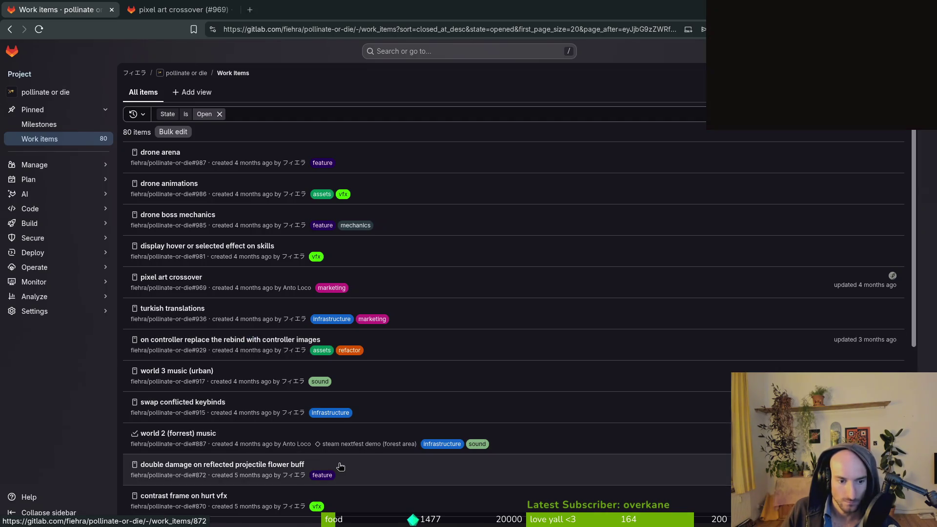
mouse_move(332, 443)
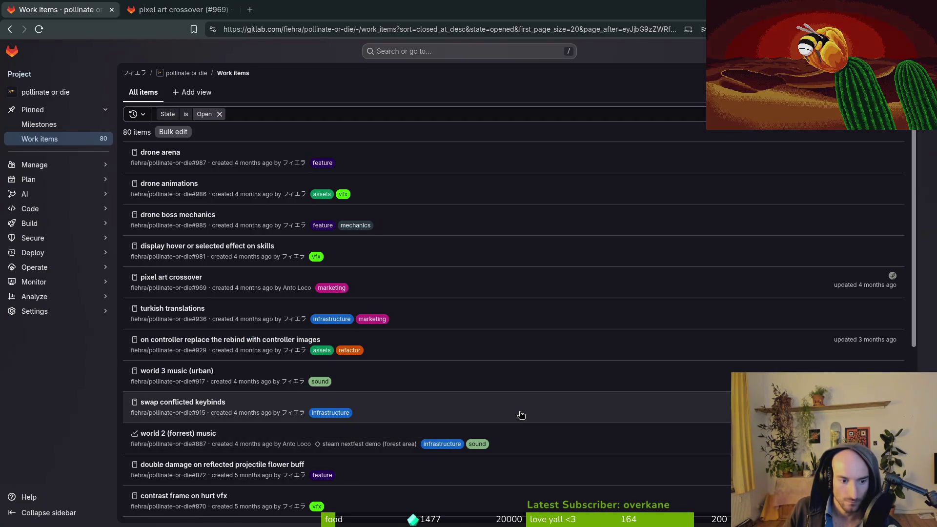
scroll(225, 467, down, 3)
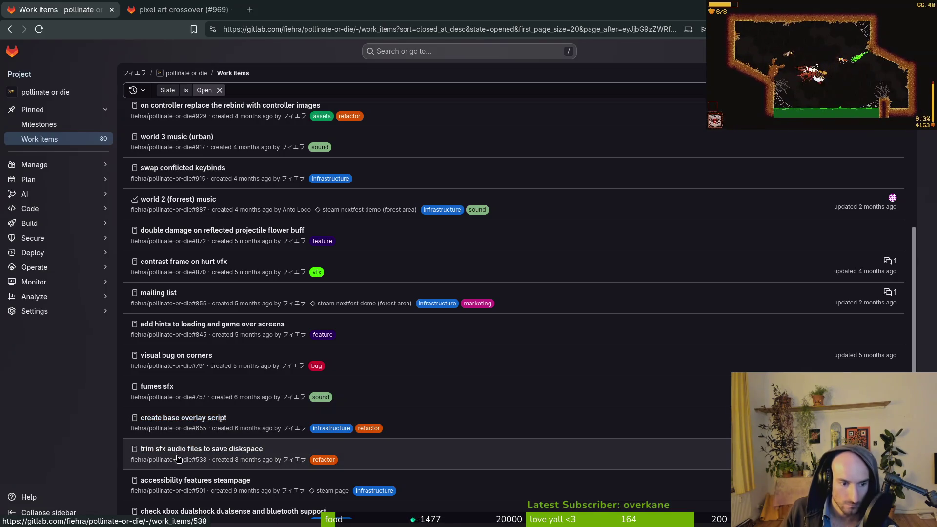
scroll(207, 424, down, 2)
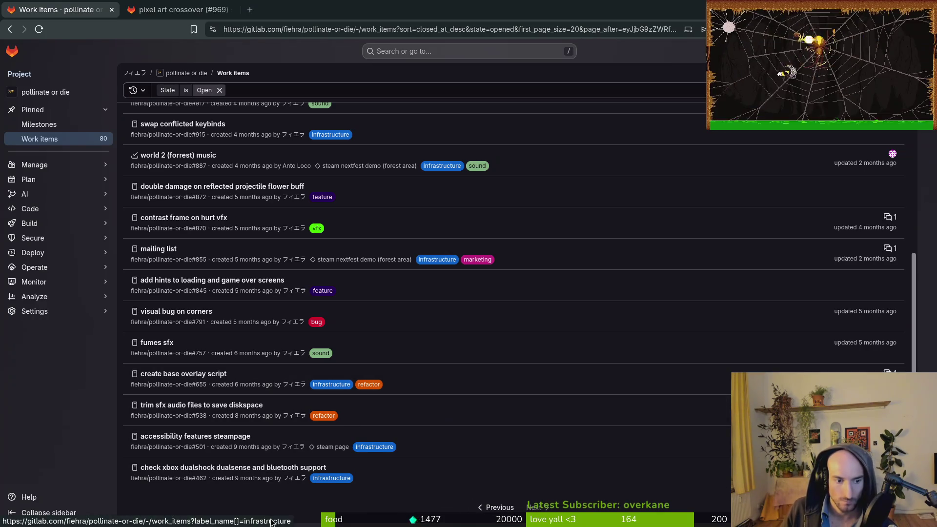
click(219, 468)
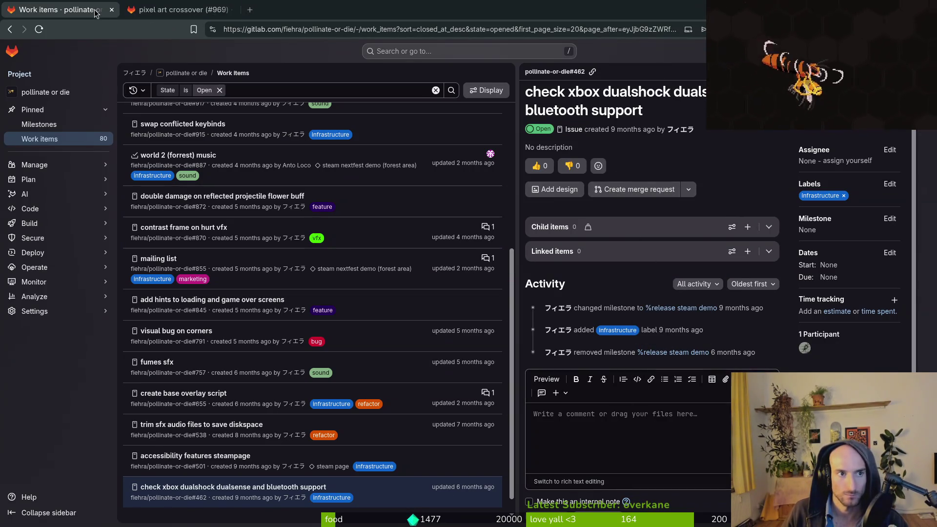
key(ctrl+w)
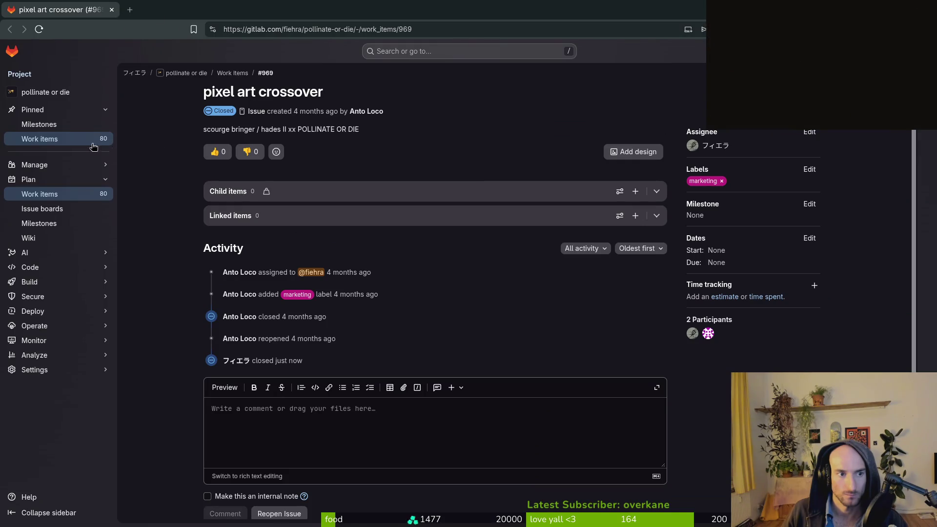
key(ctrl+w)
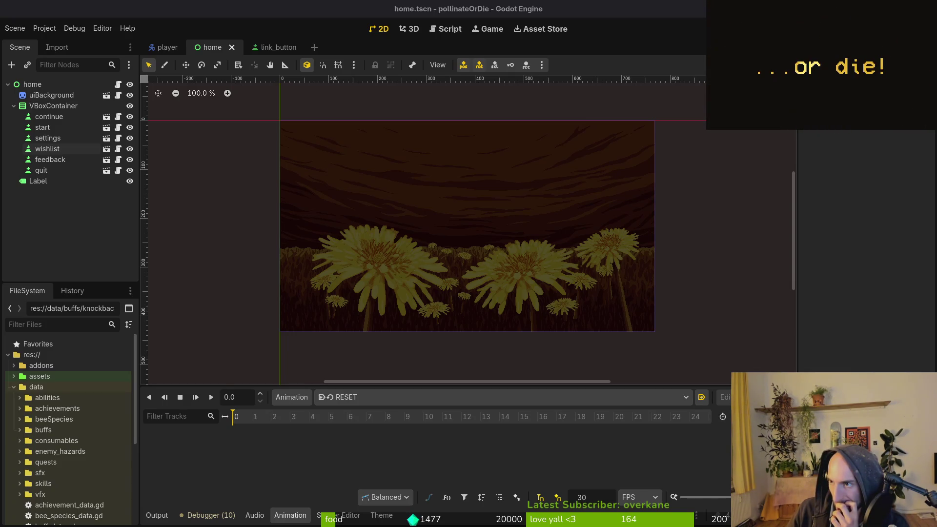
Switch to the terminal showing the ae944dcc commit and push output
key(super+2)
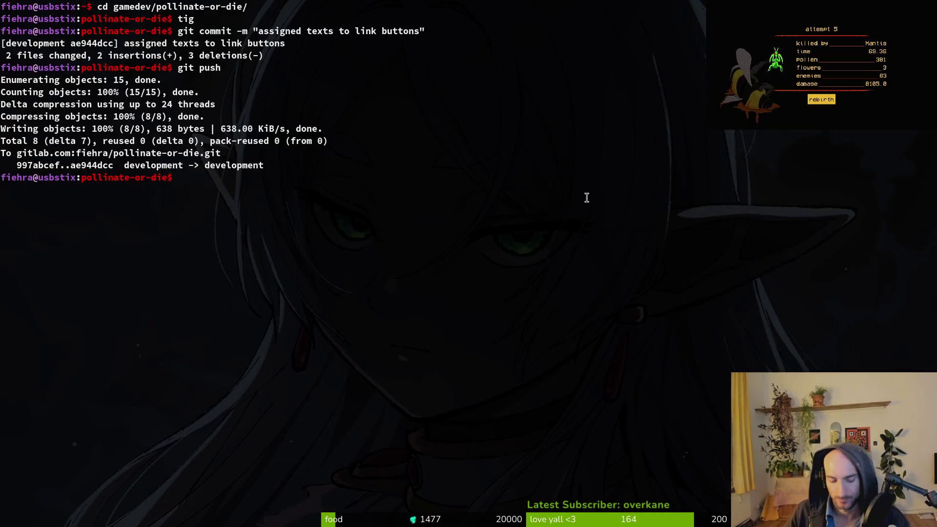
Hide the terminal and bring up the browser with Twitch's Raid Channel list
key(super+3)
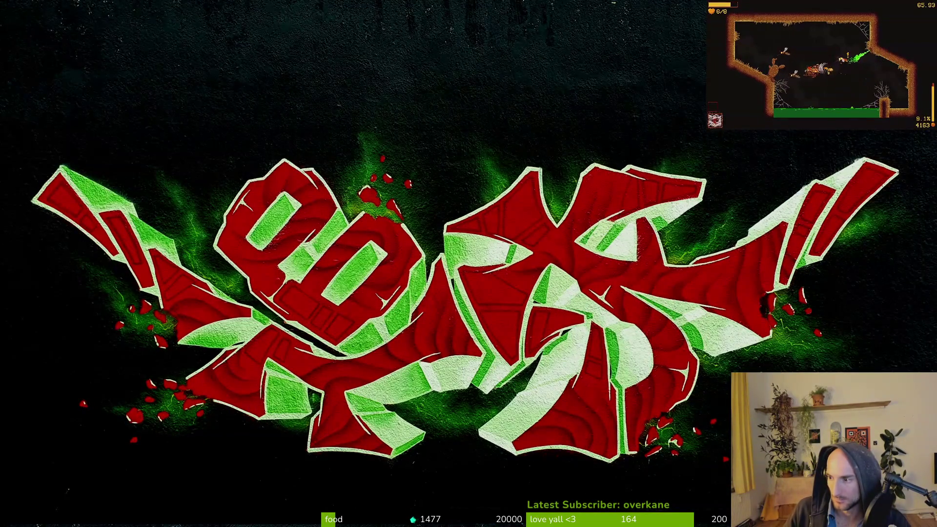
key(alt+Tab)
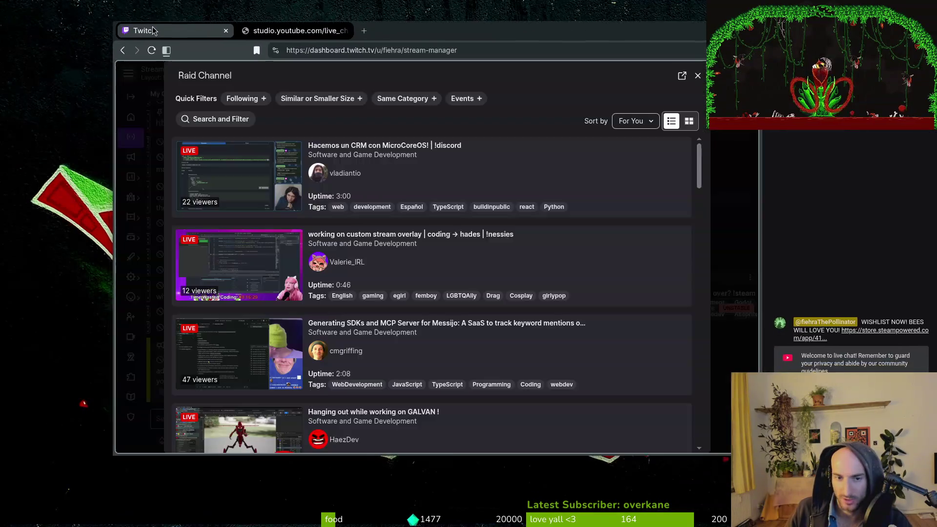
Maximize the browser, filter the Raid Channel list to Following, and scroll through the live followed channels
double_click(207, 15)
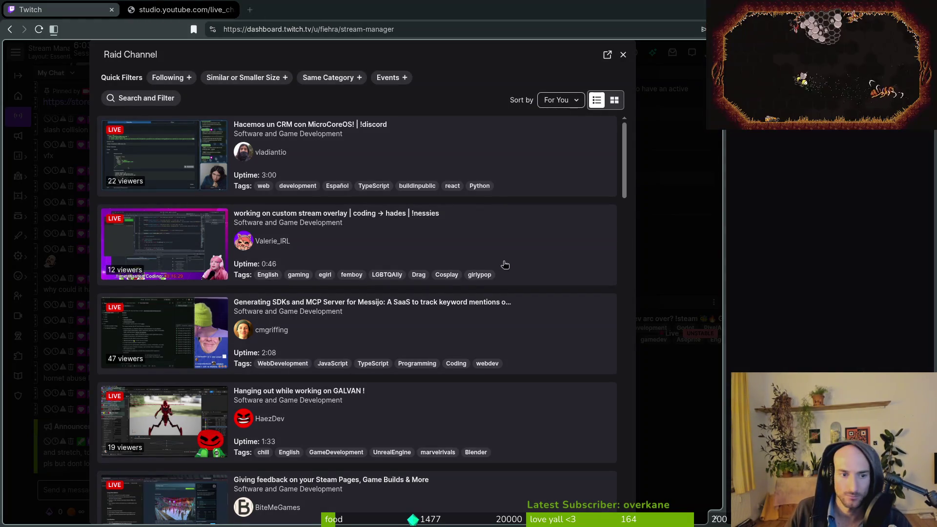
scroll(493, 233, down, 1)
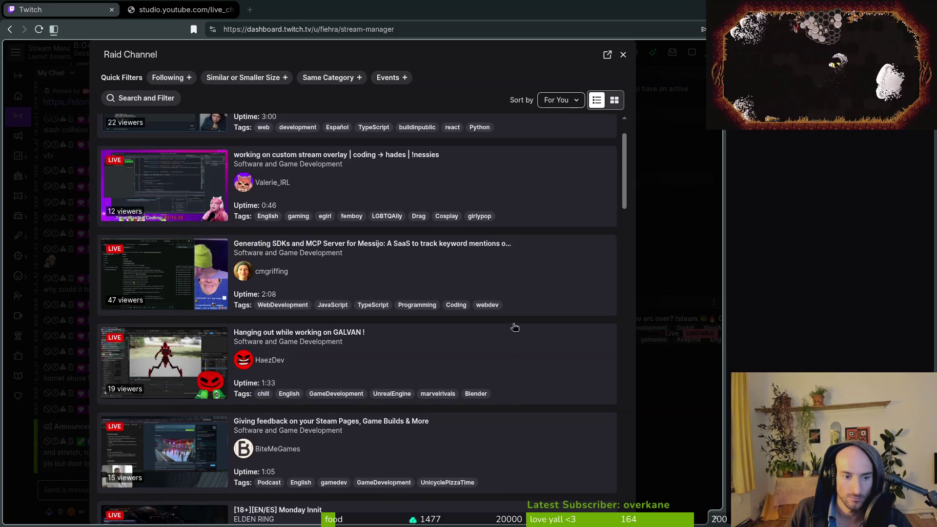
click(176, 78)
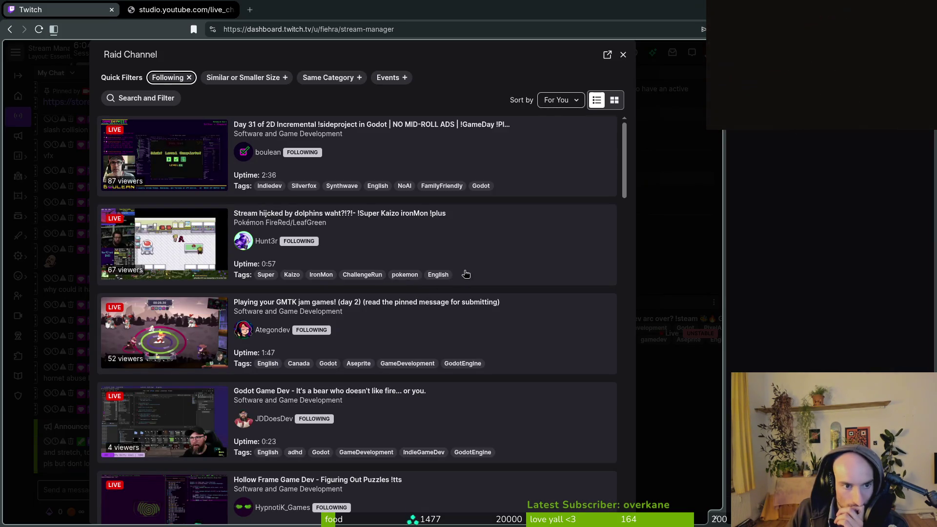
scroll(488, 327, down, 4)
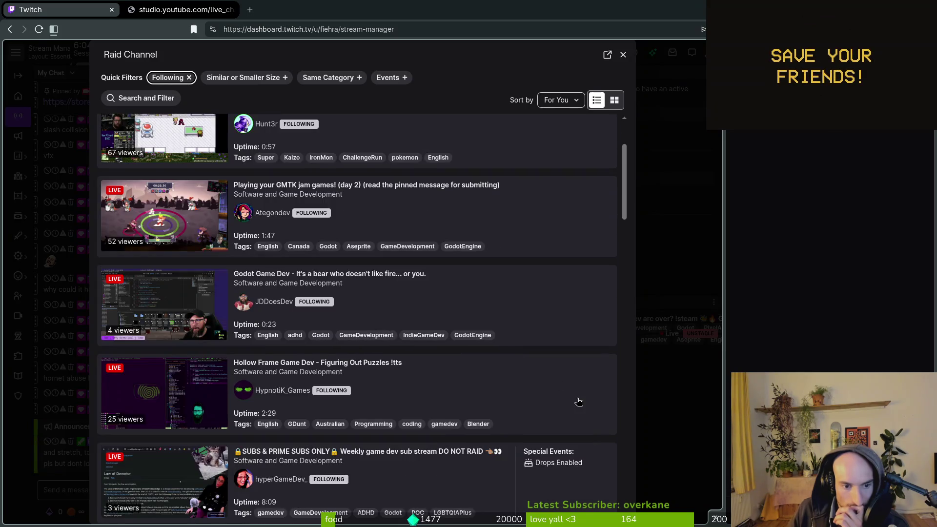
scroll(543, 367, down, 1)
scroll(505, 434, down, 5)
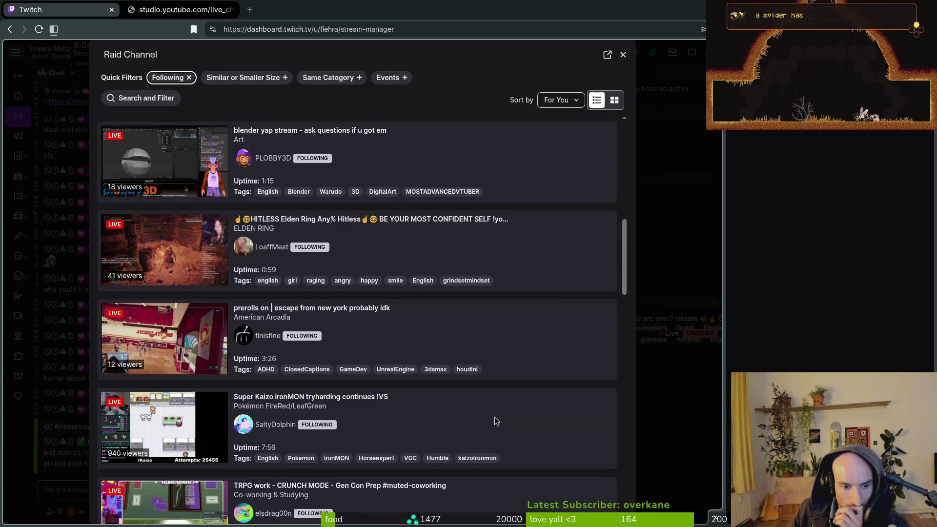
scroll(497, 420, down, 2)
scroll(497, 420, down, 2)
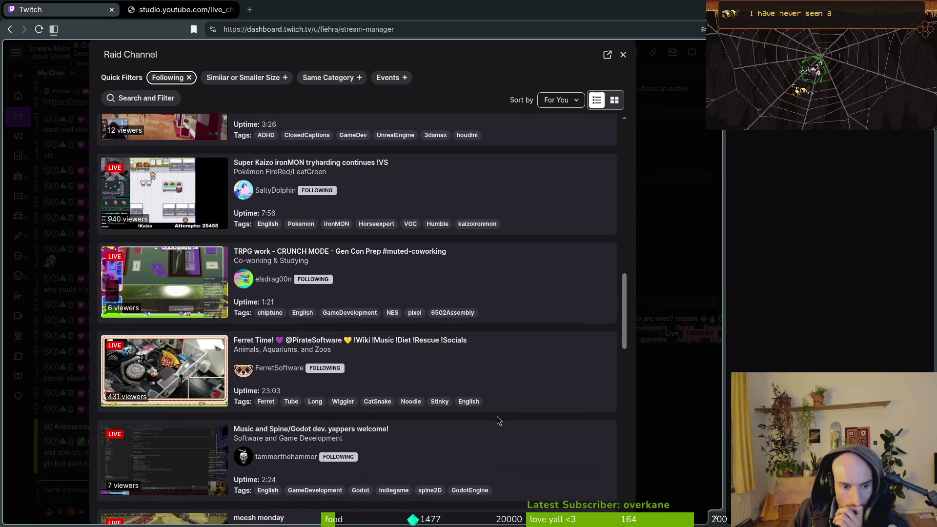
scroll(498, 420, down, 5)
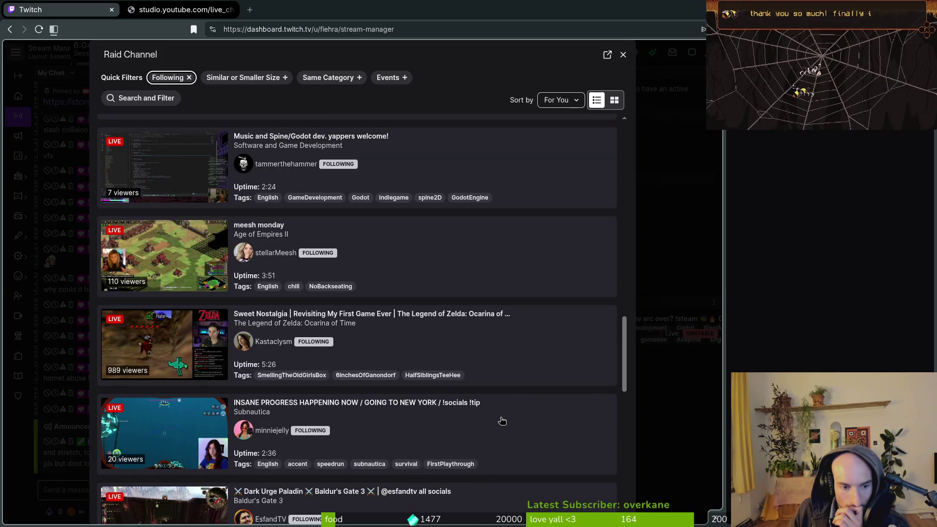
scroll(503, 421, down, 1)
scroll(503, 422, down, 3)
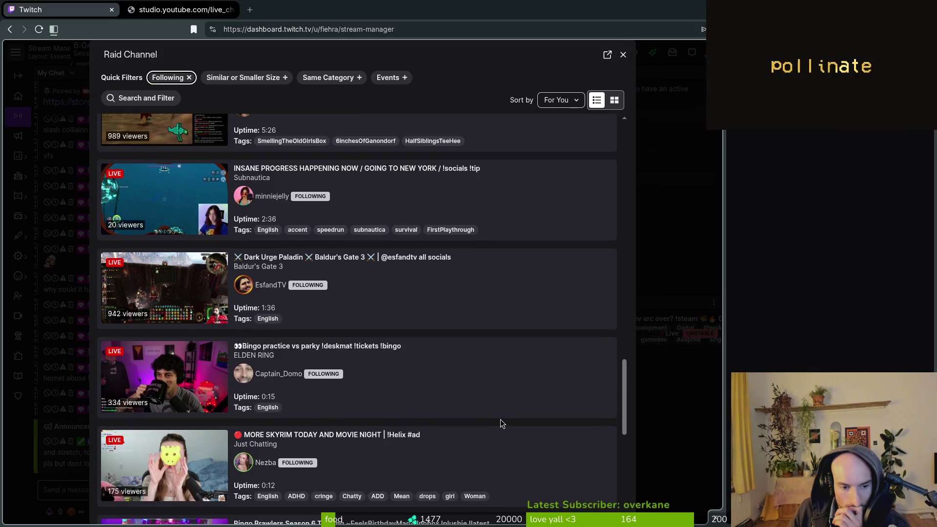